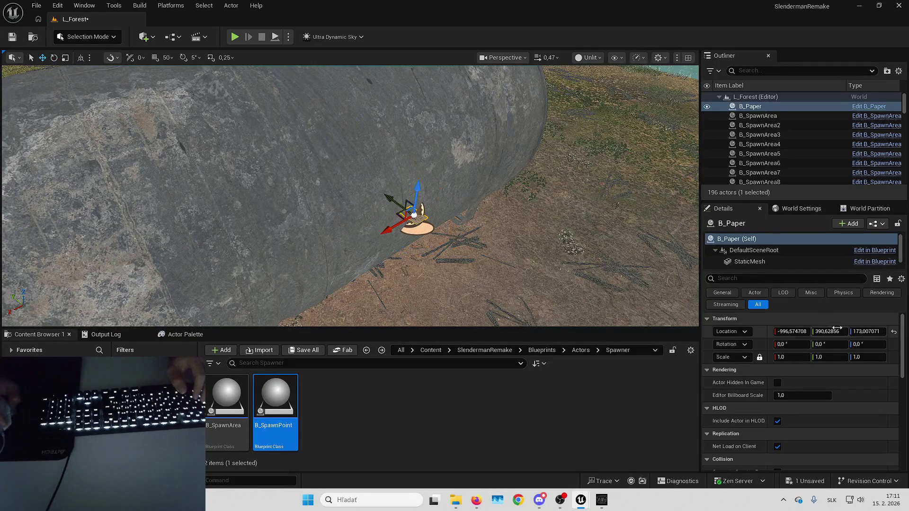
pyautogui.write('90')
# Step: Stand the paper note upright on the rock with rotation 90, 0, 180
pyautogui.press('Return')
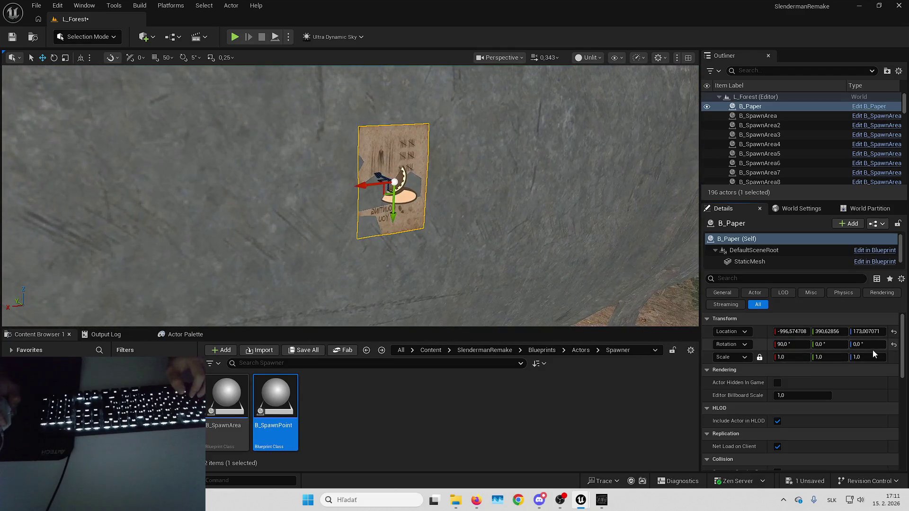
pyautogui.write('180')
pyautogui.press('Return')
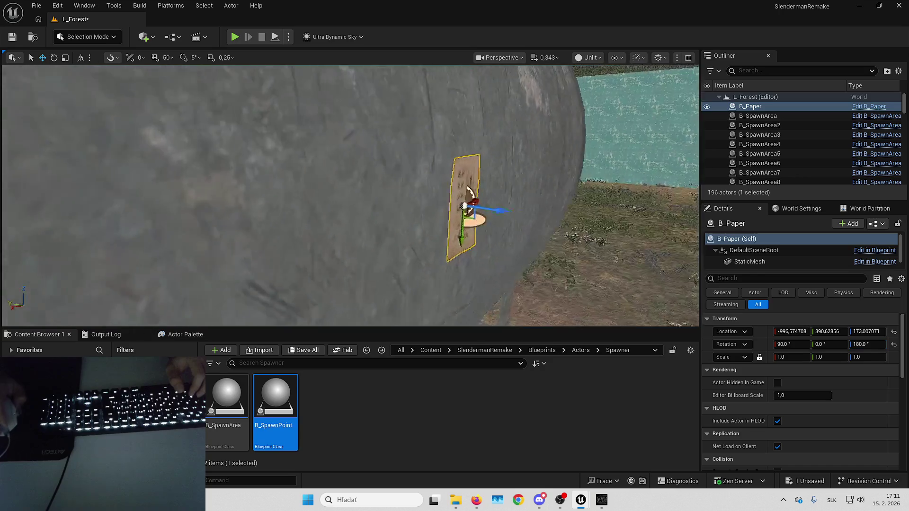
pyautogui.press('f')
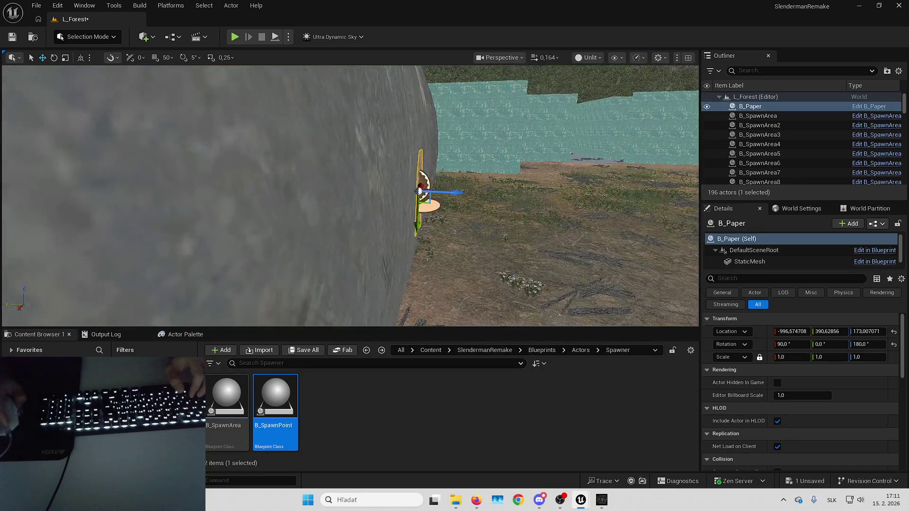
pyautogui.press('Escape')
pyautogui.scroll(-3, 491, 217)
pyautogui.moveTo(491, 217); pyautogui.dragTo(432, 260)
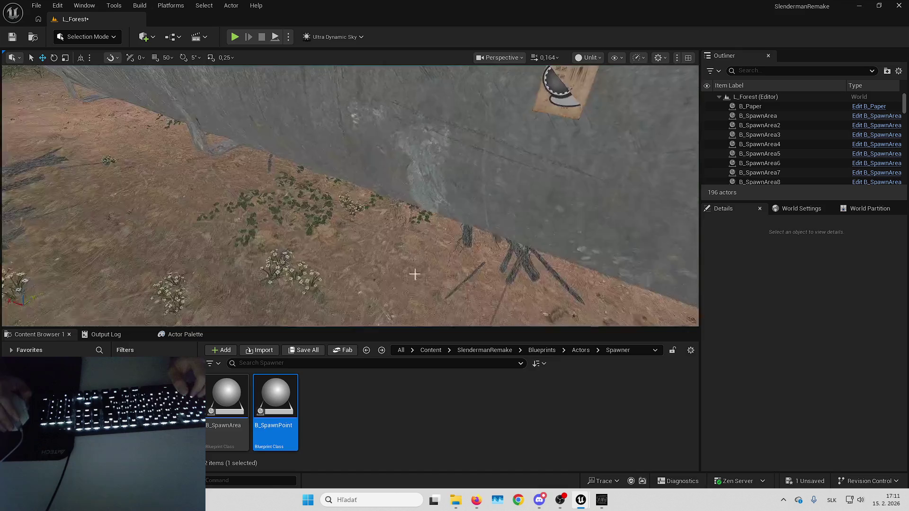
# Step: Drop a new B_SpawnPoint on the ground and attach it to B_Paper
pyautogui.moveTo(271, 380); pyautogui.dragTo(329, 268)
pyautogui.rightClick(777, 157)
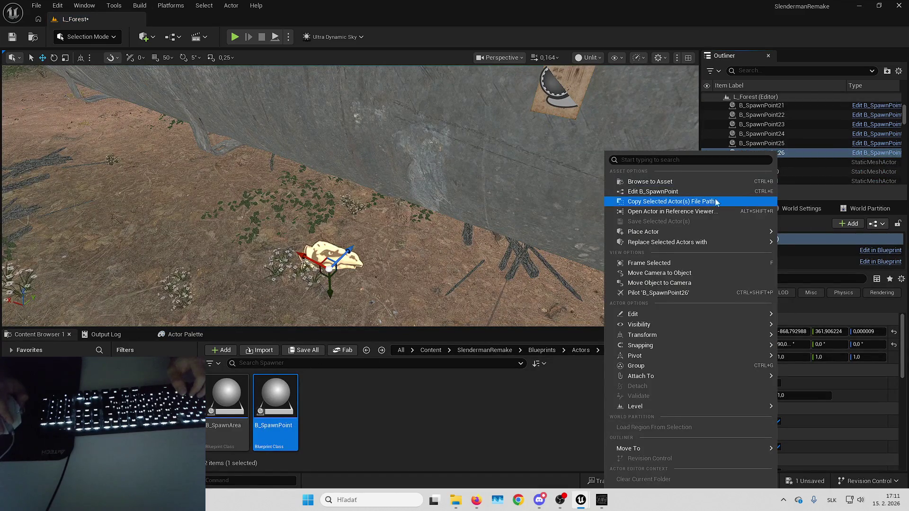
pyautogui.moveTo(629, 448)
pyautogui.click(459, 321)
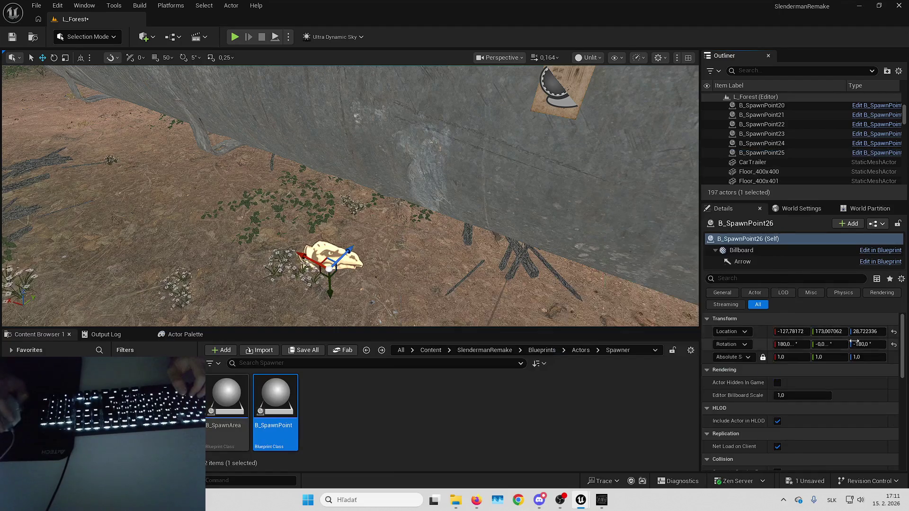
# Step: Detach the aligned spawn point from B_Paper, then delete the paper note
pyautogui.press('f')
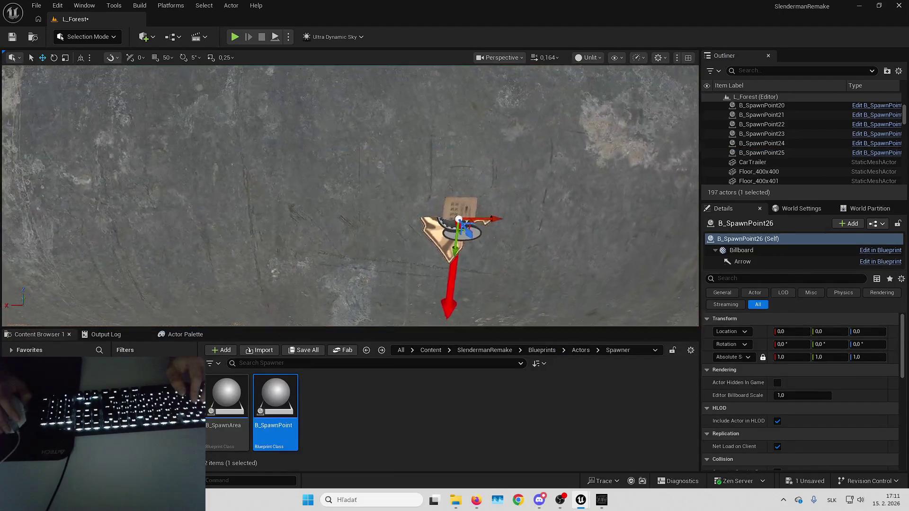
pyautogui.scroll(10, 777, 106)
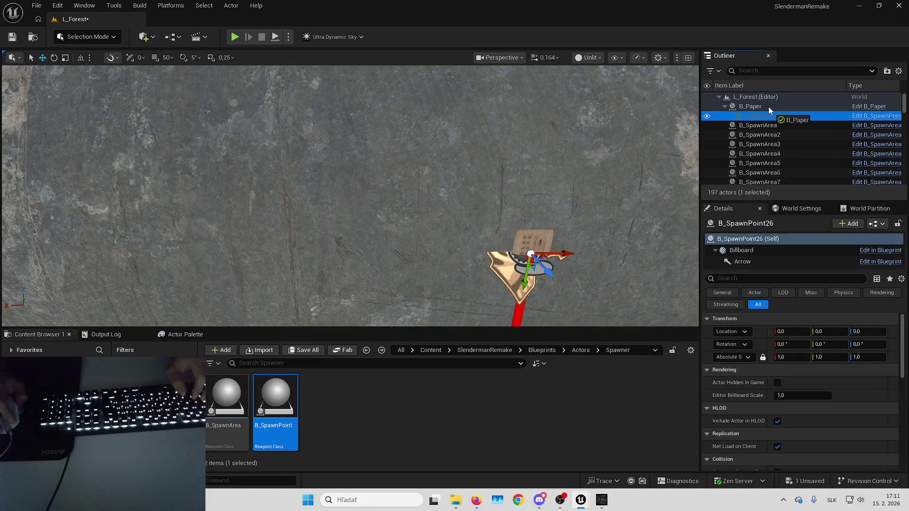
pyautogui.hotkey('ctrl', 'z')
pyautogui.press('f')
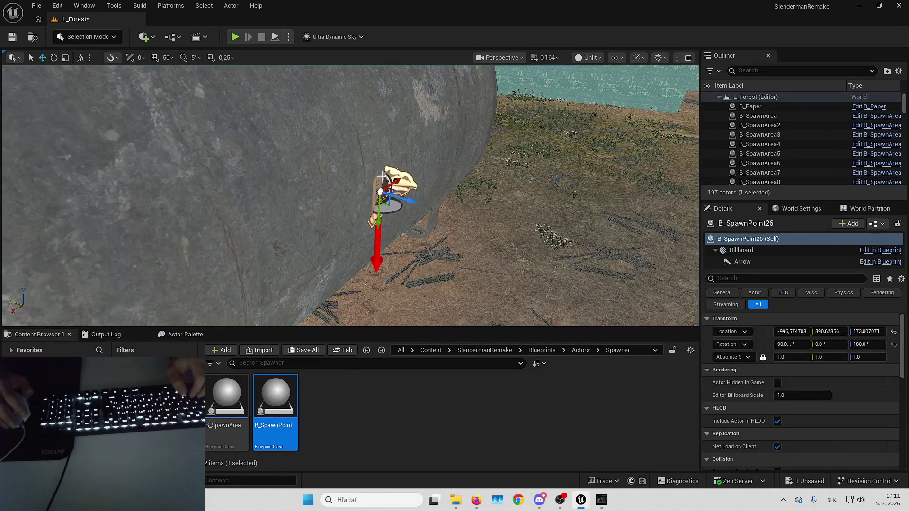
pyautogui.click(382, 176)
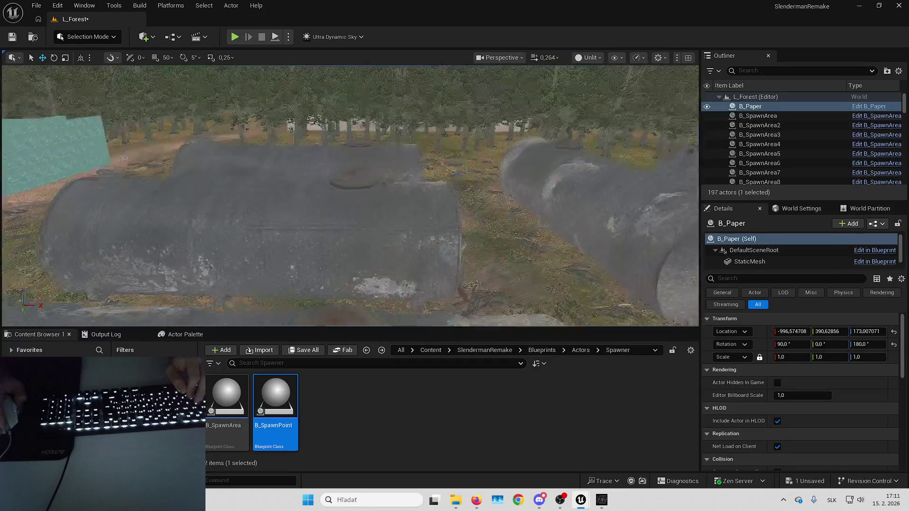
pyautogui.press('Delete')
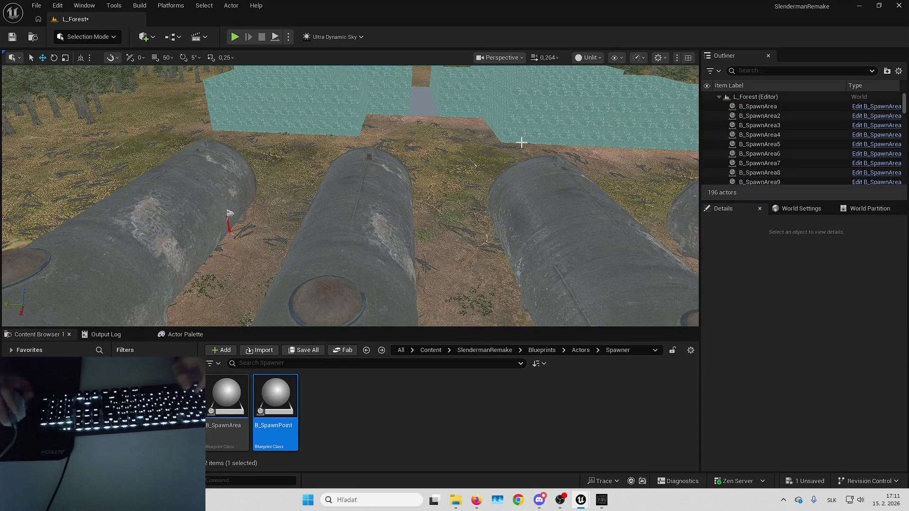
# Step: Place a new B_Paper on another rock face, Rotation X 90, tilted flush against the rock
pyautogui.moveTo(346, 156)
pyautogui.mouseDown()
pyautogui.moveTo(298, 166)
pyautogui.moveTo(393, 169)
pyautogui.mouseUp()
pyautogui.moveTo(733, 224)
pyautogui.mouseDown()
pyautogui.moveTo(370, 165)
pyautogui.moveTo(608, 197)
pyautogui.moveTo(404, 154)
pyautogui.mouseUp()
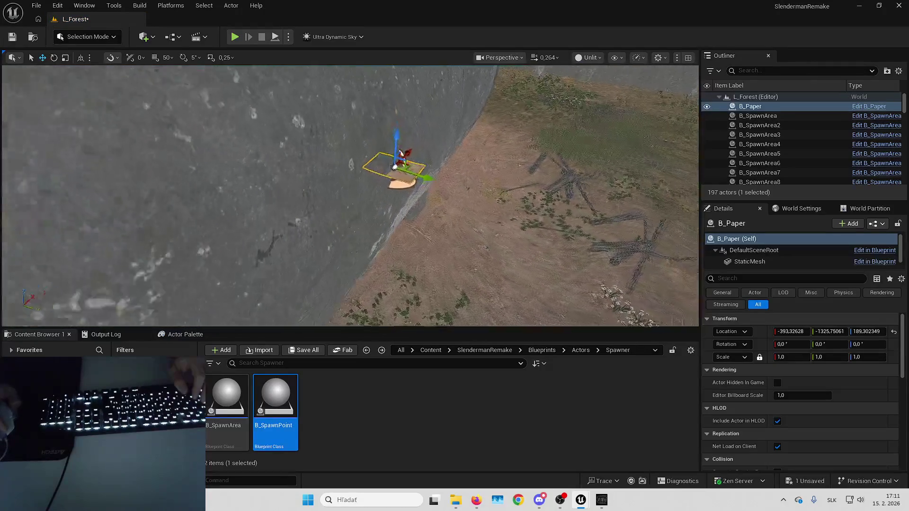
pyautogui.write('90')
pyautogui.press('Return')
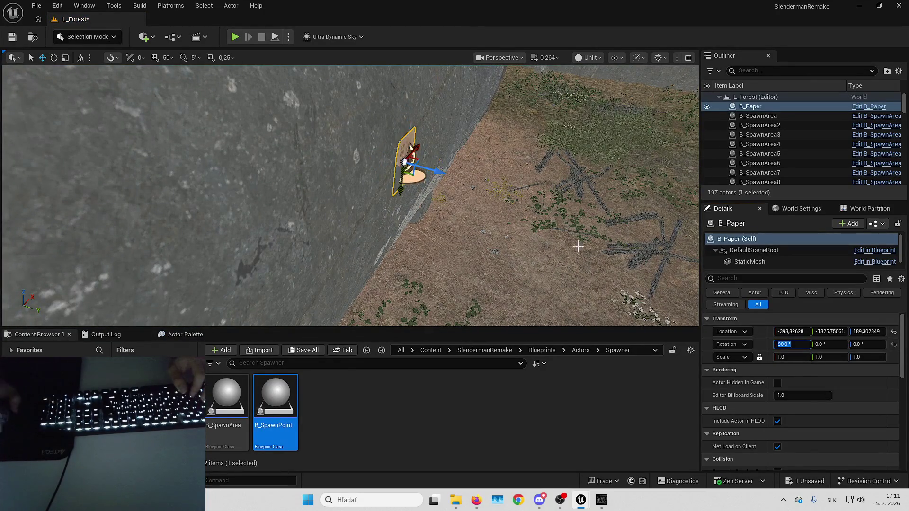
pyautogui.moveTo(296, 232)
pyautogui.mouseDown()
pyautogui.moveTo(474, 222)
pyautogui.moveTo(448, 186)
pyautogui.mouseUp()
pyautogui.press('e')
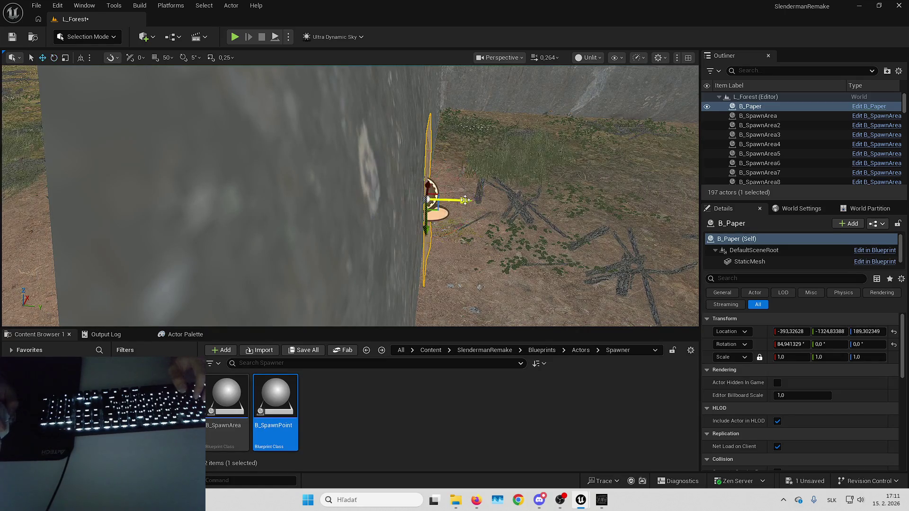
pyautogui.moveTo(463, 200)
pyautogui.mouseDown()
pyautogui.moveTo(386, 197)
pyautogui.moveTo(233, 163)
pyautogui.moveTo(361, 173)
pyautogui.moveTo(455, 165)
pyautogui.mouseUp()
# Step: Add B_SpawnPoint27, attach it to B_Paper, zero its location, and detach it
pyautogui.moveTo(276, 398); pyautogui.dragTo(400, 270)
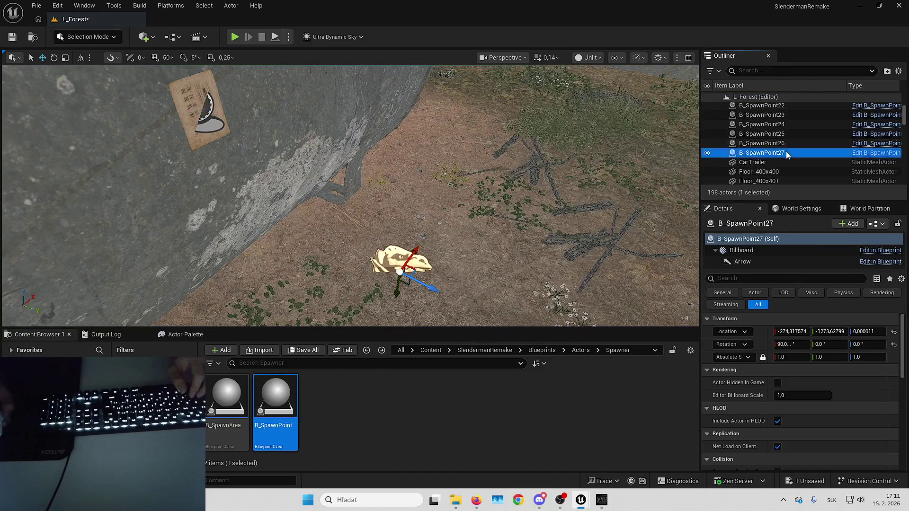
pyautogui.rightClick(786, 154)
pyautogui.moveTo(640, 377)
pyautogui.click(501, 325)
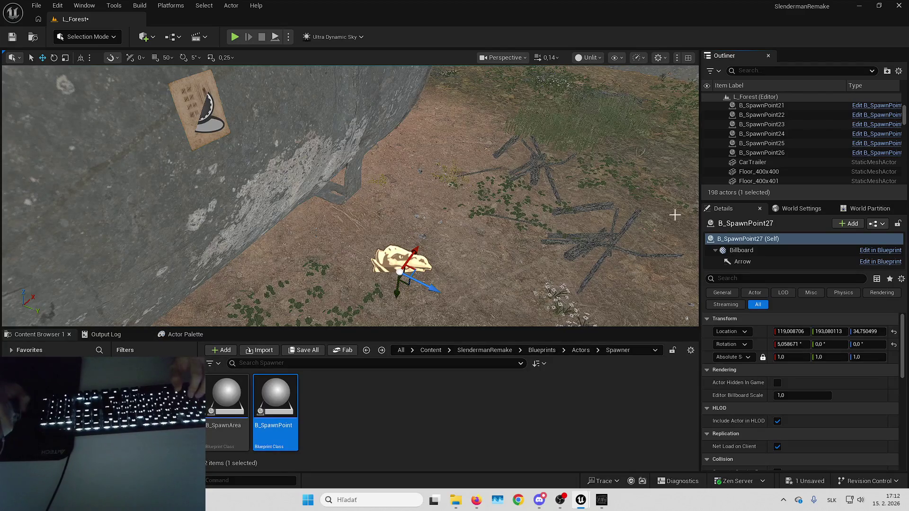
pyautogui.scroll(10, 769, 137)
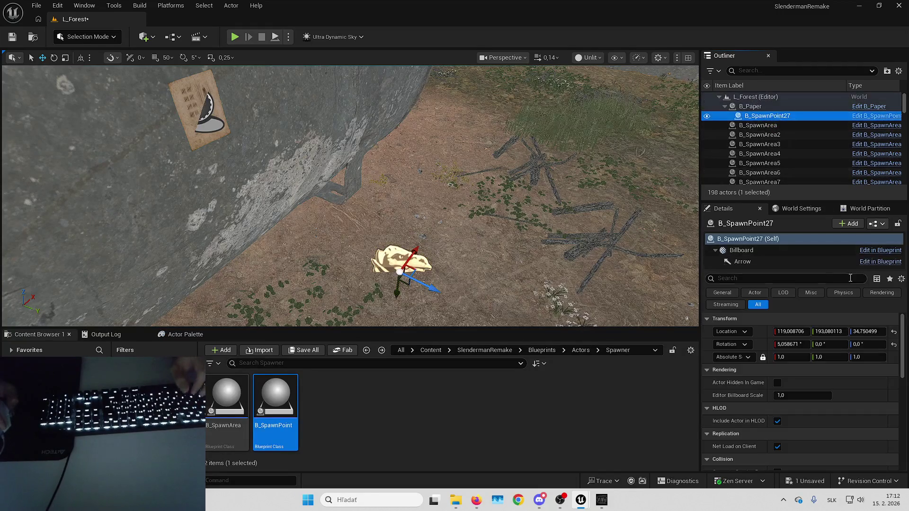
pyautogui.click(894, 331)
pyautogui.moveTo(783, 118); pyautogui.dragTo(757, 97)
pyautogui.click(737, 107)
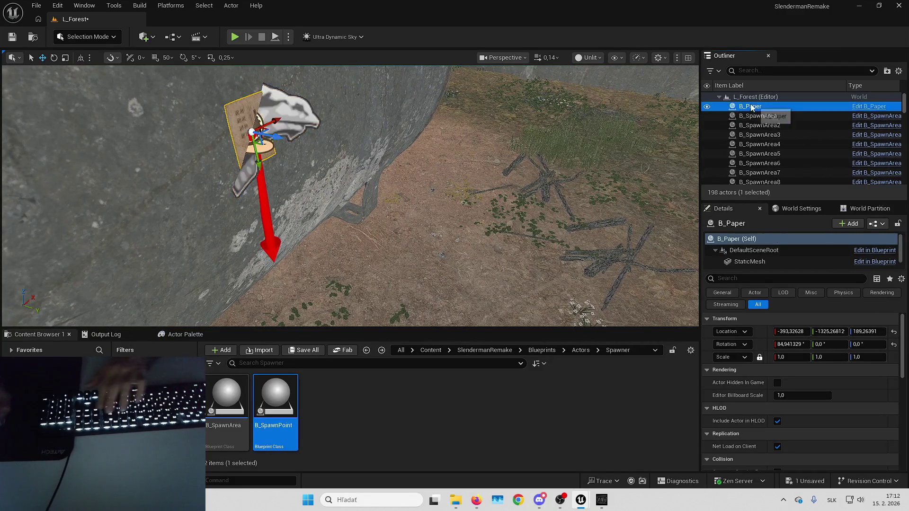
# Step: Delete the previous paper note and fly the view down onto a pipe
pyautogui.press('Delete')
pyautogui.scroll(2, 350, 196)
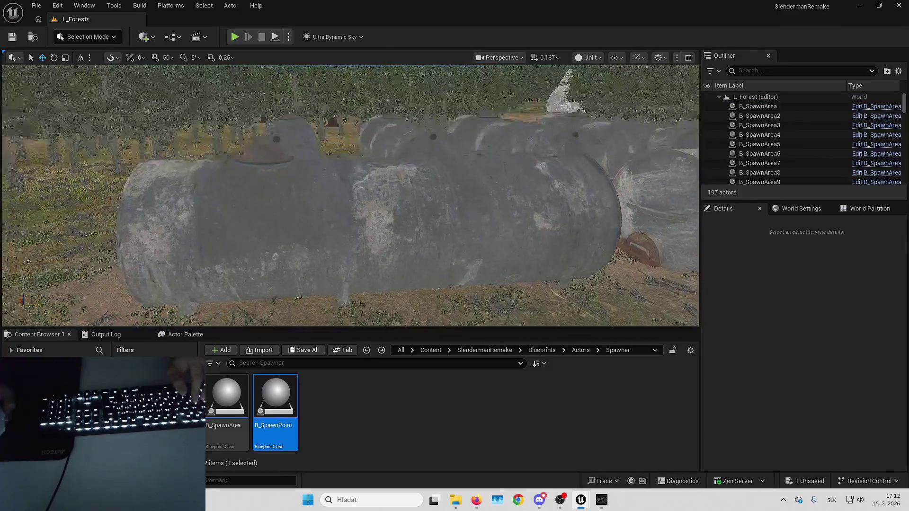
pyautogui.press('w')
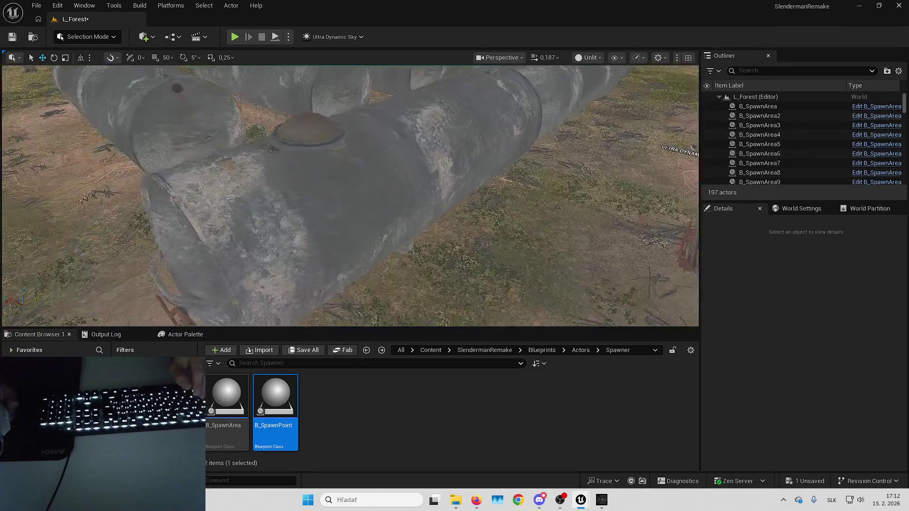
pyautogui.press('Left')
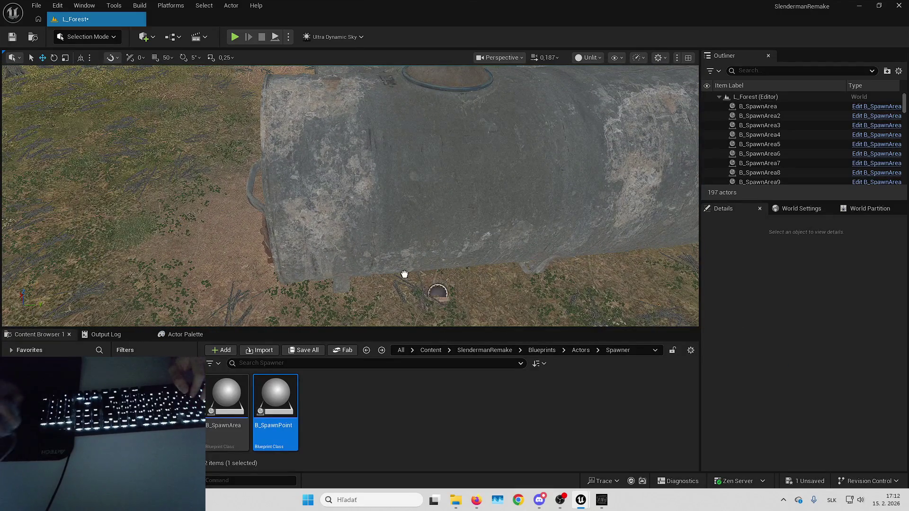
# Step: Place a new paper note on the pipe, upright at 90 with a 90° yaw, lying against it
pyautogui.moveTo(405, 220); pyautogui.dragTo(405, 221)
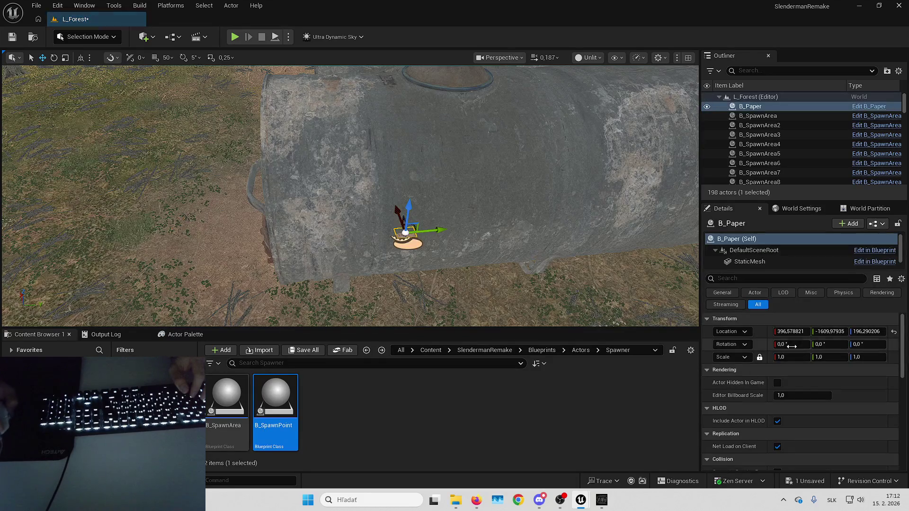
pyautogui.write('90')
pyautogui.press('Return')
pyautogui.press('f')
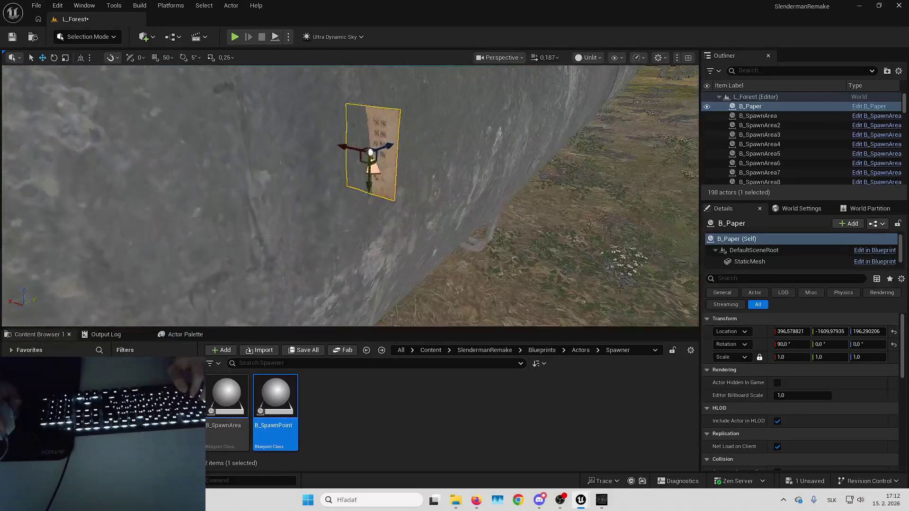
pyautogui.scroll(-5, 492, 227)
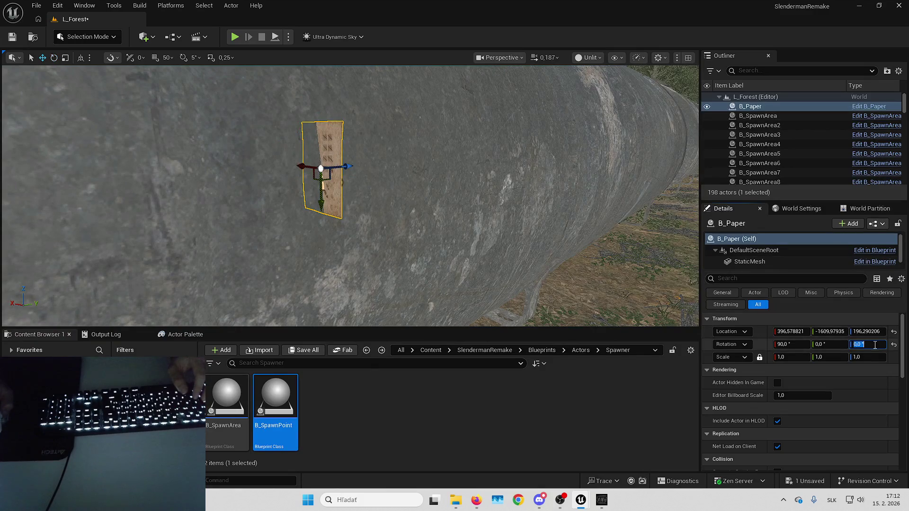
pyautogui.write('90')
pyautogui.press('Return')
pyautogui.moveTo(360, 170)
pyautogui.mouseDown()
pyautogui.moveTo(390, 156)
pyautogui.moveTo(411, 185)
pyautogui.mouseUp()
pyautogui.moveTo(331, 189); pyautogui.dragTo(284, 189)
pyautogui.moveTo(417, 156); pyautogui.dragTo(426, 153)
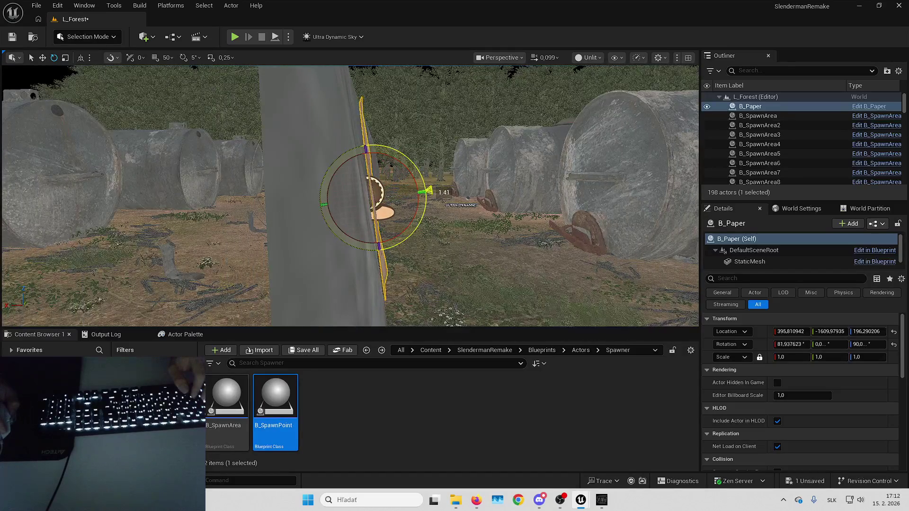
pyautogui.press('Escape')
pyautogui.moveTo(401, 193)
pyautogui.mouseDown()
pyautogui.moveTo(360, 204)
pyautogui.moveTo(448, 199)
pyautogui.mouseUp()
# Step: Add B_SpawnPoint28, attach it to the paper, zero its location, and detach it in the Outliner
pyautogui.moveTo(275, 398)
pyautogui.mouseDown()
pyautogui.moveTo(308, 426)
pyautogui.moveTo(492, 279)
pyautogui.mouseUp()
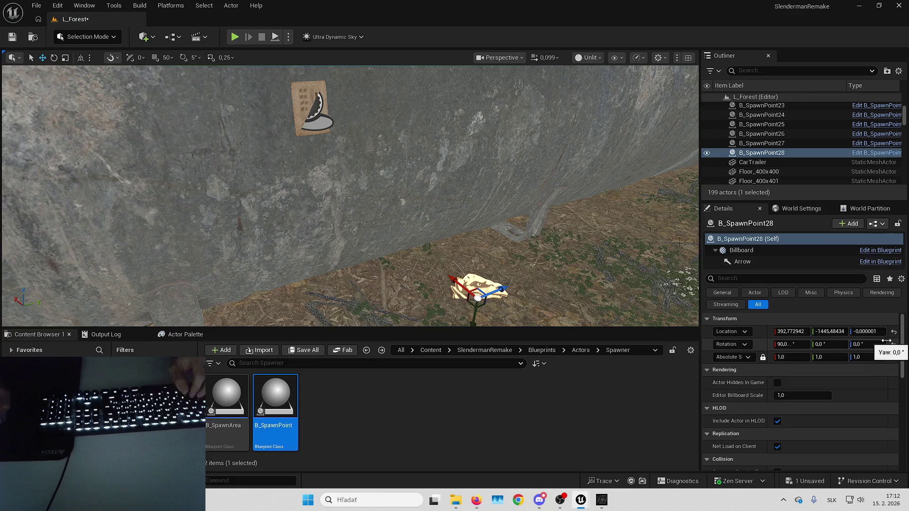
pyautogui.rightClick(797, 152)
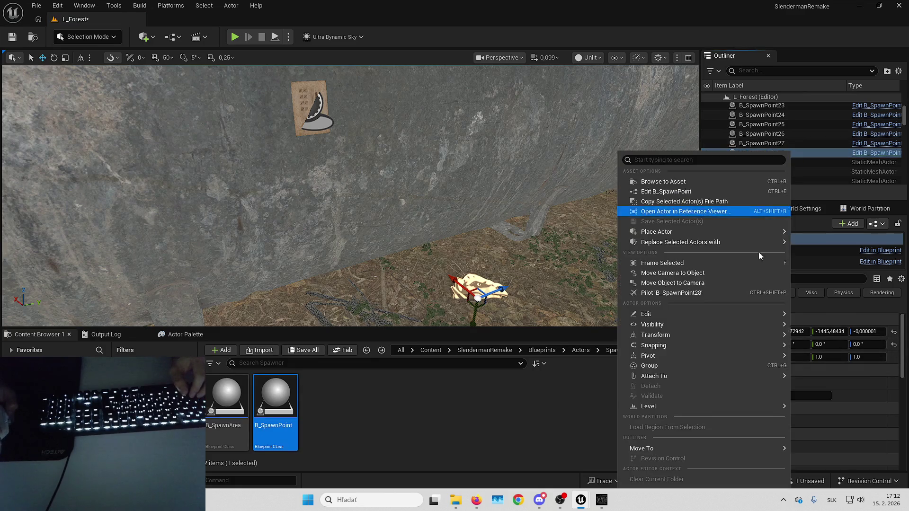
pyautogui.moveTo(670, 379)
pyautogui.click(484, 325)
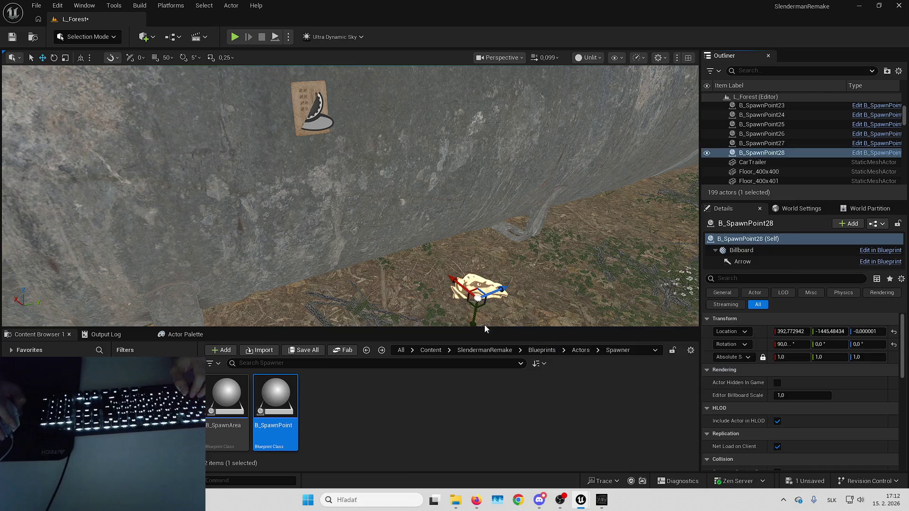
pyautogui.click(893, 331)
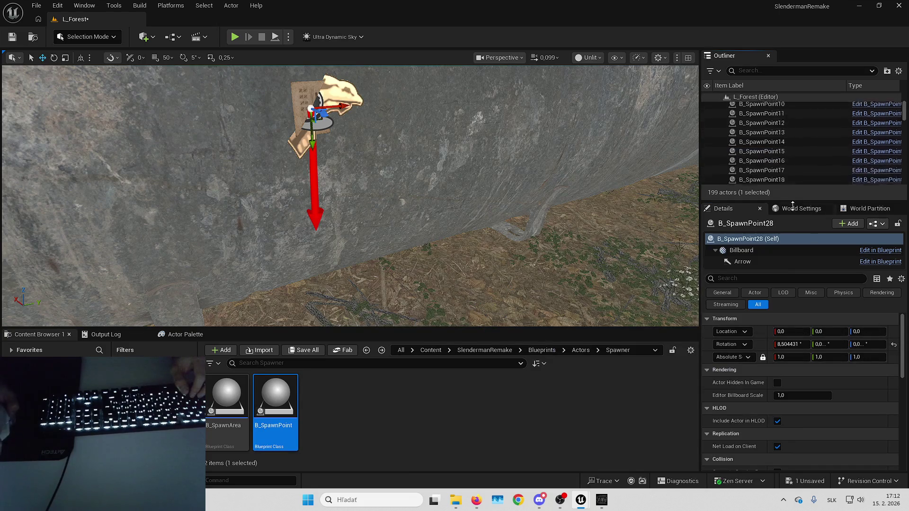
pyautogui.moveTo(763, 106); pyautogui.dragTo(763, 107)
pyautogui.moveTo(583, 142); pyautogui.dragTo(166, 221)
# Step: Delete the helper paper note and fly forward along the rocks
pyautogui.press('Delete')
pyautogui.moveTo(303, 215)
pyautogui.mouseDown()
pyautogui.moveTo(275, 161)
pyautogui.moveTo(351, 195)
pyautogui.mouseUp()
pyautogui.scroll(-2, 350, 194)
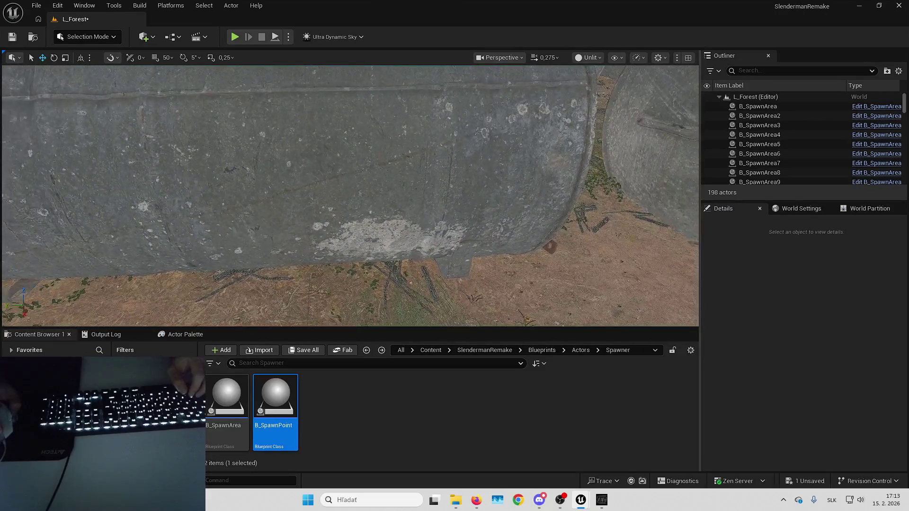
# Step: Restore a paper note on the rock and set its rotation to 90, 0, -90
pyautogui.hotkey('ctrl', 'z')
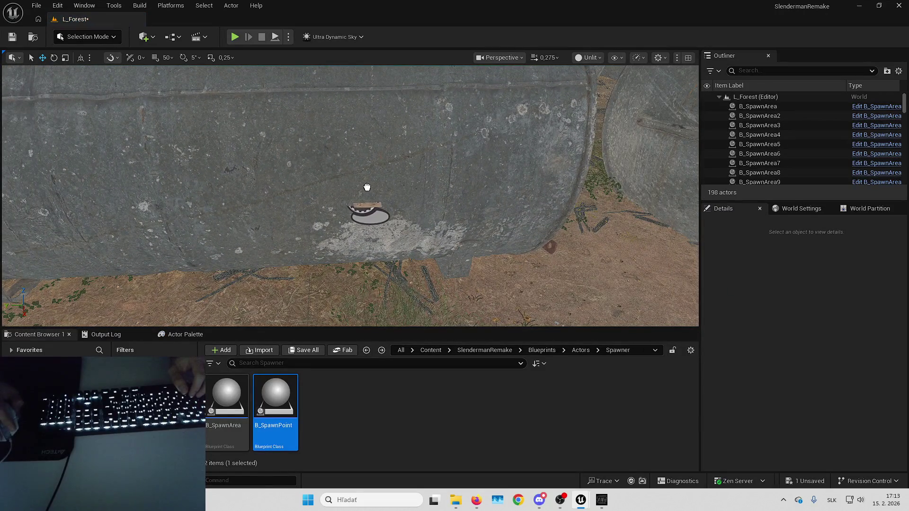
pyautogui.write('90')
pyautogui.press('Return')
pyautogui.moveTo(566, 239); pyautogui.dragTo(530, 218)
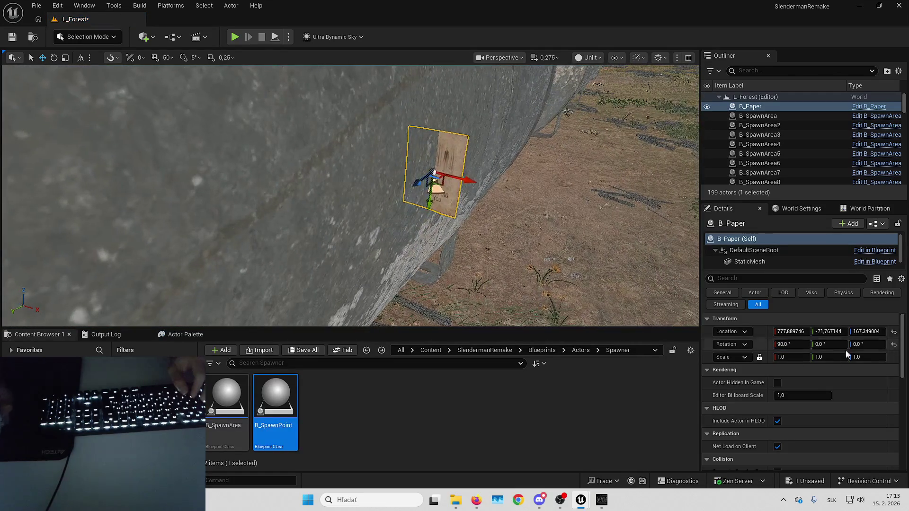
pyautogui.write('90')
pyautogui.press('Return')
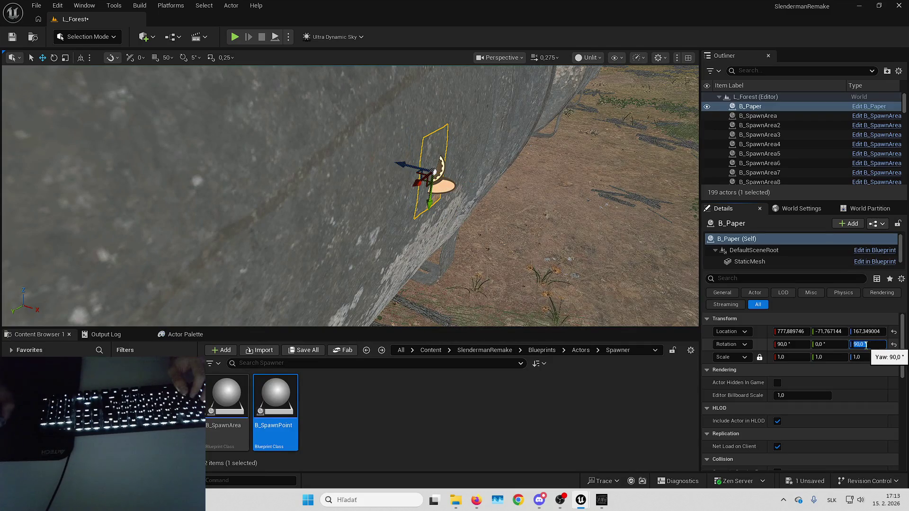
pyautogui.write('90')
pyautogui.press('Return')
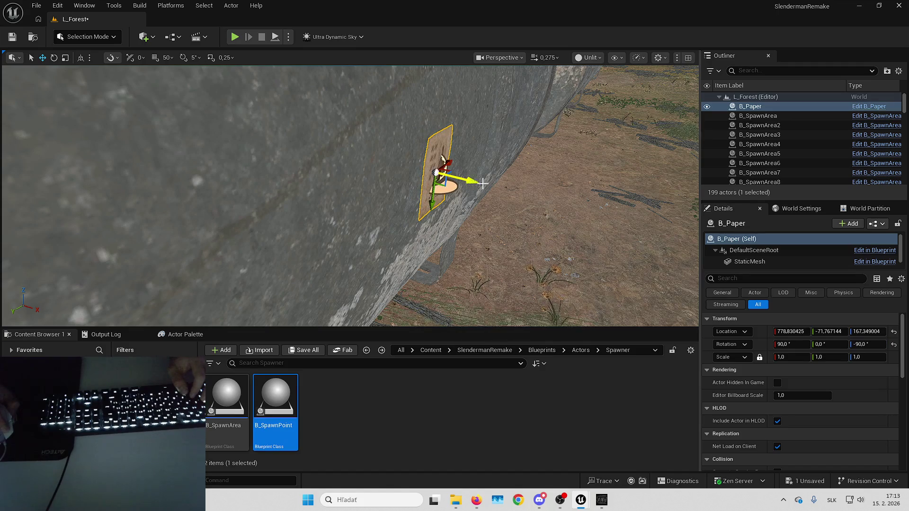
pyautogui.scroll(-2, 483, 184)
pyautogui.moveTo(482, 184); pyautogui.dragTo(597, 188)
pyautogui.moveTo(445, 190); pyautogui.dragTo(483, 165)
pyautogui.press('Escape')
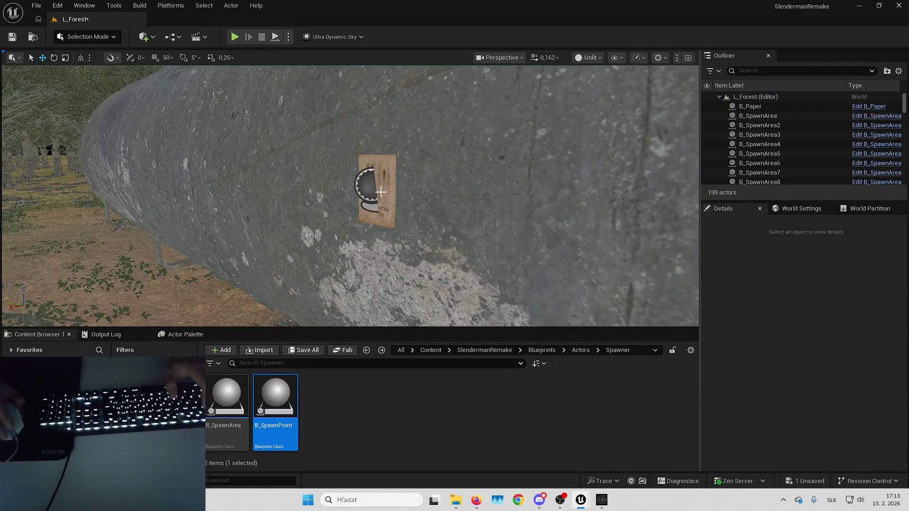
# Step: Place B_SpawnPoint29, attach it to the paper note, then delete the paper
pyautogui.moveTo(276, 400)
pyautogui.mouseDown()
pyautogui.moveTo(265, 416)
pyautogui.moveTo(275, 307)
pyautogui.mouseUp()
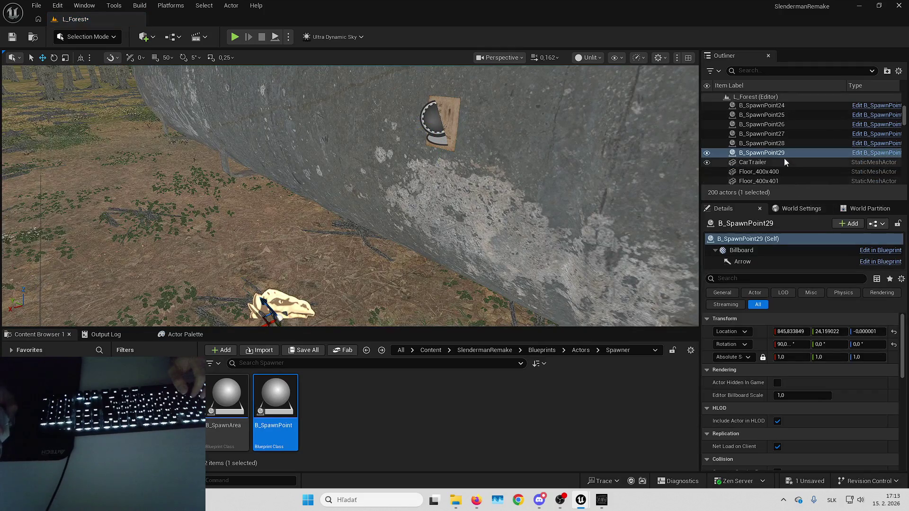
pyautogui.rightClick(783, 154)
pyautogui.moveTo(643, 379)
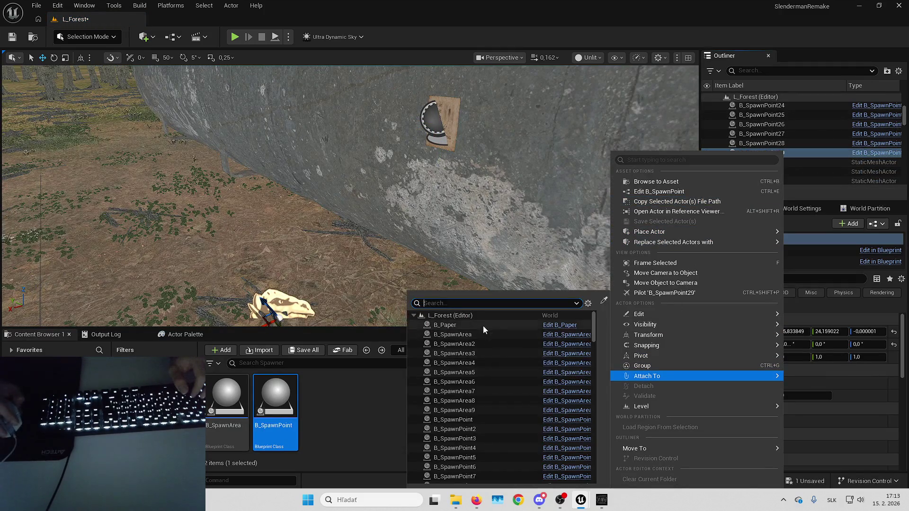
pyautogui.click(483, 325)
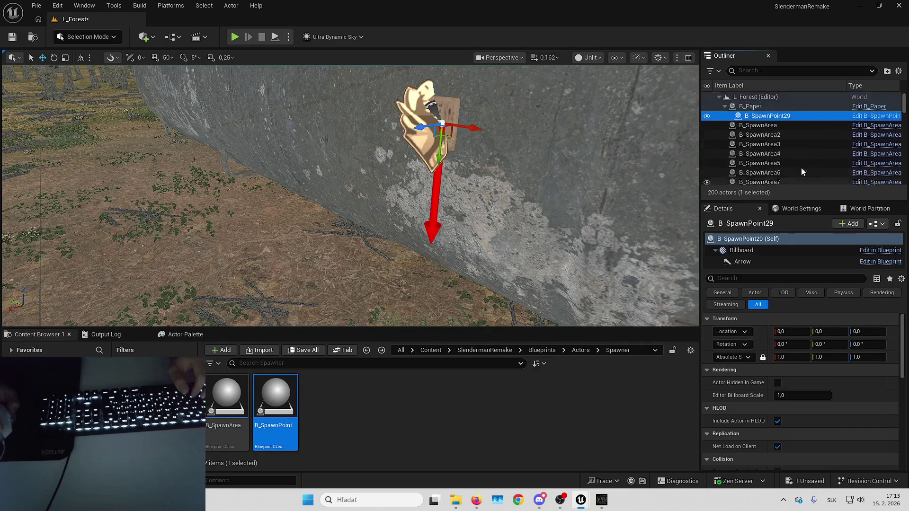
pyautogui.moveTo(760, 107); pyautogui.dragTo(760, 107)
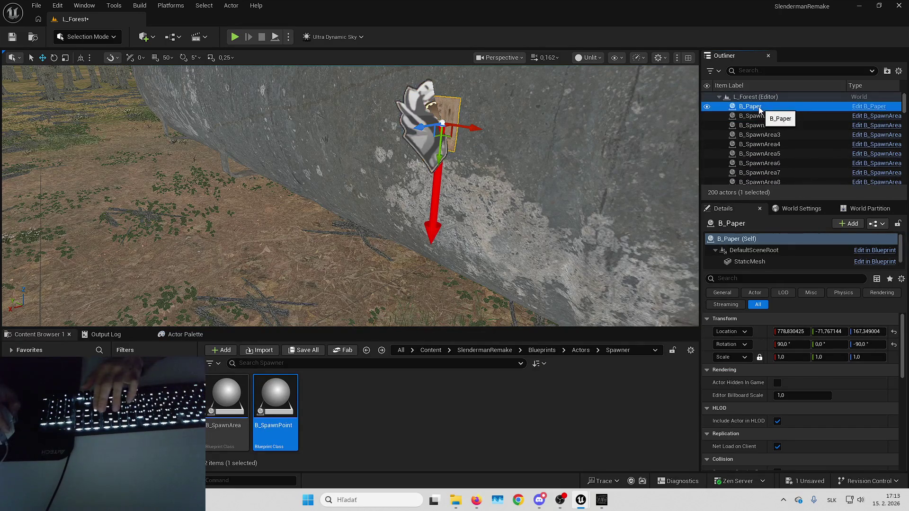
pyautogui.press('Delete')
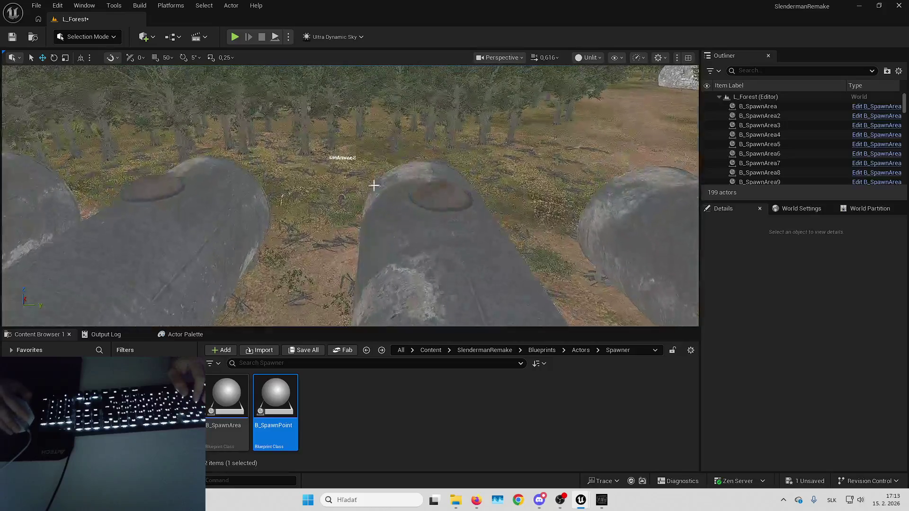
# Step: Select B_SpawnArea9 and add three entries to its Spawn Points list
pyautogui.doubleClick(759, 182)
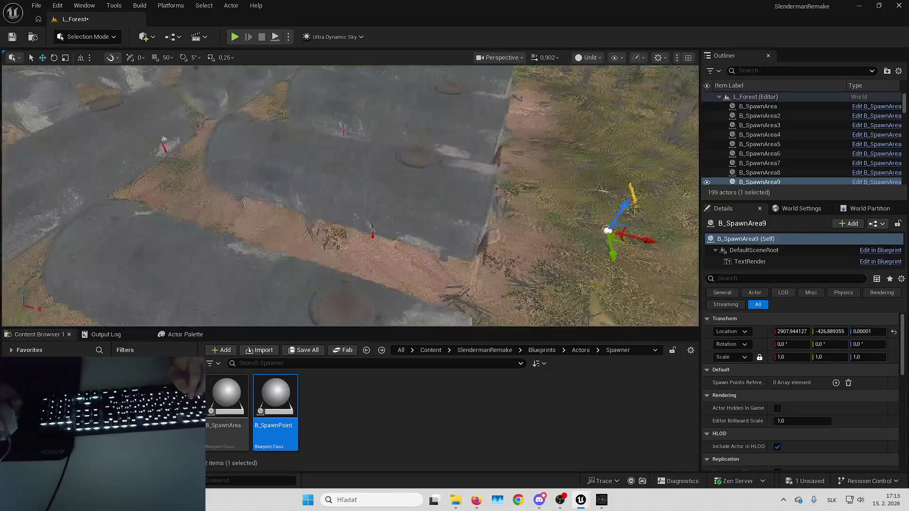
pyautogui.click(835, 383)
pyautogui.click(836, 382)
pyautogui.click(835, 382)
# Step: Add a sixth Spawn Points entry and eyedrop a rock spawn point into each index 0–5, B_SpawnPoint27 at [3]
pyautogui.click(836, 383)
pyautogui.click(836, 382)
pyautogui.click(835, 382)
pyautogui.click(861, 396)
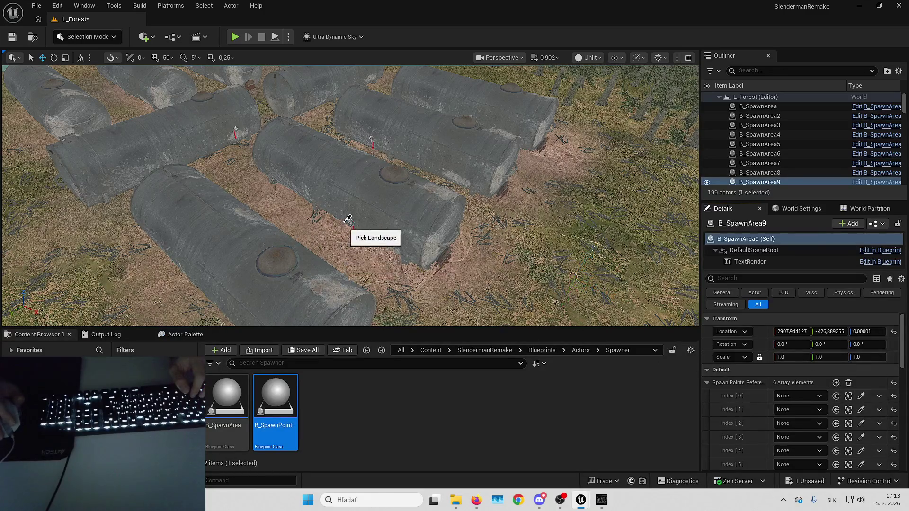
pyautogui.click(861, 410)
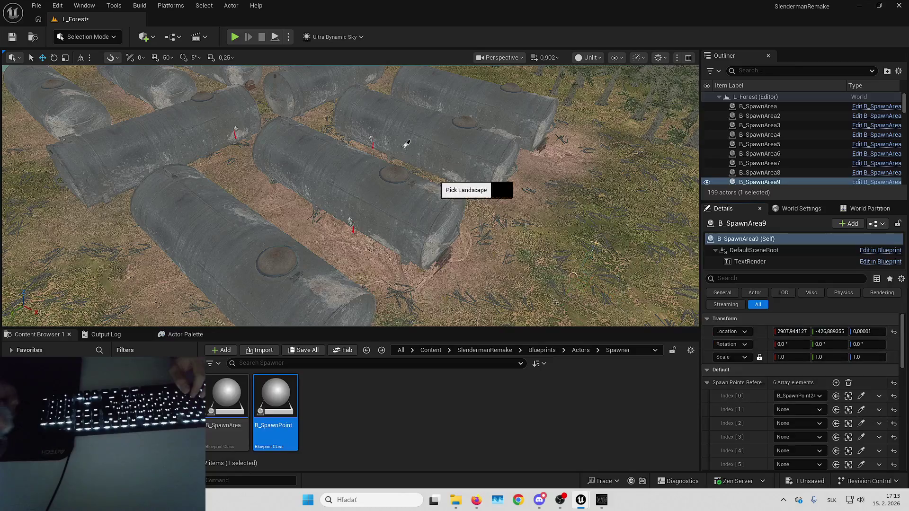
pyautogui.moveTo(372, 140); pyautogui.dragTo(436, 162)
pyautogui.click(861, 423)
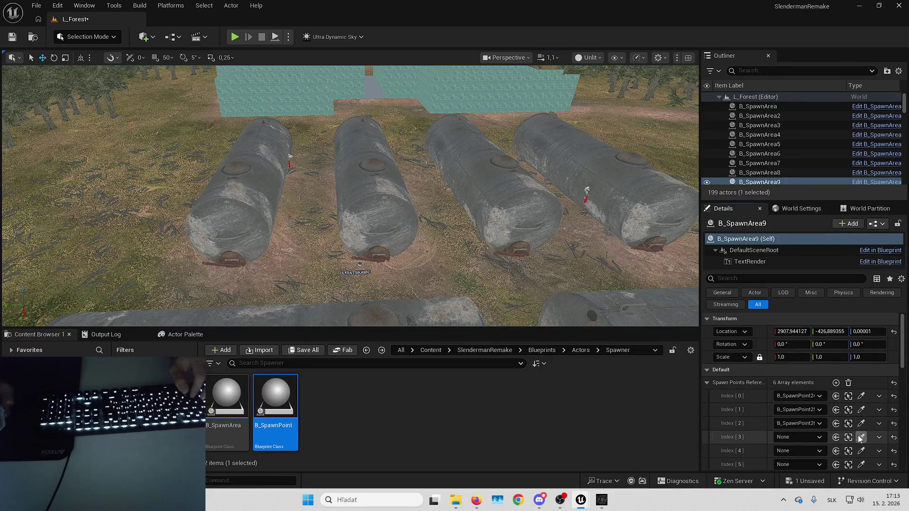
pyautogui.click(589, 186)
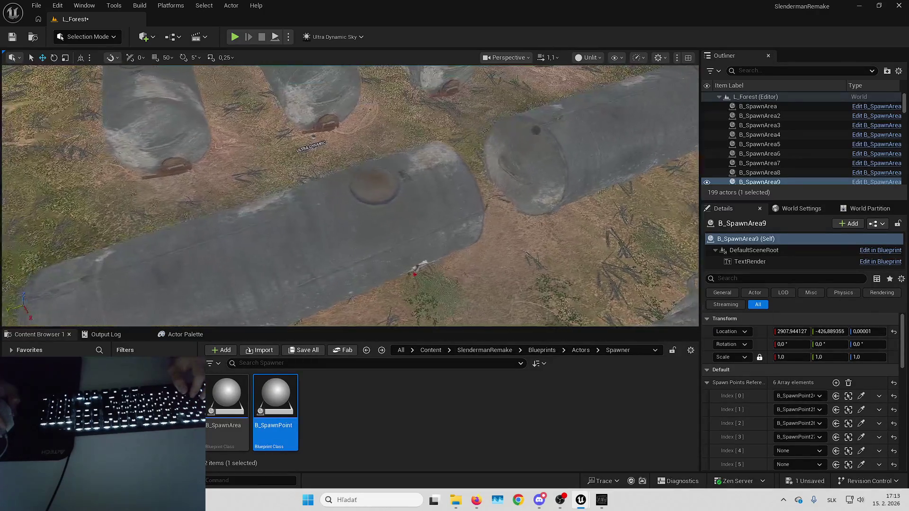
pyautogui.click(860, 451)
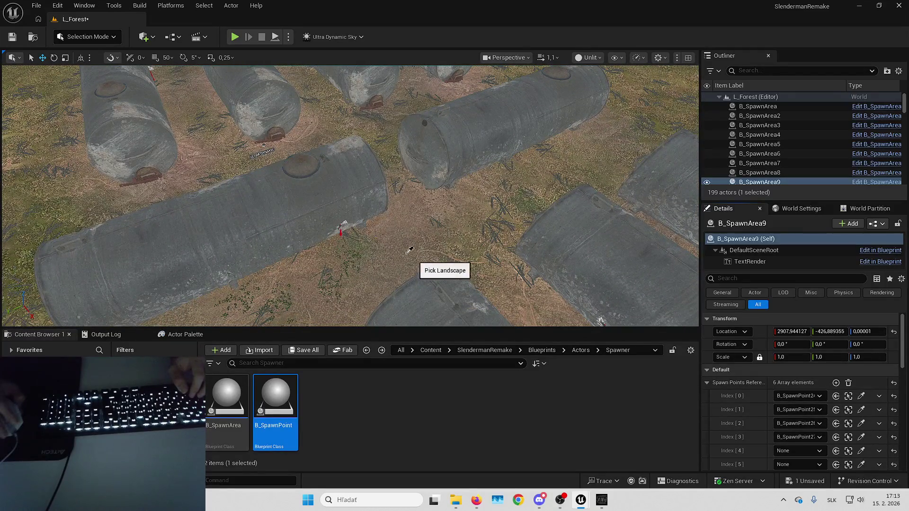
pyautogui.moveTo(344, 224); pyautogui.dragTo(379, 189)
pyautogui.click(861, 465)
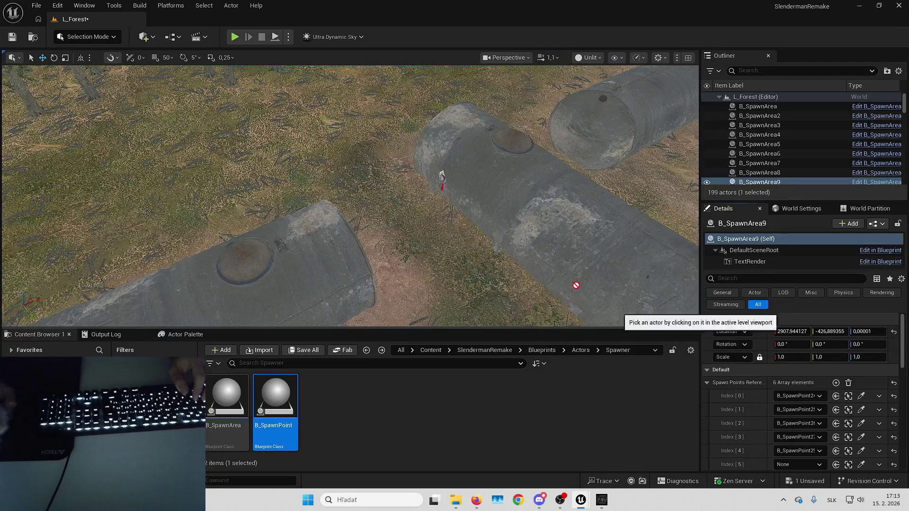
pyautogui.click(440, 176)
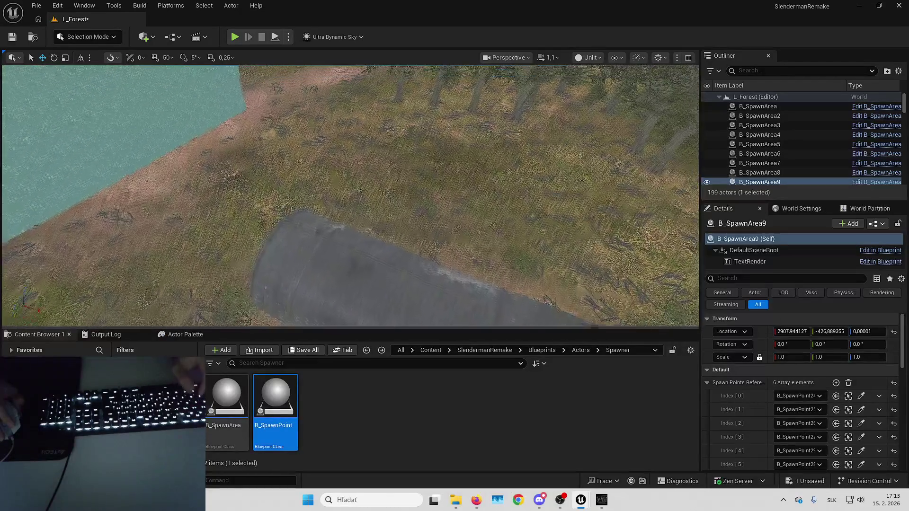
# Step: Fly the view over the forest toward the brick walls
pyautogui.moveTo(351, 199); pyautogui.dragTo(351, 161)
pyautogui.moveTo(350, 198); pyautogui.dragTo(350, 161)
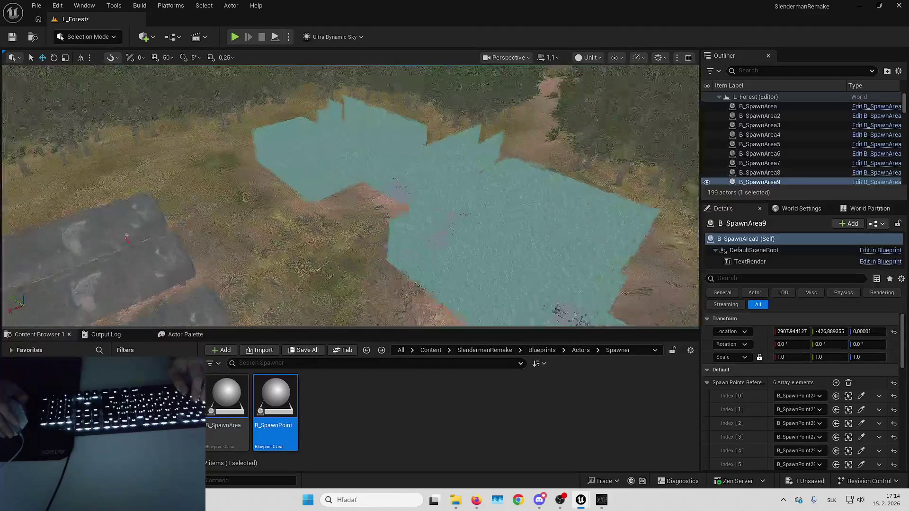
pyautogui.moveTo(350, 161); pyautogui.dragTo(350, 189)
# Step: Place a new spawn area, B_SpawnArea10, near the brick walls
pyautogui.moveTo(227, 397)
pyautogui.mouseDown()
pyautogui.moveTo(355, 270)
pyautogui.moveTo(391, 211)
pyautogui.moveTo(395, 222)
pyautogui.mouseUp()
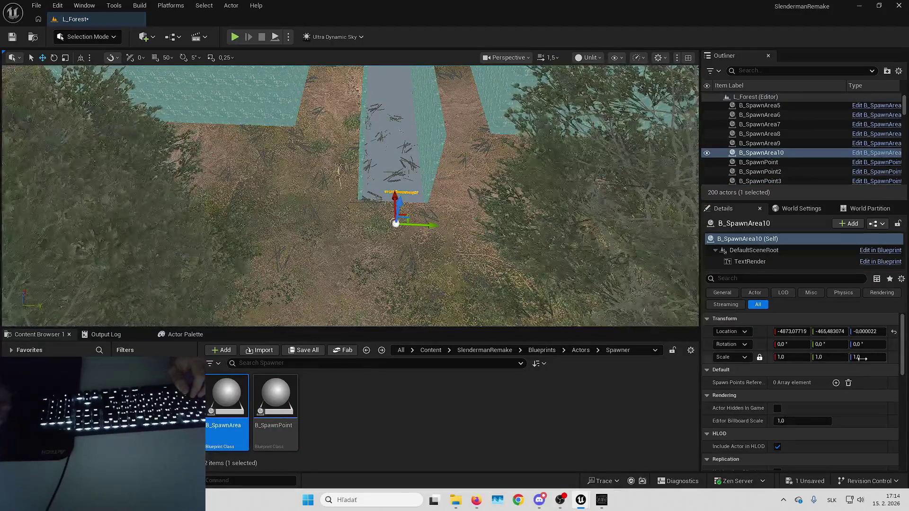
pyautogui.write('180')
pyautogui.moveTo(493, 265); pyautogui.dragTo(493, 239)
pyautogui.scroll(-2, 492, 239)
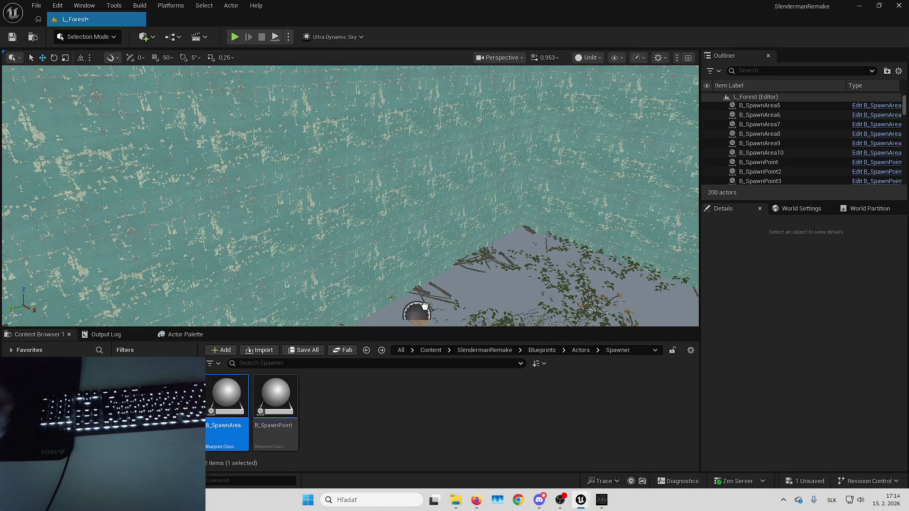
# Step: Place a B_Paper note on the brick wall, standing upright
pyautogui.moveTo(373, 216); pyautogui.dragTo(373, 218)
pyautogui.press('Return')
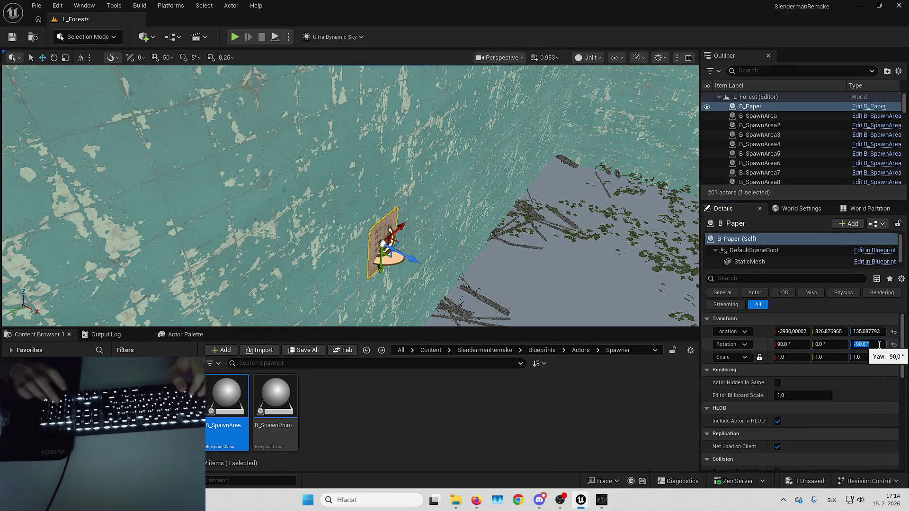
pyautogui.click(536, 257)
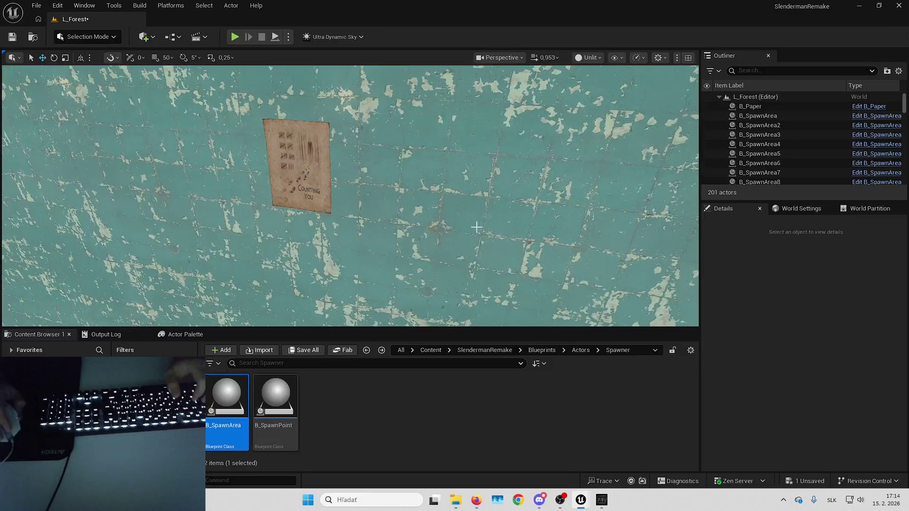
# Step: Add B_SpawnPoint30, attach it to the paper, zero its location and rotation, and detach it
pyautogui.moveTo(275, 397); pyautogui.dragTo(494, 279)
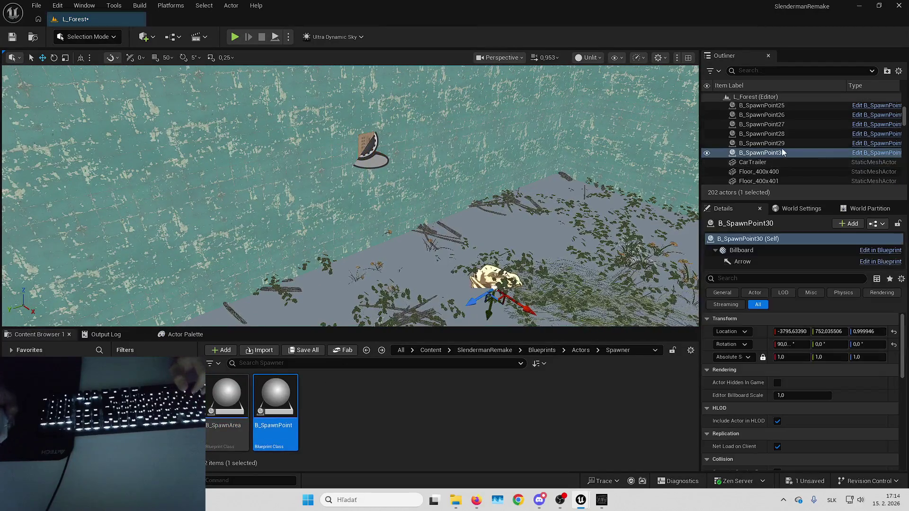
pyautogui.rightClick(738, 152)
pyautogui.moveTo(771, 376)
pyautogui.click(606, 325)
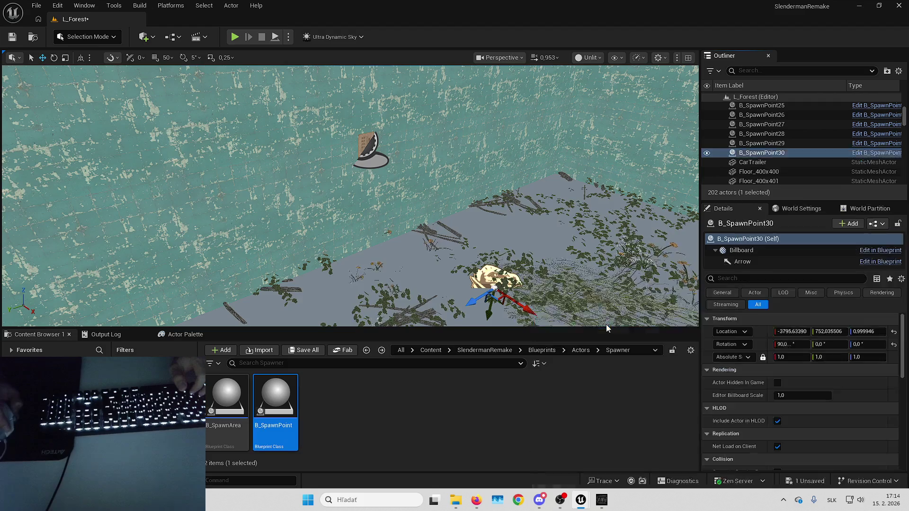
pyautogui.click(894, 331)
pyautogui.click(894, 344)
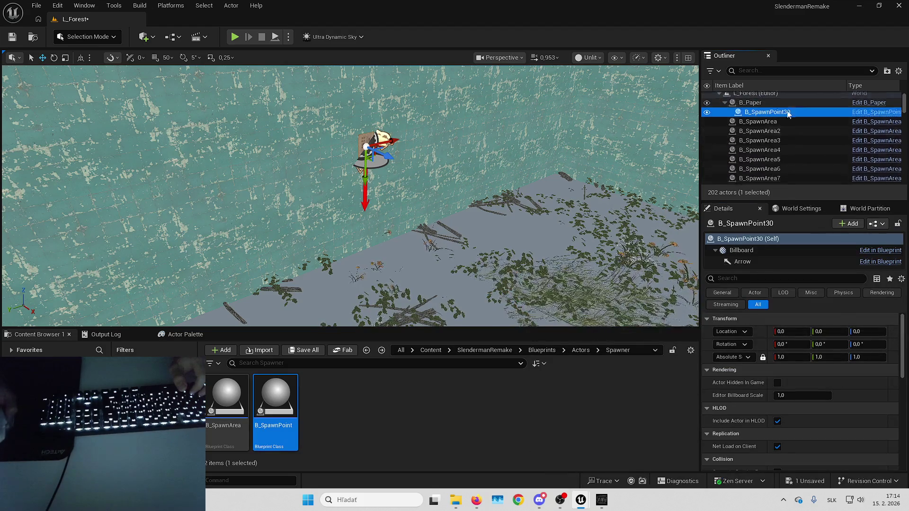
pyautogui.moveTo(784, 118); pyautogui.dragTo(757, 98)
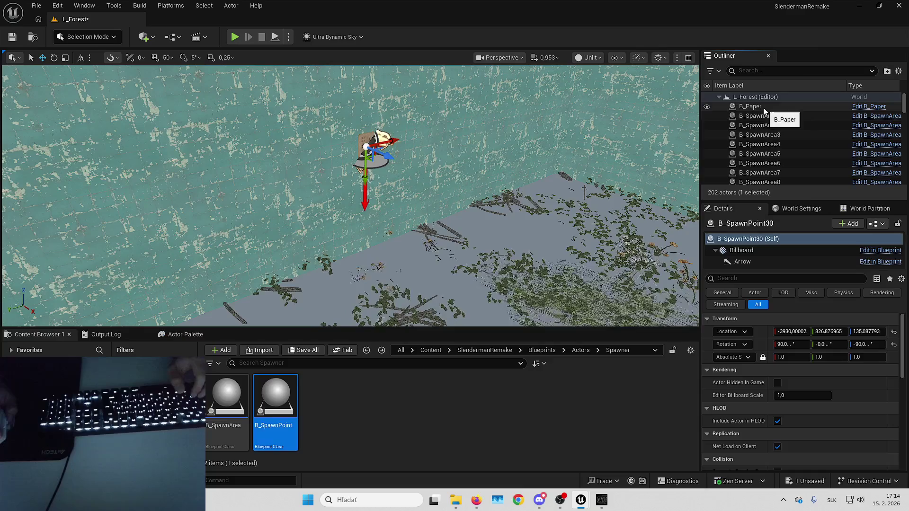
# Step: Delete the helper paper note from the wall
pyautogui.click(753, 106)
pyautogui.moveTo(528, 183)
pyautogui.mouseDown()
pyautogui.moveTo(478, 204)
pyautogui.moveTo(478, 170)
pyautogui.mouseUp()
pyautogui.press('Delete')
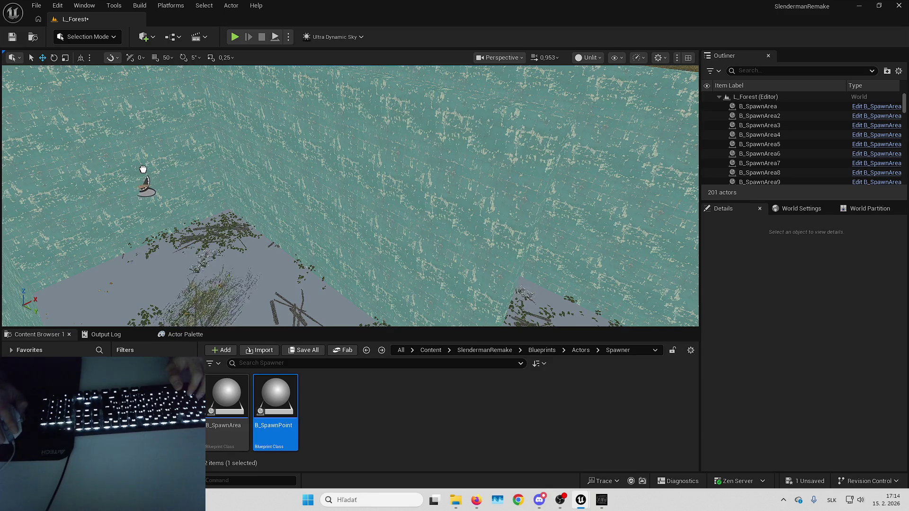
# Step: Place a B_Paper against the wall with Rotation X set to 90
pyautogui.moveTo(141, 167); pyautogui.dragTo(142, 168)
pyautogui.press('f')
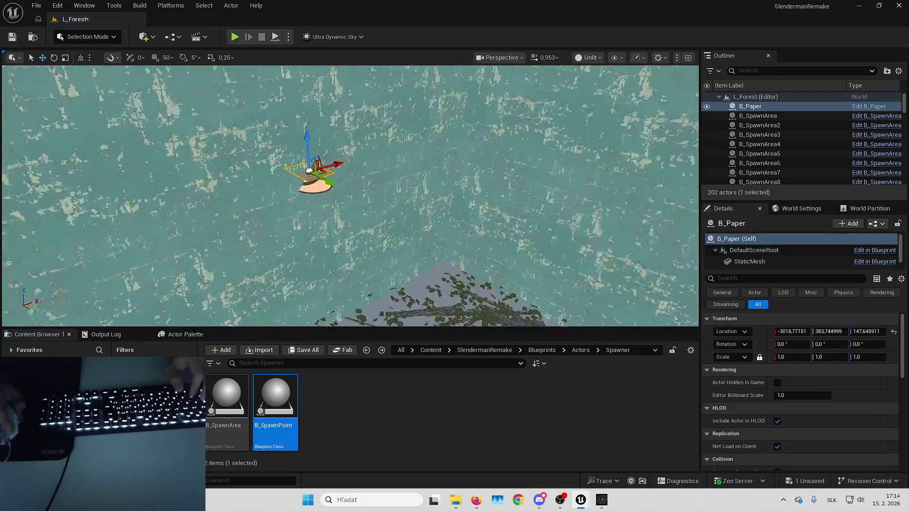
pyautogui.write('90')
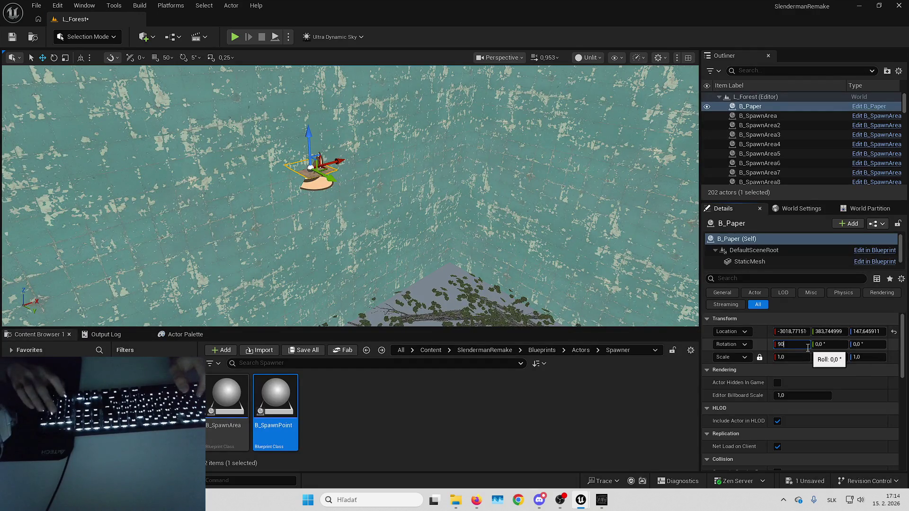
pyautogui.moveTo(520, 284); pyautogui.dragTo(521, 284)
pyautogui.moveTo(350, 196); pyautogui.dragTo(350, 196)
pyautogui.moveTo(339, 239); pyautogui.dragTo(338, 238)
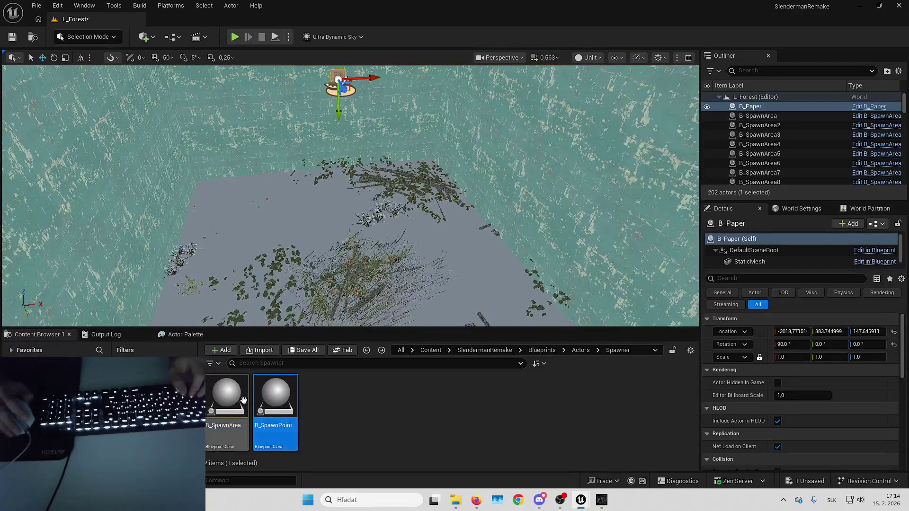
# Step: Place B_SpawnPoint31 on the ground and attach it to the paper
pyautogui.click(338, 239)
pyautogui.rightClick(852, 153)
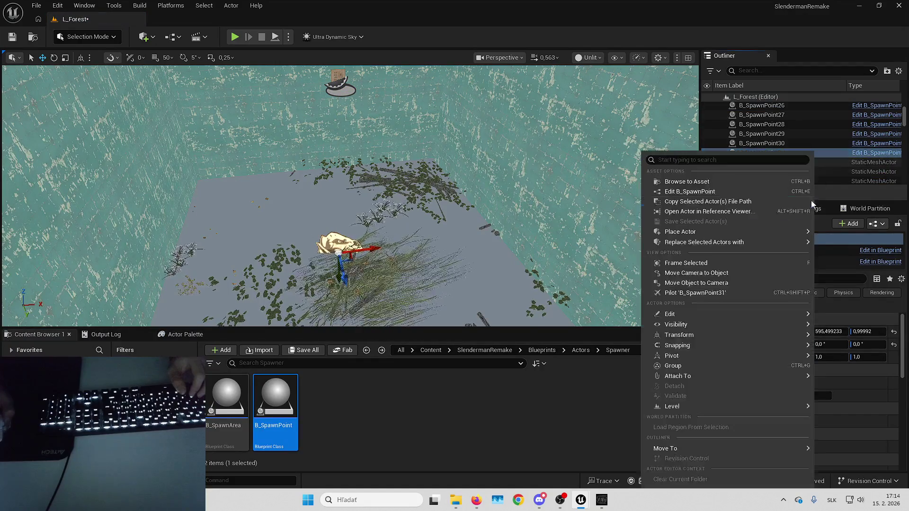
pyautogui.moveTo(711, 379)
pyautogui.click(494, 332)
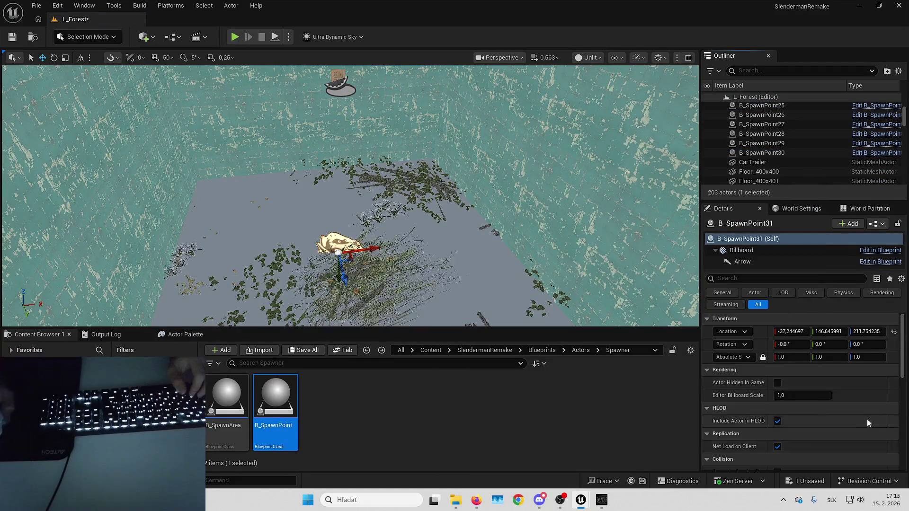
pyautogui.press('f')
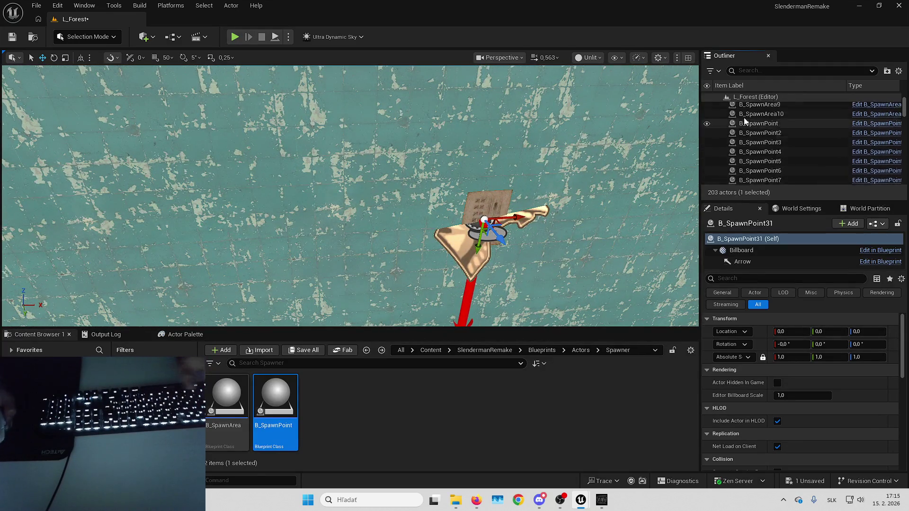
# Step: Detach B_SpawnPoint31 from the paper and delete the helper paper
pyautogui.moveTo(758, 106); pyautogui.dragTo(758, 107)
pyautogui.click(748, 107)
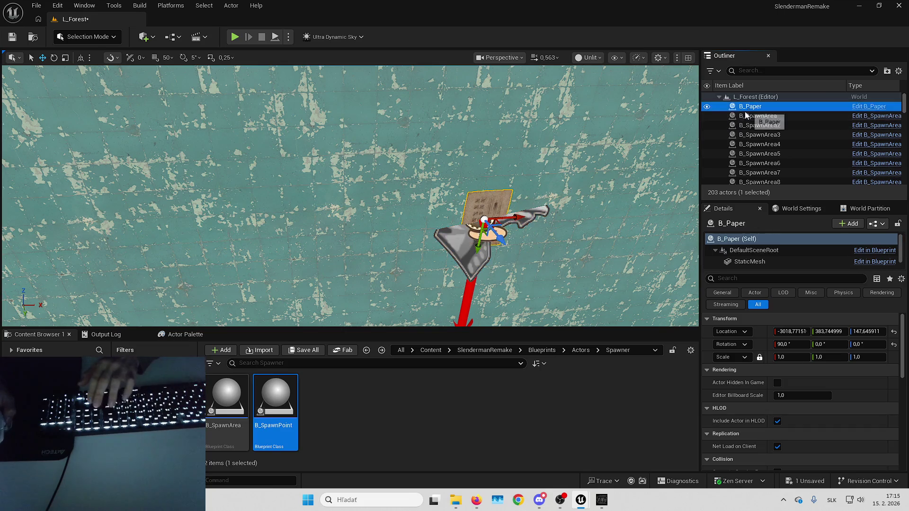
pyautogui.press('Delete')
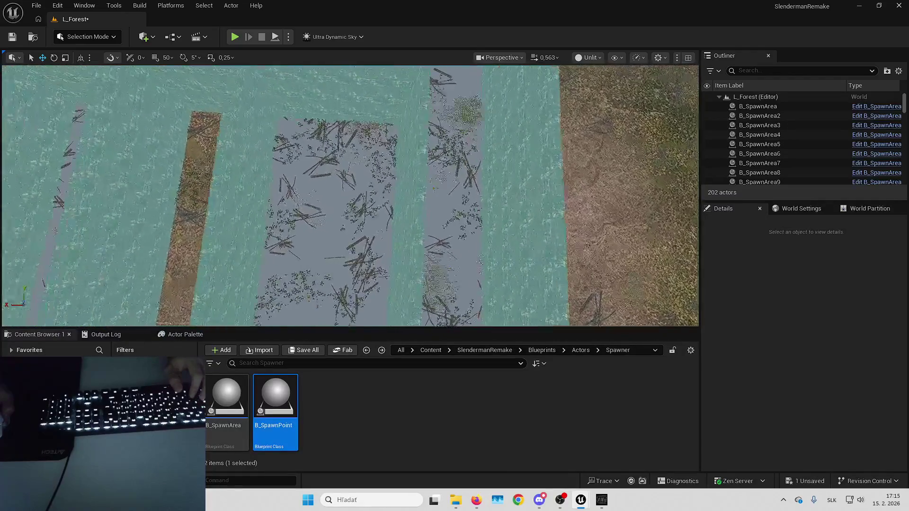
# Step: Drop a B_Paper at the wall with Rotation X 90 and yaw 90
pyautogui.scroll(2, 626, 191)
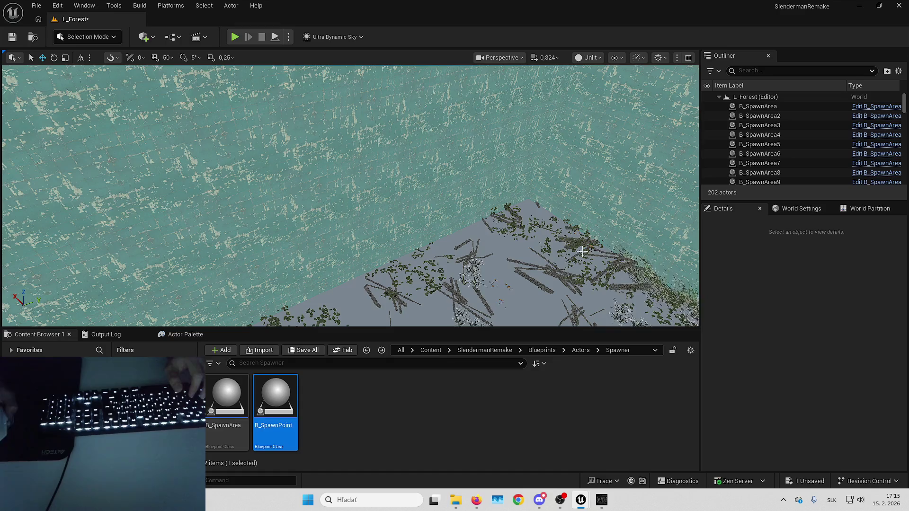
pyautogui.moveTo(275, 397)
pyautogui.mouseDown()
pyautogui.moveTo(406, 198)
pyautogui.moveTo(362, 188)
pyautogui.mouseUp()
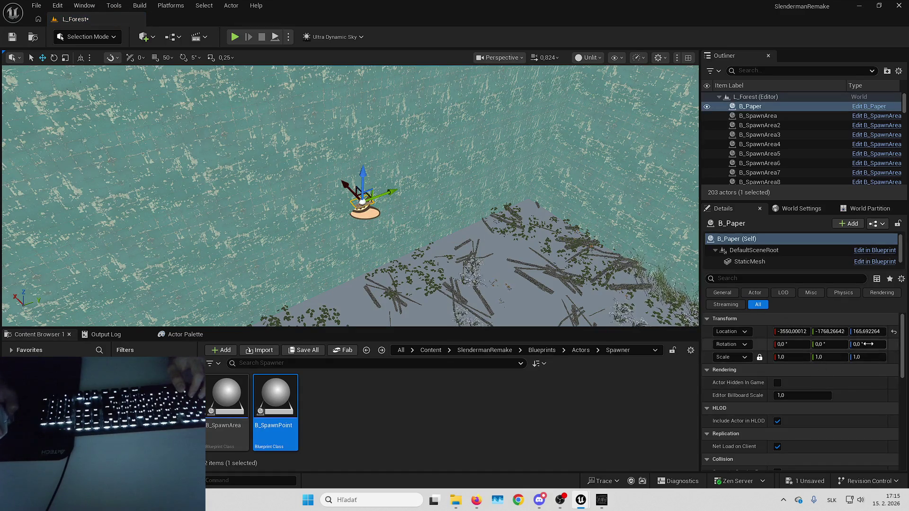
pyautogui.write('90')
pyautogui.press('Return')
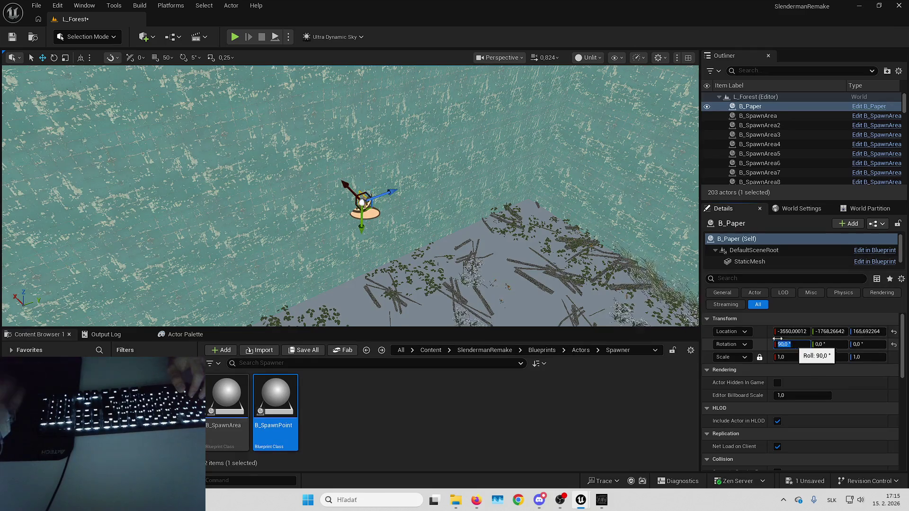
pyautogui.press('f')
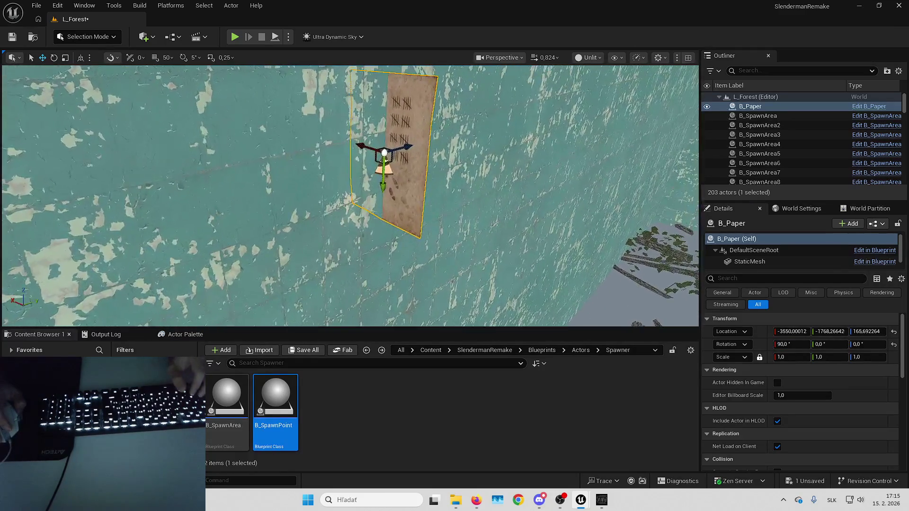
pyautogui.write('90')
pyautogui.press('Return')
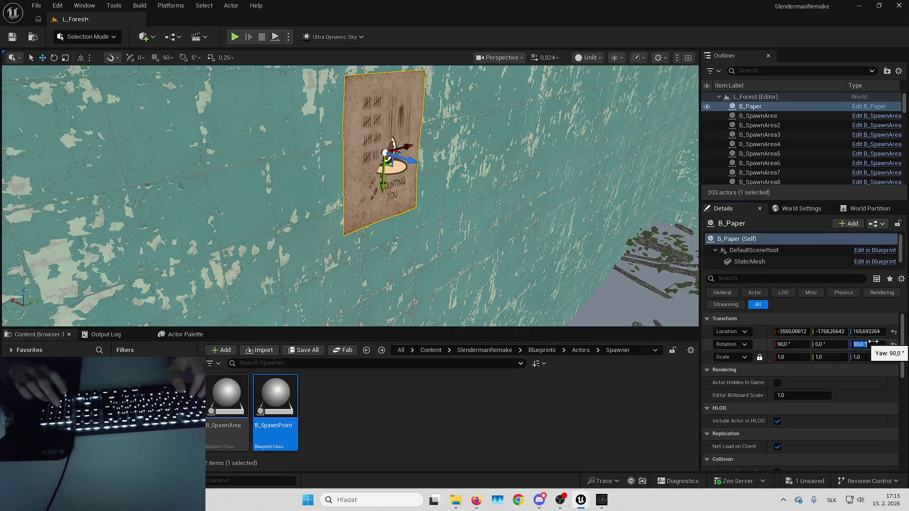
pyautogui.scroll(-5, 350, 189)
# Step: Add B_SpawnPoint32, attach it to the paper, and reset its location and rotation
pyautogui.moveTo(276, 397)
pyautogui.mouseDown()
pyautogui.moveTo(450, 350)
pyautogui.moveTo(506, 310)
pyautogui.mouseUp()
pyautogui.rightClick(760, 155)
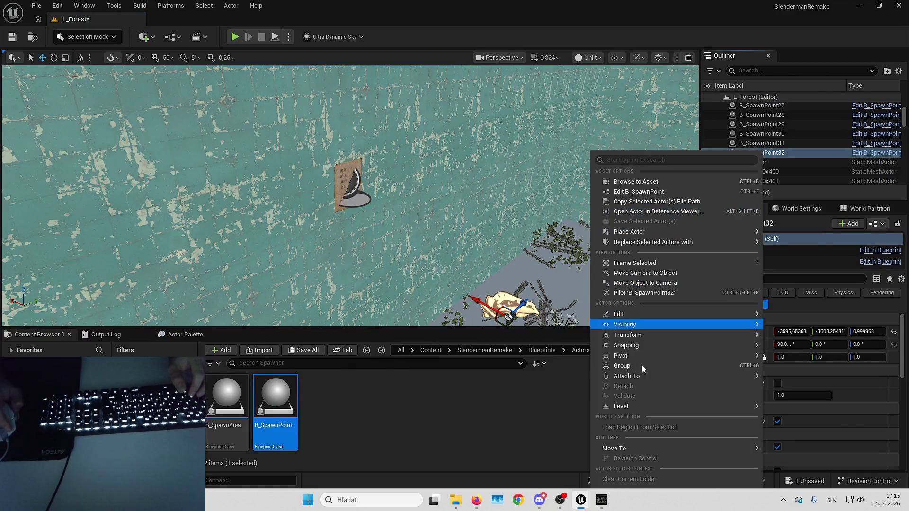
pyautogui.moveTo(641, 379)
pyautogui.click(452, 325)
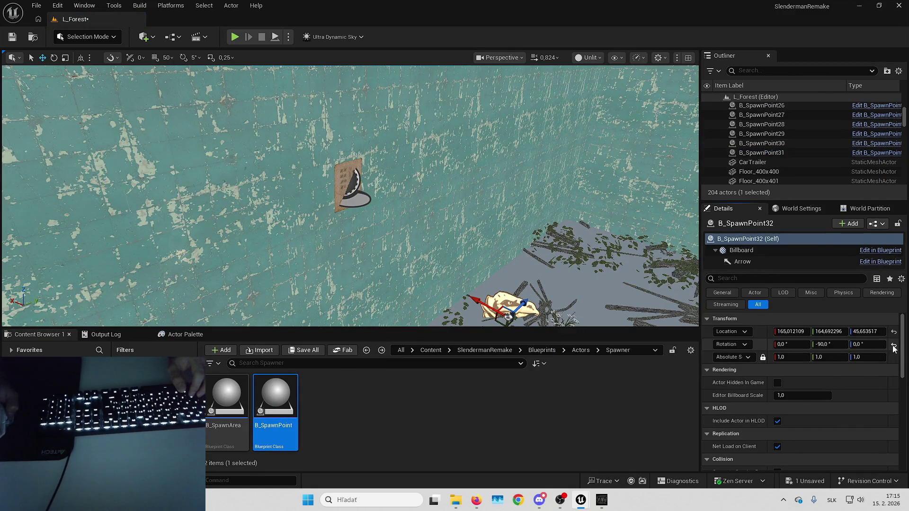
pyautogui.click(893, 346)
pyautogui.click(894, 332)
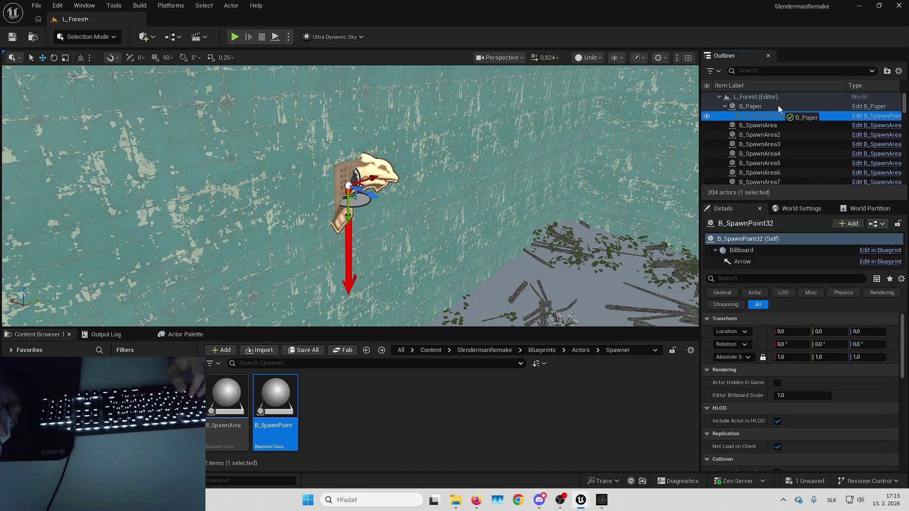
# Step: Detach B_SpawnPoint32, delete the helper paper, and move on to the next wall area
pyautogui.moveTo(778, 106); pyautogui.dragTo(773, 111)
pyautogui.press('Delete')
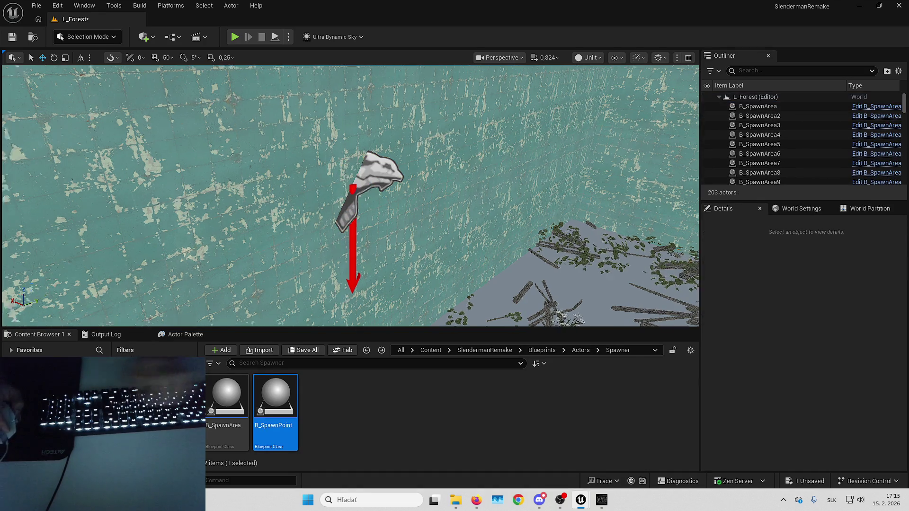
pyautogui.moveTo(571, 255); pyautogui.dragTo(571, 256)
pyautogui.moveTo(457, 204); pyautogui.dragTo(457, 205)
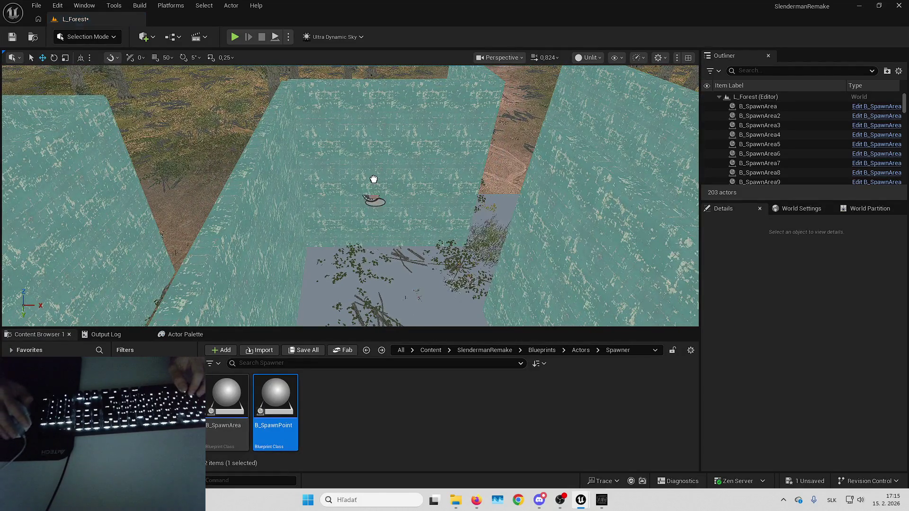
# Step: Drop a new B_Paper into the level and stand it upright with a 90° X rotation
pyautogui.moveTo(360, 181); pyautogui.dragTo(360, 180)
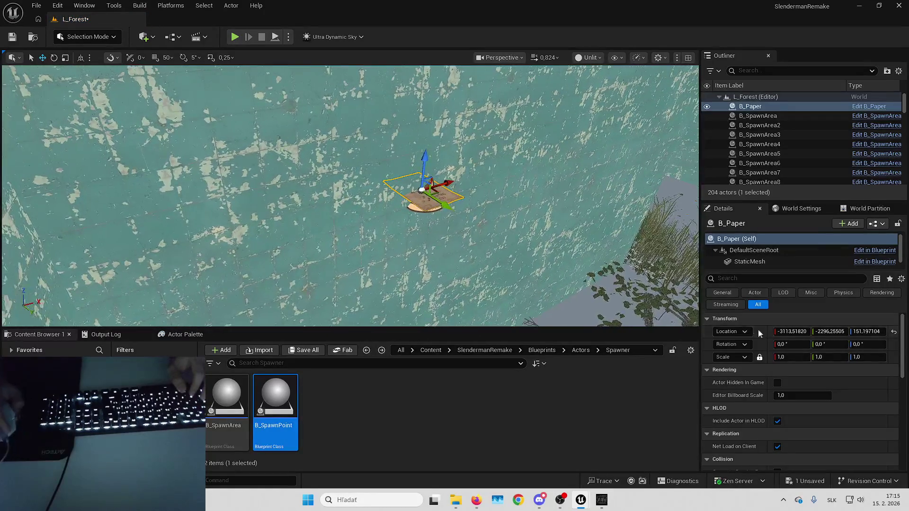
pyautogui.write('90')
pyautogui.press('Return')
pyautogui.moveTo(426, 199); pyautogui.dragTo(426, 199)
# Step: Place B_SpawnPoint33 on the ground and attach it to the new paper
pyautogui.moveTo(275, 402)
pyautogui.mouseDown()
pyautogui.moveTo(471, 291)
pyautogui.moveTo(481, 296)
pyautogui.mouseUp()
pyautogui.rightClick(766, 153)
pyautogui.moveTo(643, 377)
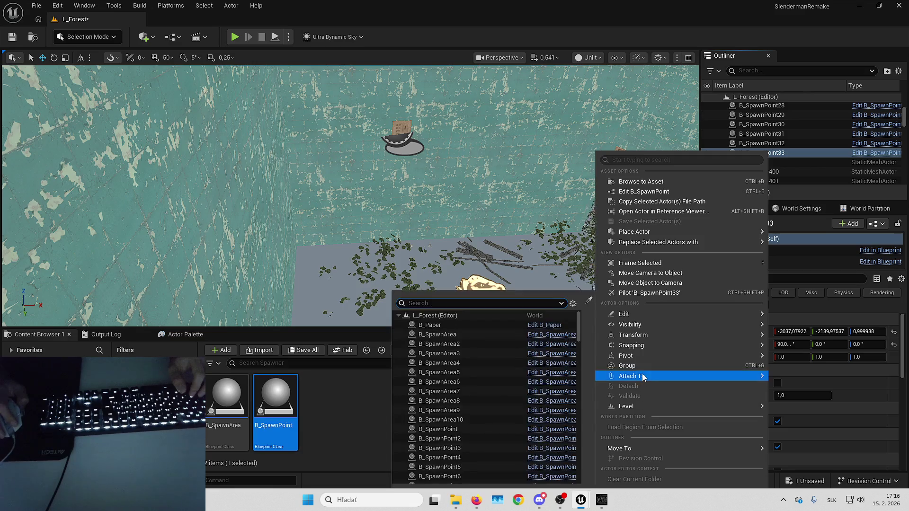
pyautogui.click(454, 322)
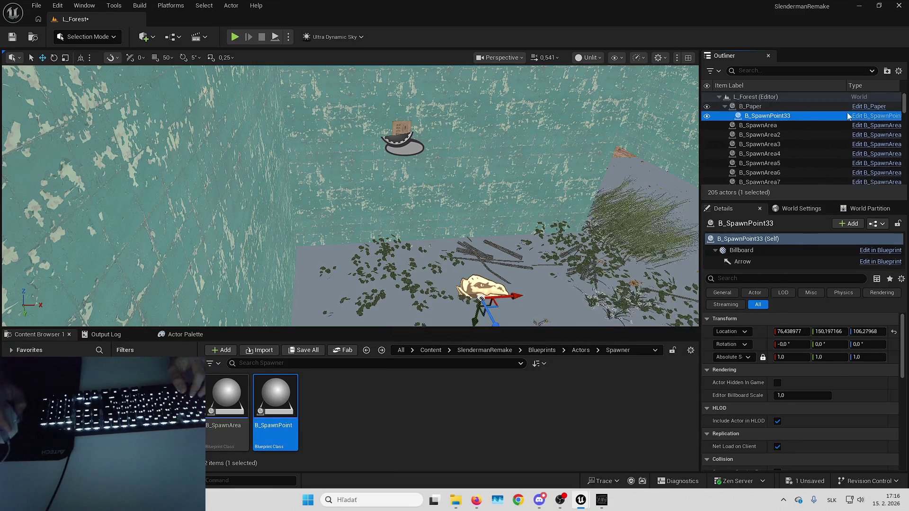
# Step: Parent B_SpawnPoint33 under the paper, reset its location, detach it, and delete the helper paper
pyautogui.click(809, 108)
pyautogui.press('Delete')
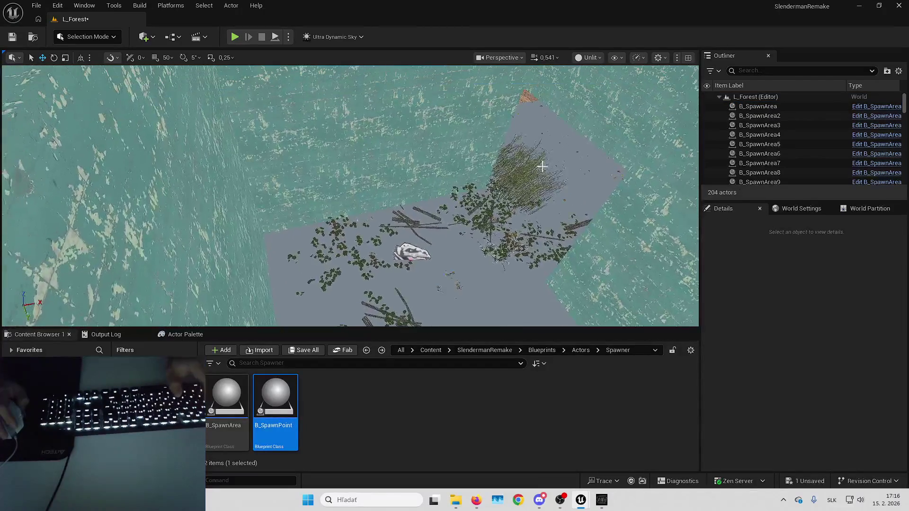
pyautogui.hotkey('ctrl', 'z')
pyautogui.click(489, 230)
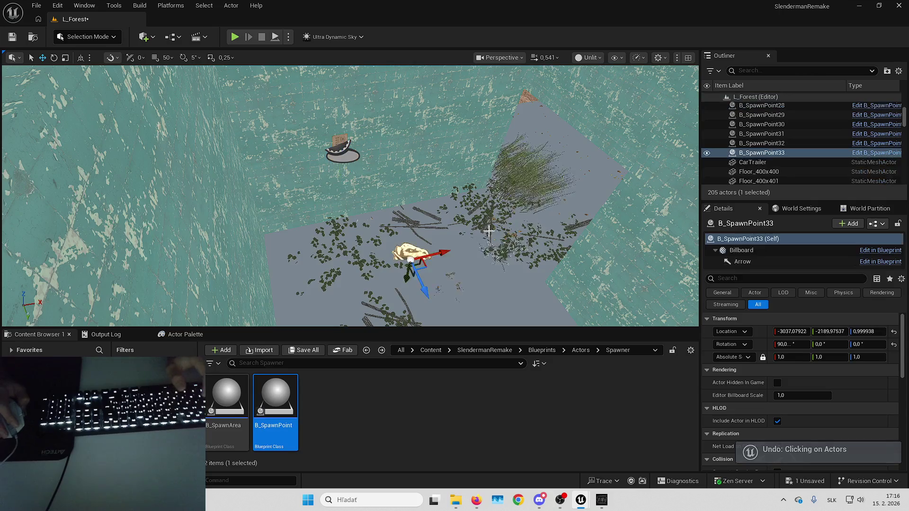
pyautogui.moveTo(768, 147); pyautogui.dragTo(767, 138)
pyautogui.moveTo(746, 108); pyautogui.dragTo(747, 107)
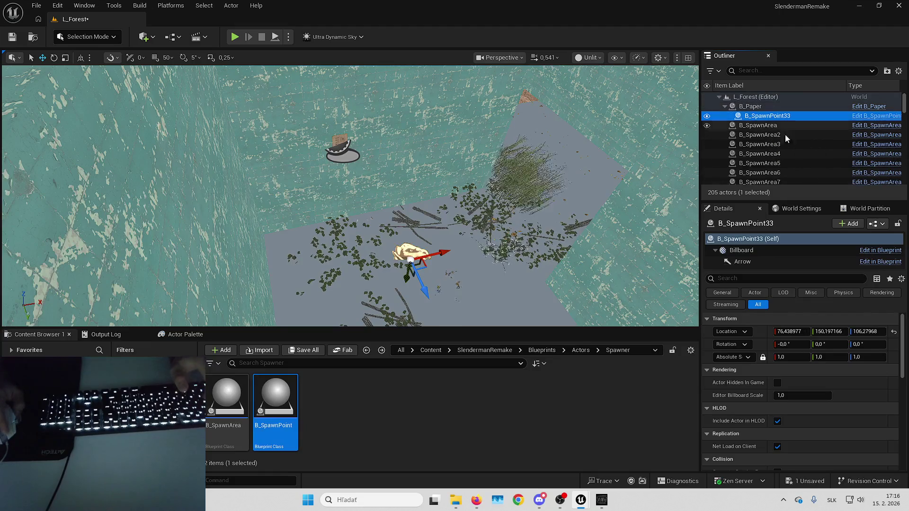
pyautogui.click(893, 332)
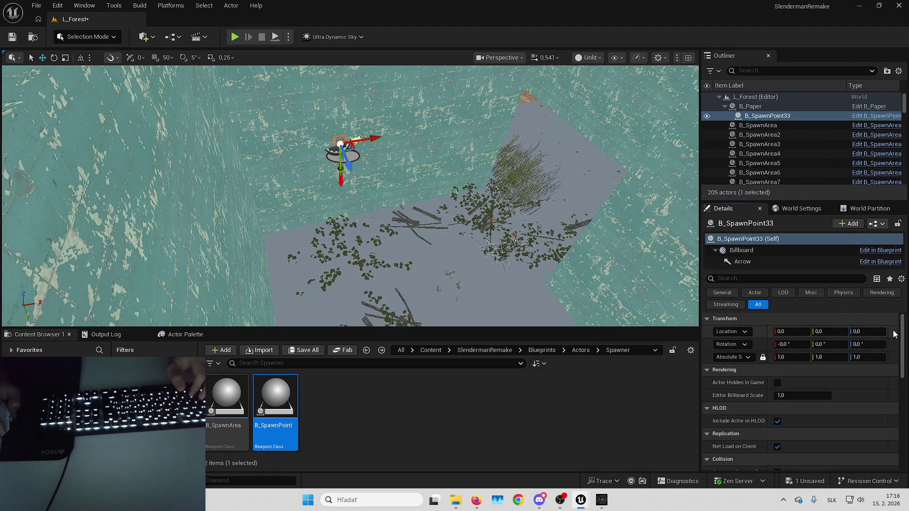
pyautogui.click(760, 106)
pyautogui.press('Delete')
pyautogui.scroll(3, 512, 172)
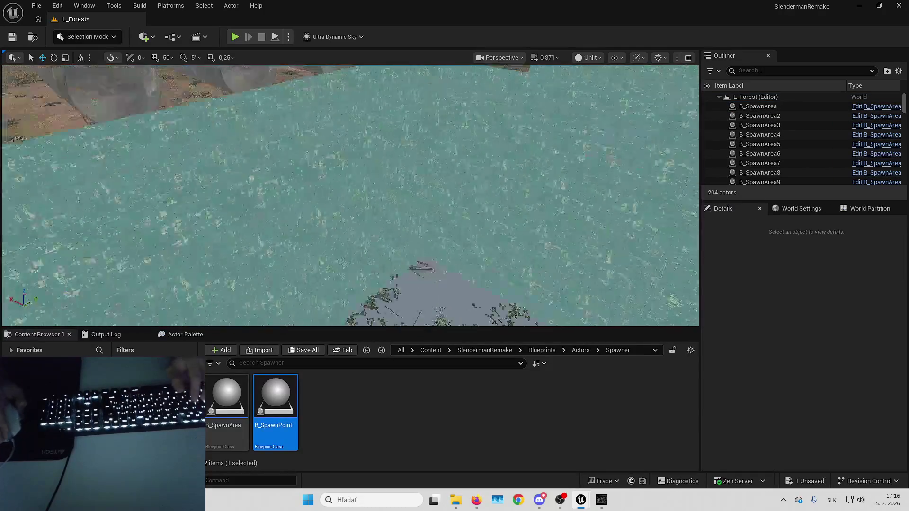
# Step: Select B_SpawnArea10 and add three more entries to its Spawn Points Reference list
pyautogui.scroll(-5, 436, 223)
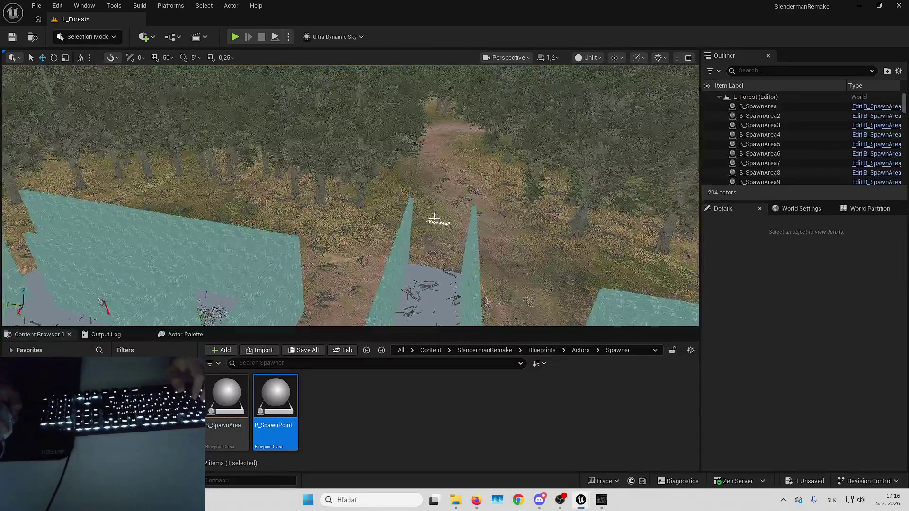
pyautogui.click(435, 223)
pyautogui.scroll(3, 435, 223)
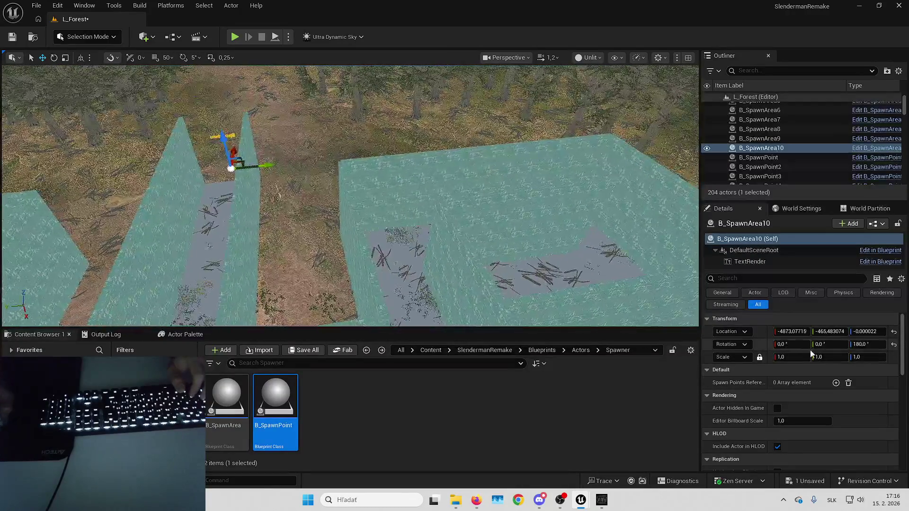
pyautogui.click(835, 383)
pyautogui.click(836, 383)
pyautogui.click(836, 382)
pyautogui.click(836, 383)
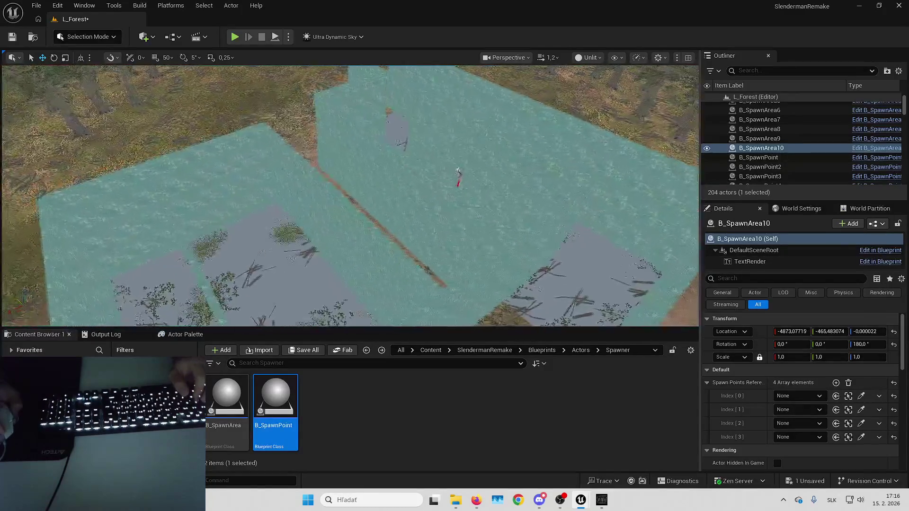
# Step: Pick spawn points inside the walls, including B_SpawnPoint31, for Index 0 through 3
pyautogui.click(860, 396)
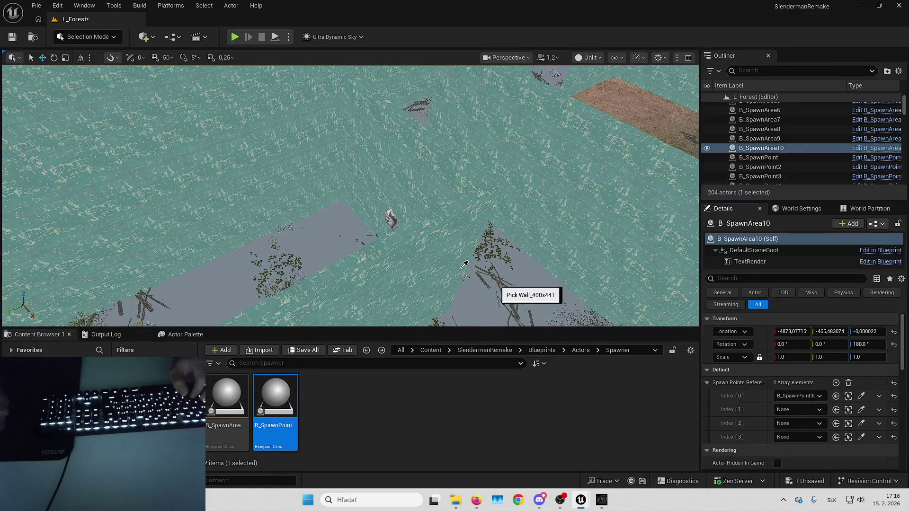
pyautogui.click(391, 216)
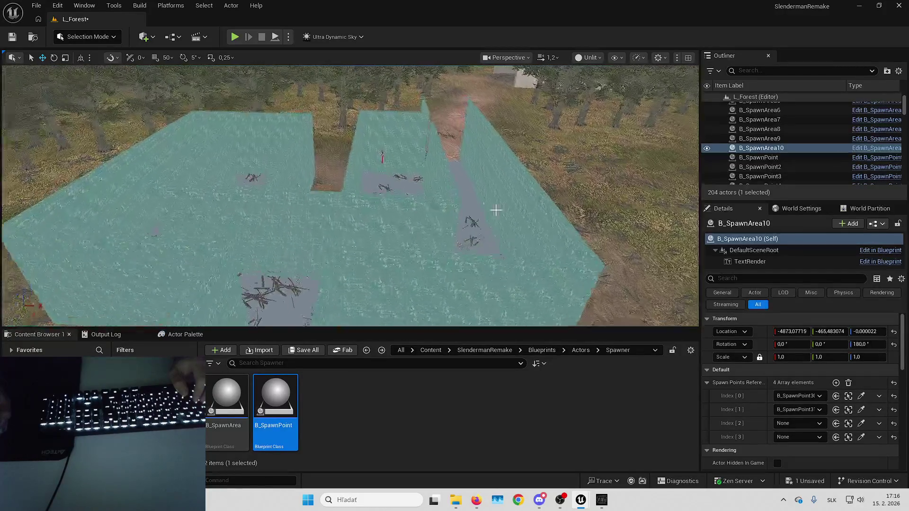
pyautogui.click(861, 424)
pyautogui.click(400, 169)
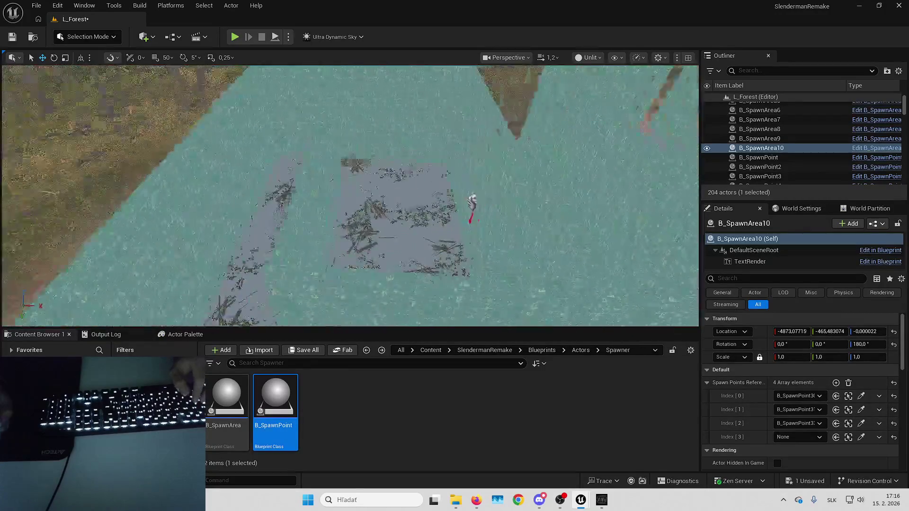
pyautogui.click(861, 436)
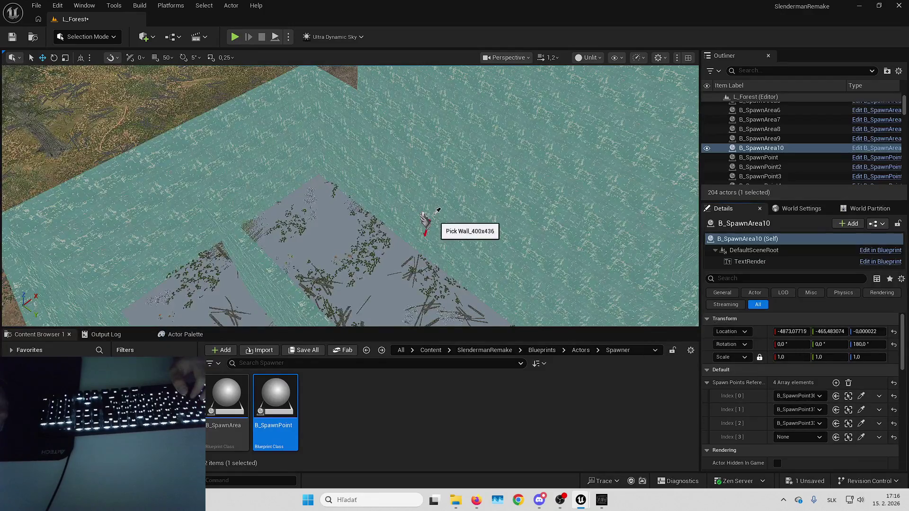
pyautogui.click(424, 220)
# Step: Save the level, switch the viewport to Lit, and start a Play In Editor session
pyautogui.hotkey('ctrl', 's')
pyautogui.press('Return')
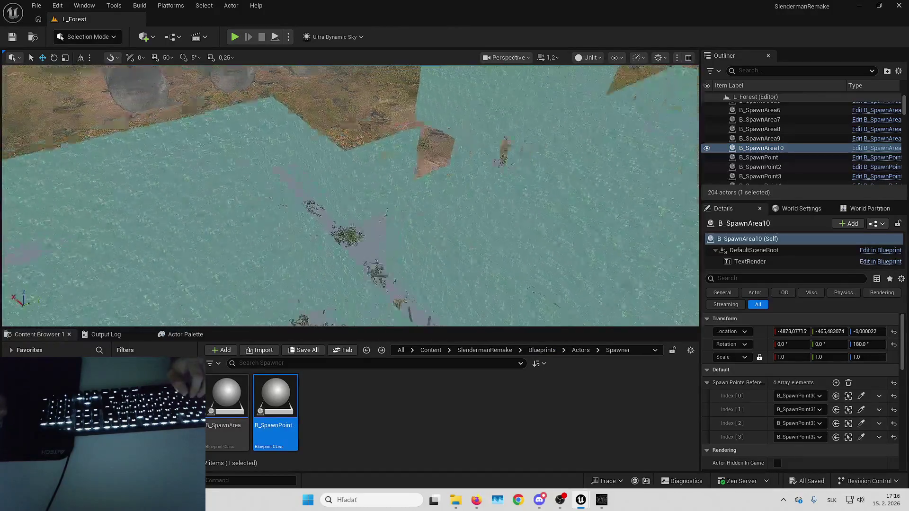
pyautogui.press('Escape')
pyautogui.click(587, 57)
pyautogui.click(597, 78)
pyautogui.moveTo(150, 94)
pyautogui.mouseDown()
pyautogui.moveTo(151, 147)
pyautogui.moveTo(151, 112)
pyautogui.mouseUp()
pyautogui.hotkey('alt', 'p')
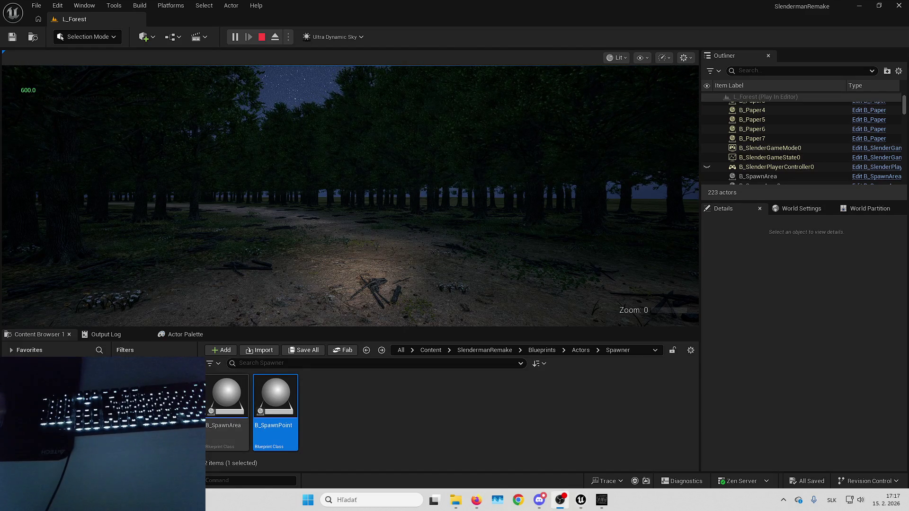
# Step: Eject from the running game with F8 and filter the Outliner by B_PAPER to list B_Paper0–B_Paper7
pyautogui.click(503, 243)
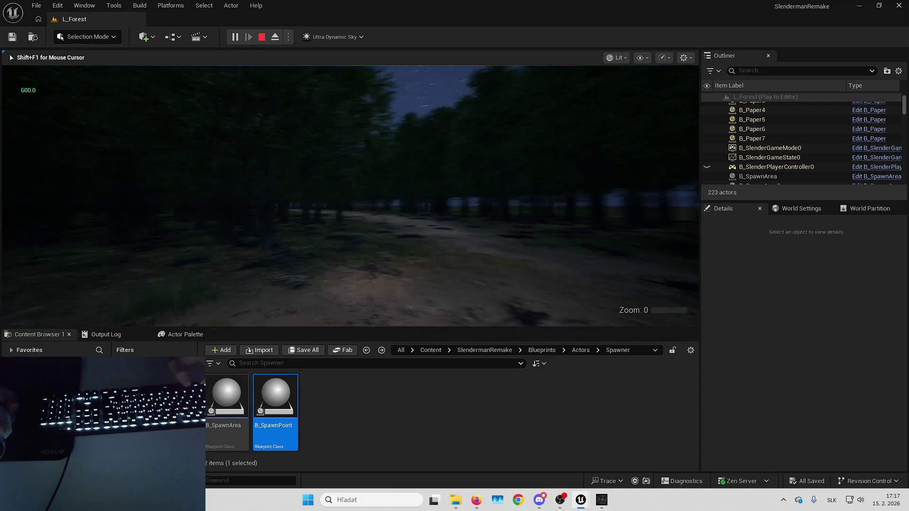
pyautogui.press('F8')
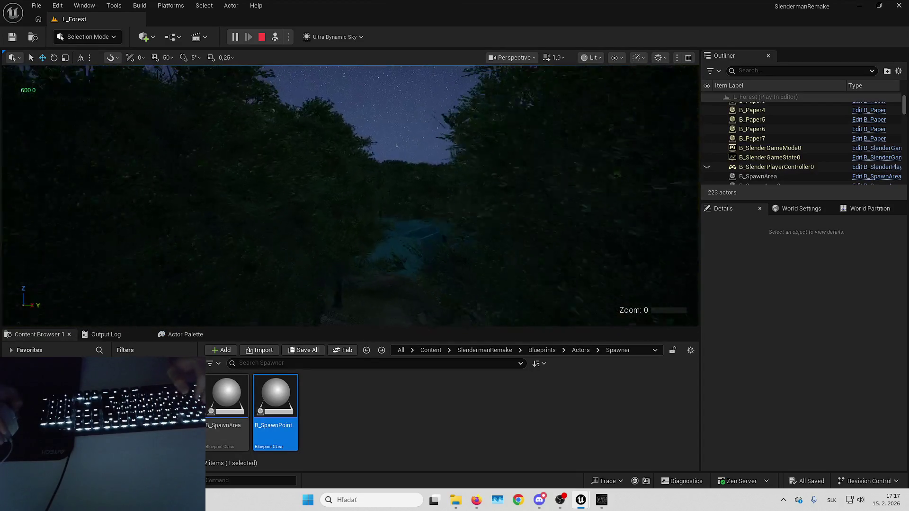
pyautogui.click(759, 72)
pyautogui.write('B_PAPER')
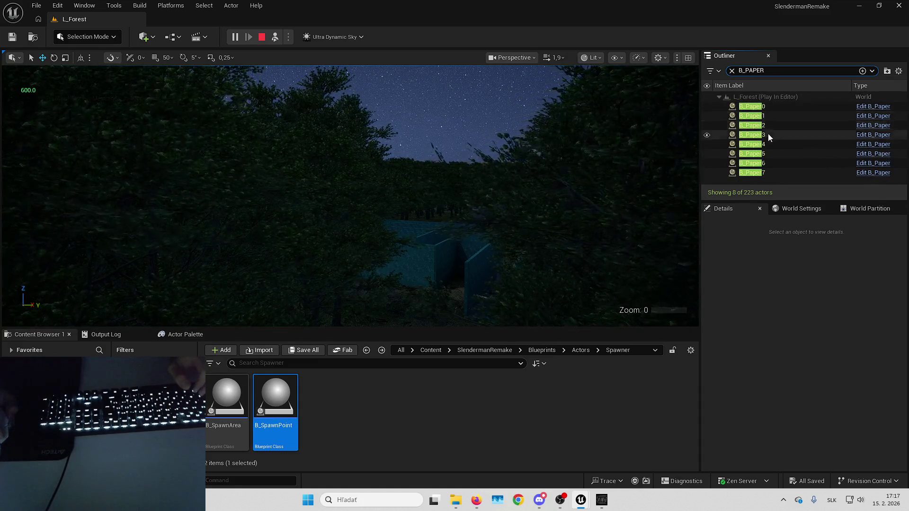
# Step: Focus on B_Paper0, B_Paper1 and B_Paper2 on the car to check their placement
pyautogui.click(765, 105)
pyautogui.press('f')
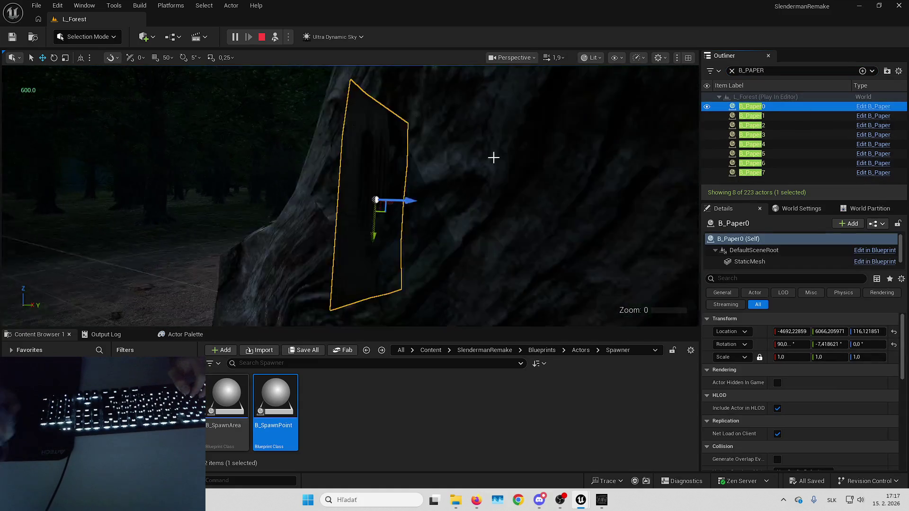
pyautogui.scroll(-2, 350, 196)
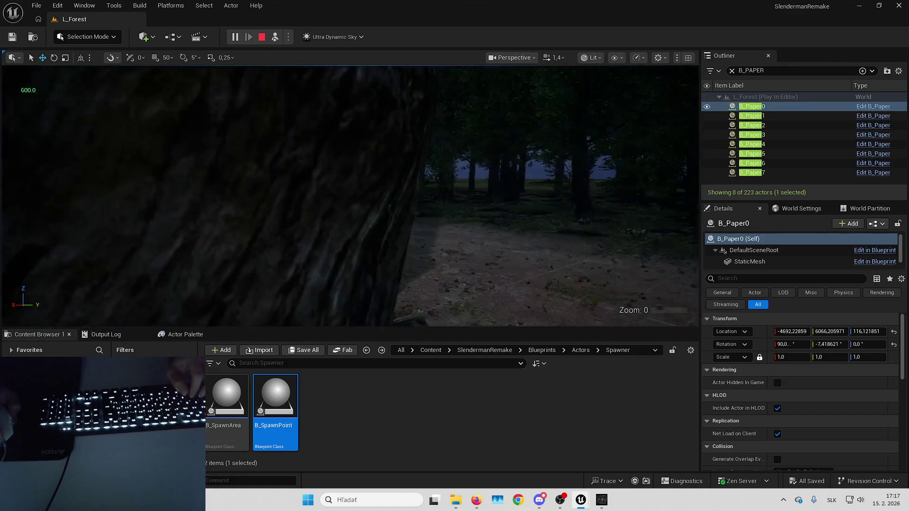
pyautogui.scroll(-3, 350, 196)
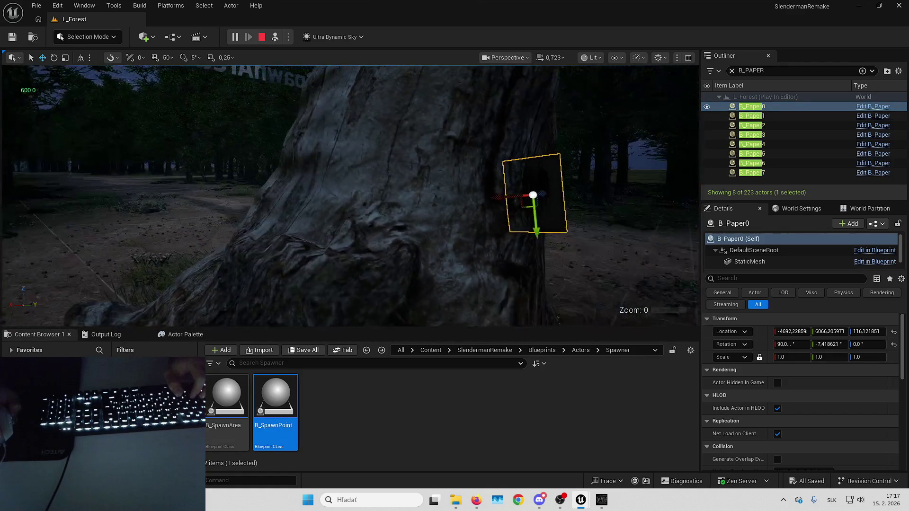
pyautogui.doubleClick(769, 115)
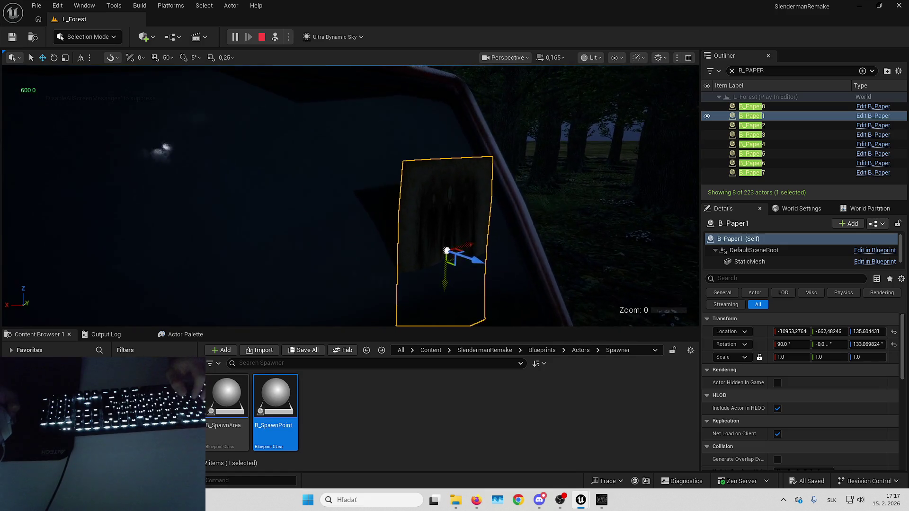
pyautogui.doubleClick(767, 126)
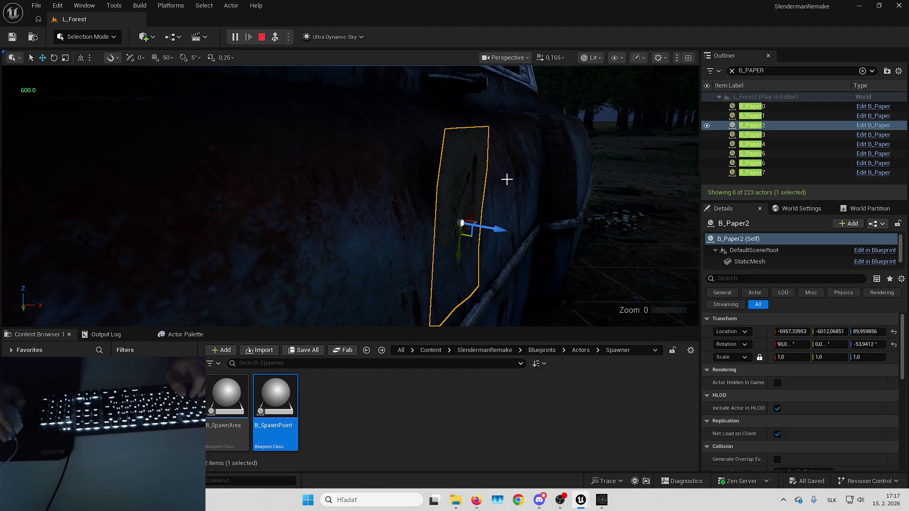
pyautogui.press('d')
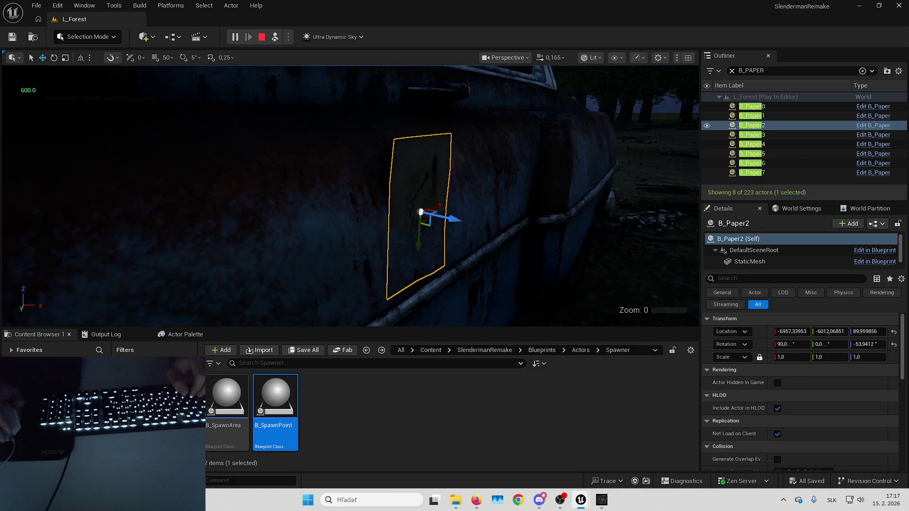
pyautogui.press('a')
# Step: Inspect B_Paper3 from several sides with the viewport switched to Unlit
pyautogui.doubleClick(760, 136)
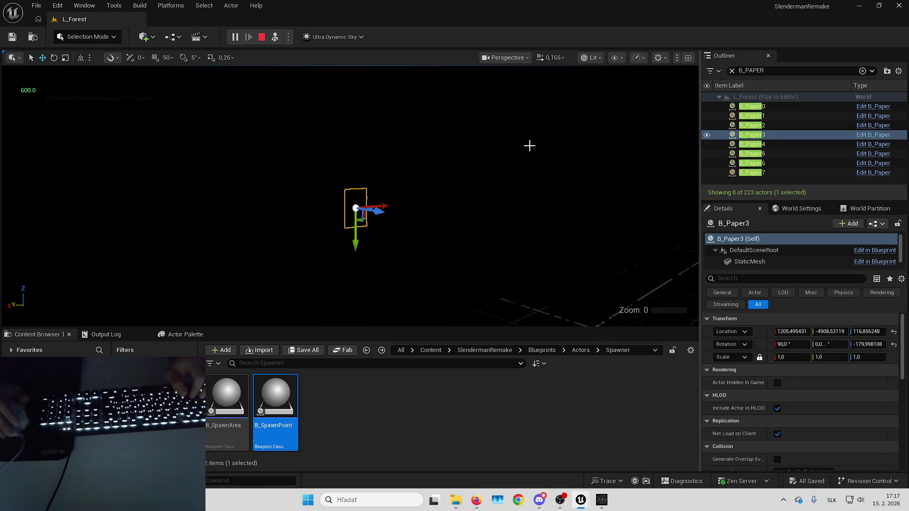
pyautogui.click(591, 57)
pyautogui.click(592, 104)
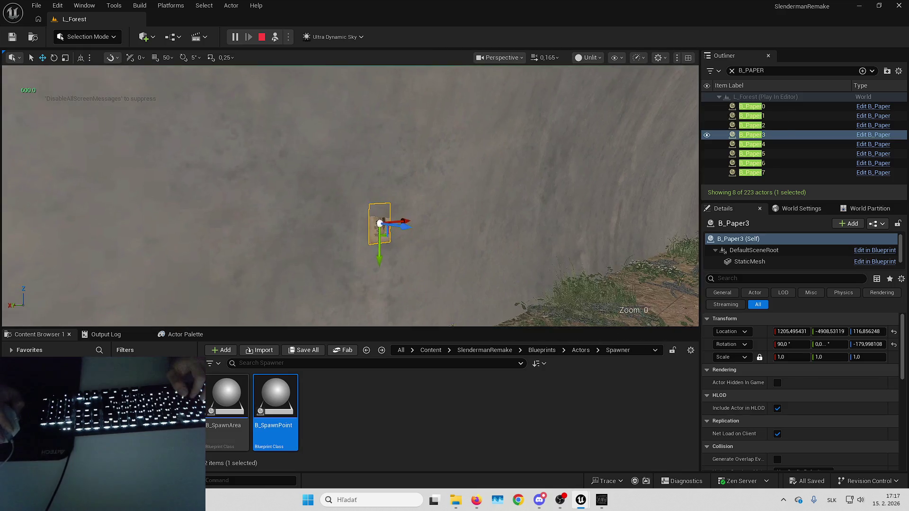
pyautogui.press('a')
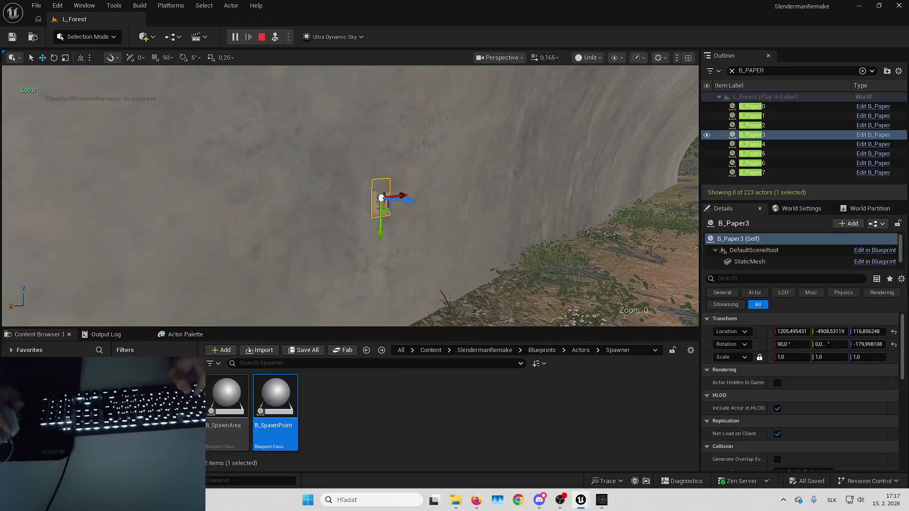
pyautogui.press('d')
pyautogui.press('a')
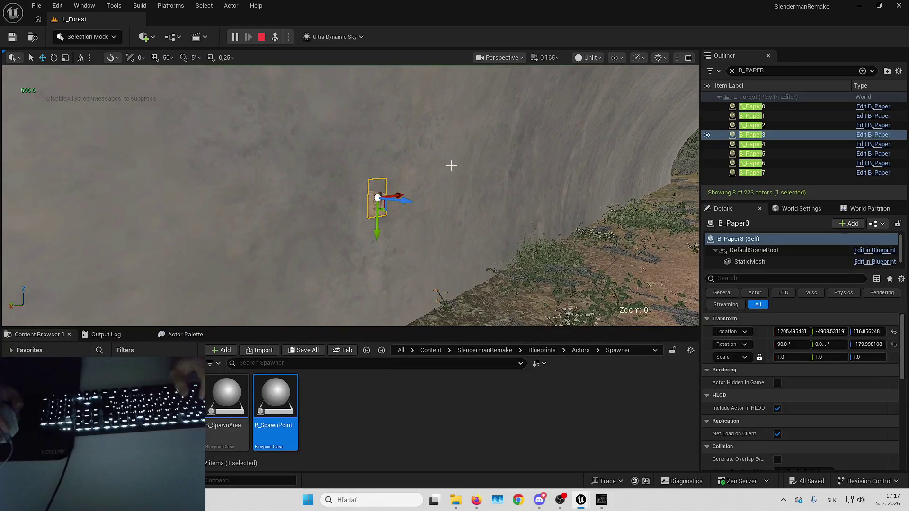
# Step: Check B_Paper4–B_Paper7 on the tree, brick wall, rusty surface and rock, then stop playing
pyautogui.doubleClick(776, 143)
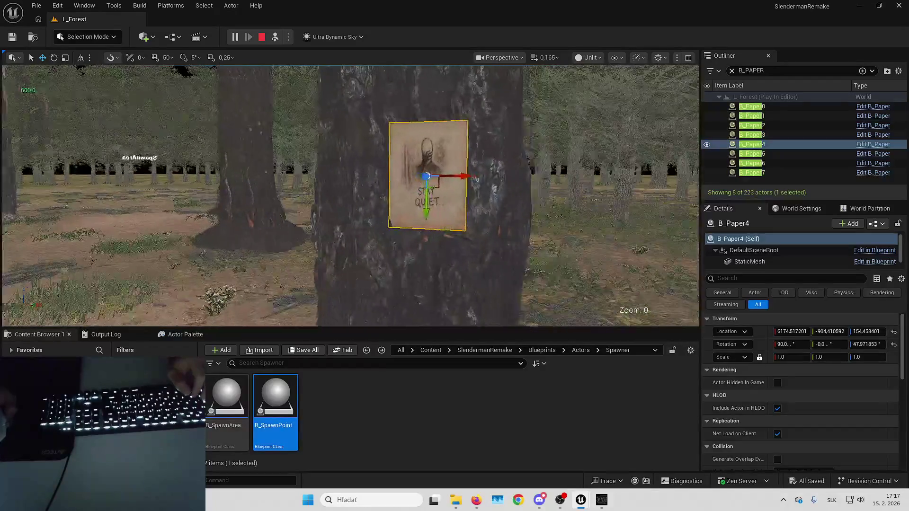
pyautogui.doubleClick(757, 154)
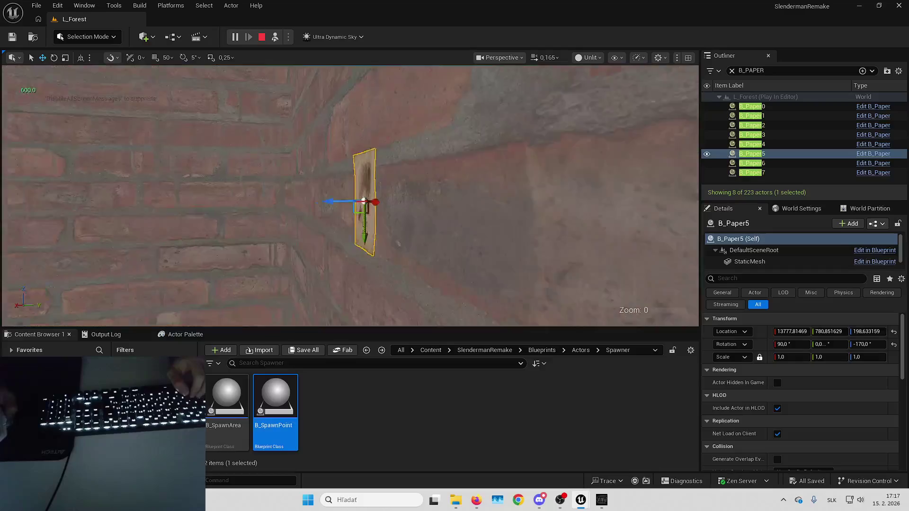
pyautogui.doubleClick(760, 163)
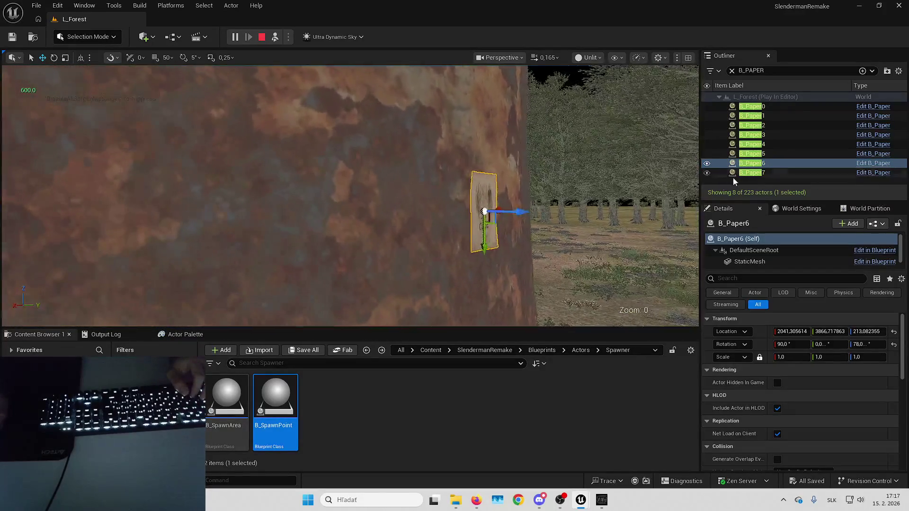
pyautogui.doubleClick(734, 174)
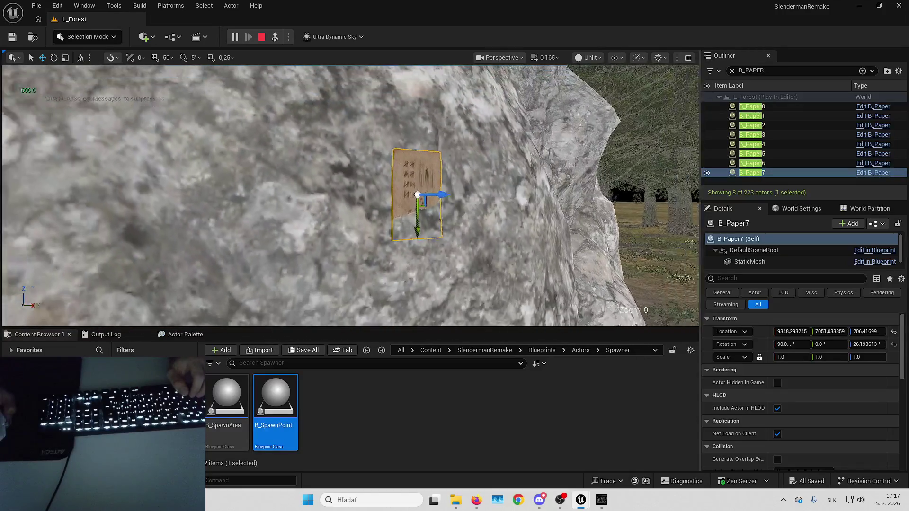
pyautogui.press('Escape')
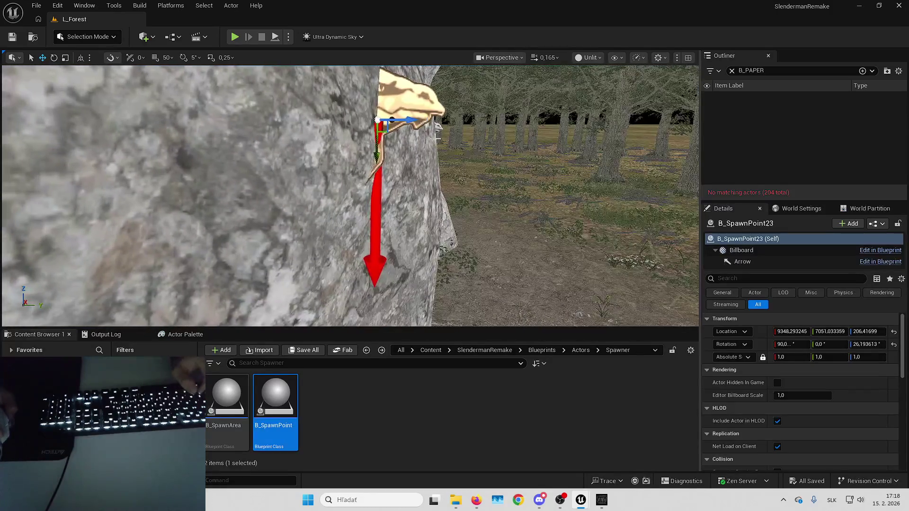
# Step: Try a yaw of 0 on B_SpawnPoint23, then undo it back to the original rotation
pyautogui.click(872, 345)
pyautogui.write('0')
pyautogui.press('Return')
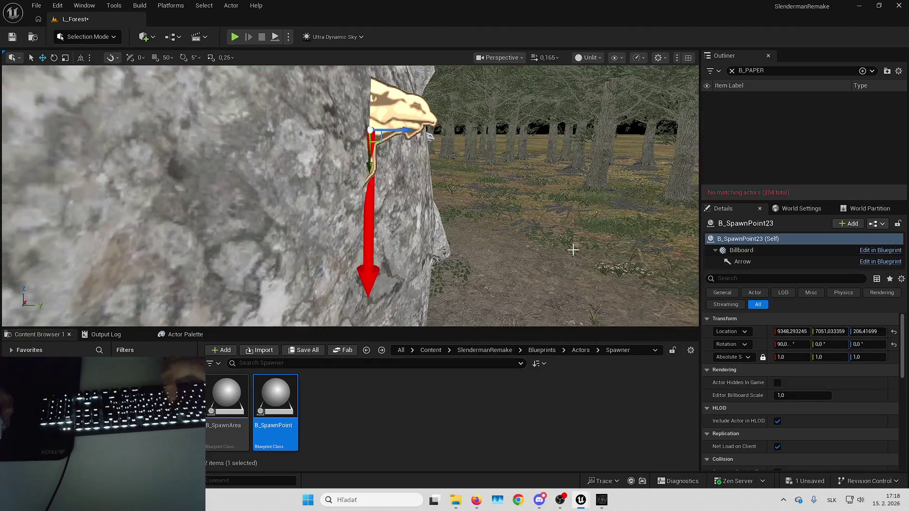
pyautogui.hotkey('ctrl', 'z')
# Step: Open B_SpawnPoint in the Blueprint editor and frame its whole Construction Script graph
pyautogui.click(881, 224)
pyautogui.click(865, 248)
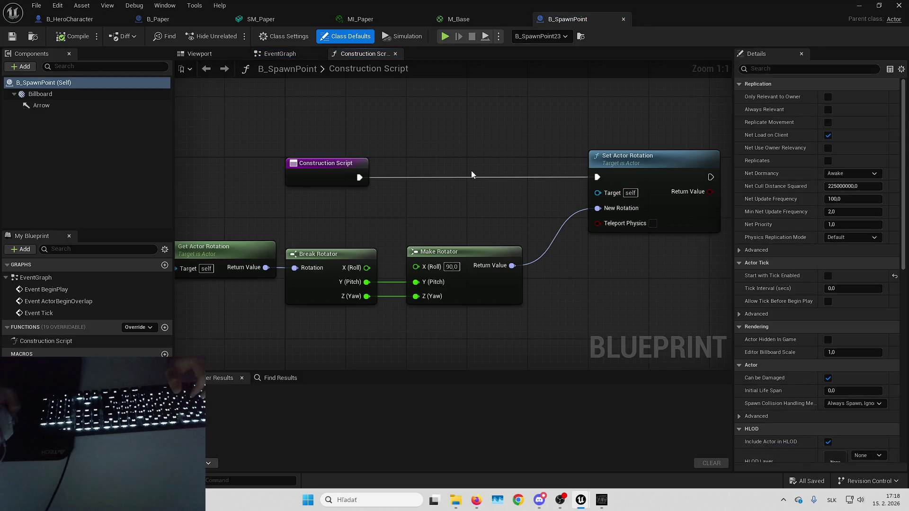
pyautogui.moveTo(478, 169); pyautogui.dragTo(480, 170)
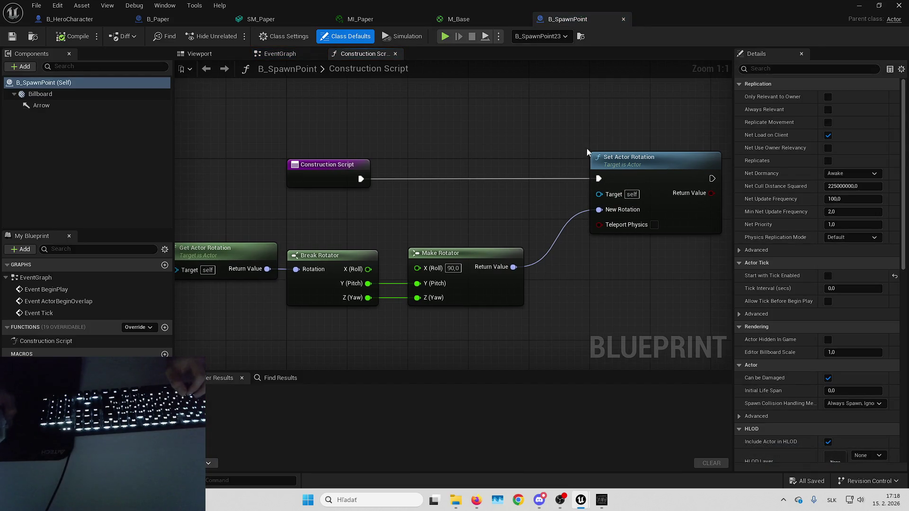
pyautogui.moveTo(664, 254); pyautogui.dragTo(602, 246)
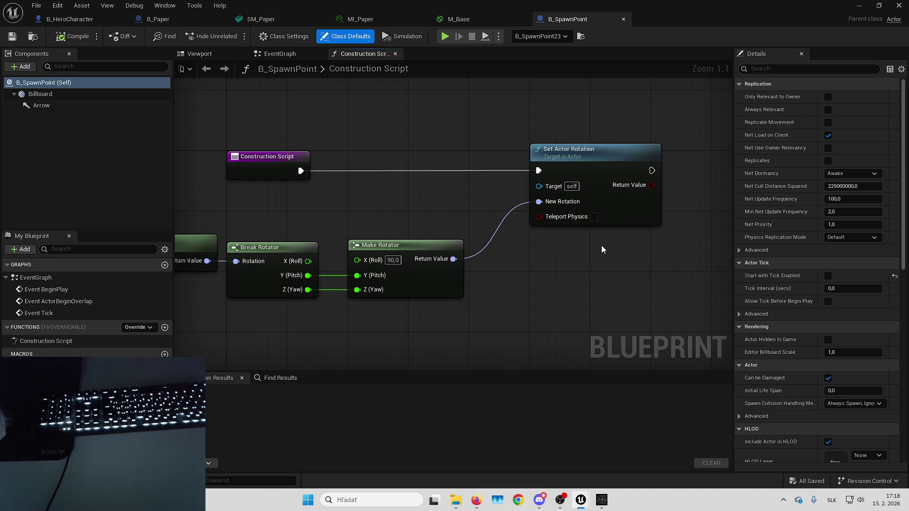
pyautogui.press('Home')
pyautogui.hotkey('alt', 'Tab')
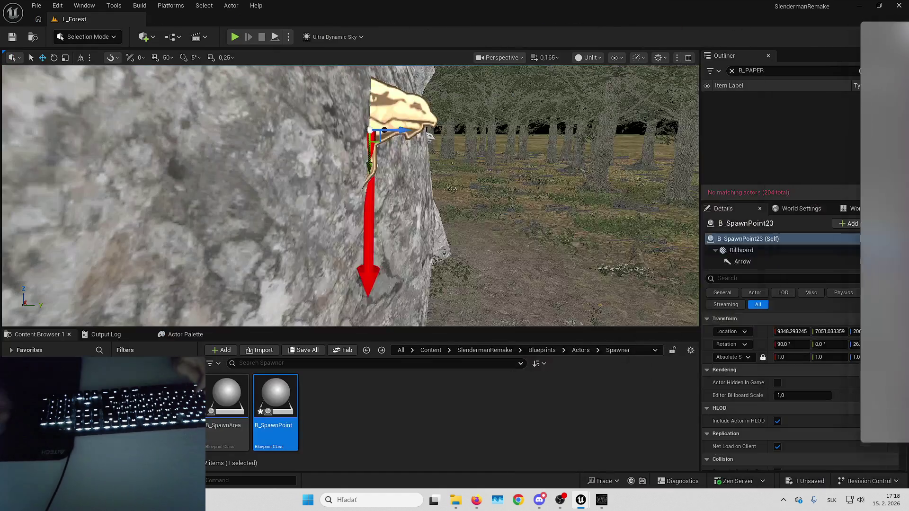
# Step: Start a play test of the forest level and eject from the player with F8
pyautogui.press('Left')
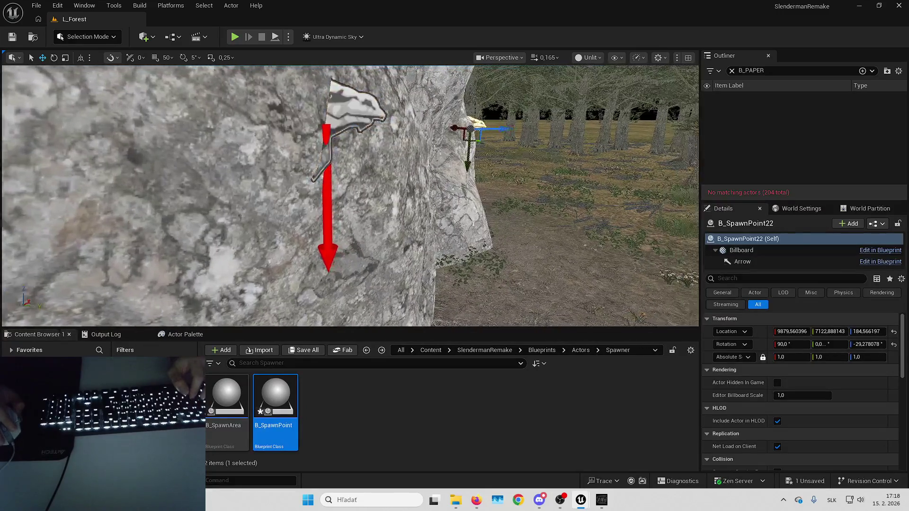
pyautogui.click(234, 37)
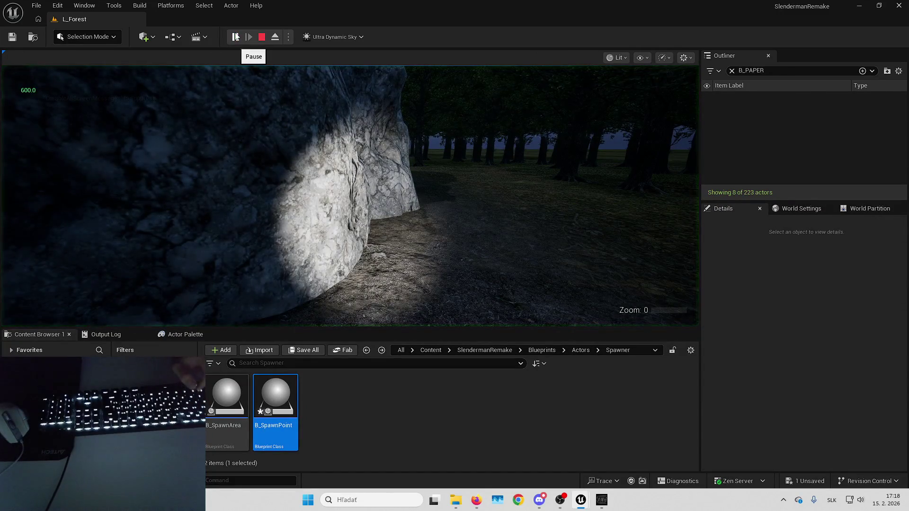
pyautogui.click(237, 190)
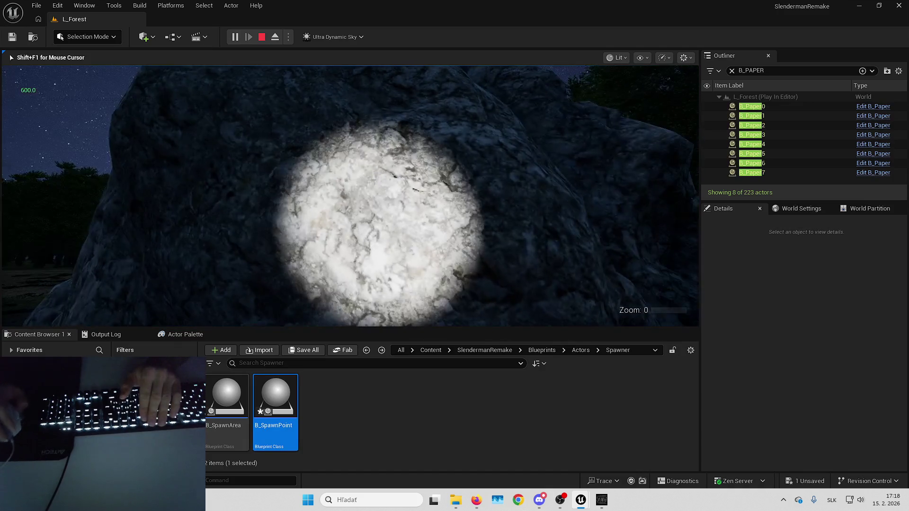
pyautogui.press('F8')
# Step: Focus on spawned papers B_Paper0 through B_Paper3, stop the play test, and select the wall spawn point
pyautogui.doubleClick(755, 106)
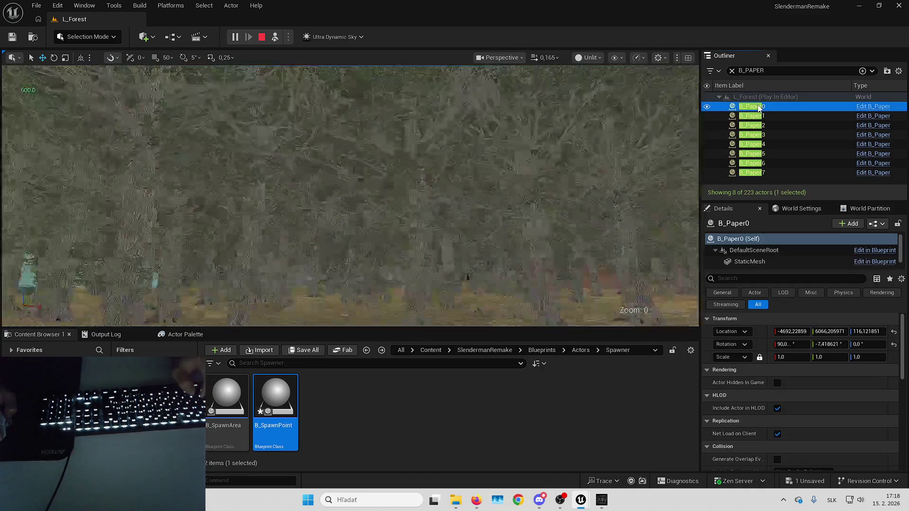
pyautogui.doubleClick(753, 116)
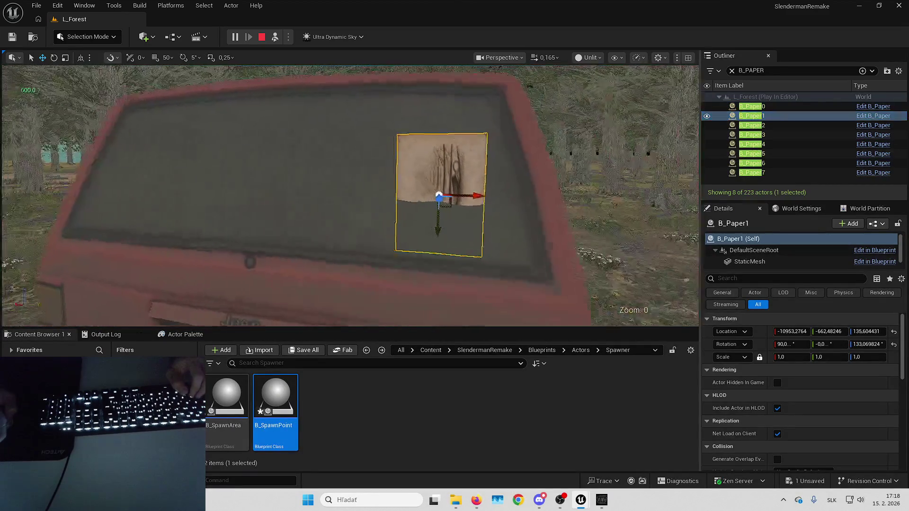
pyautogui.doubleClick(750, 107)
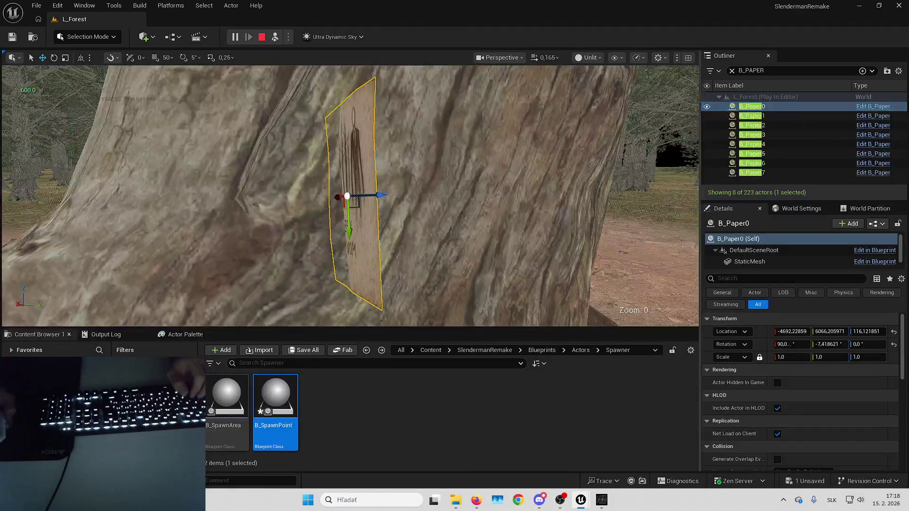
pyautogui.doubleClick(753, 125)
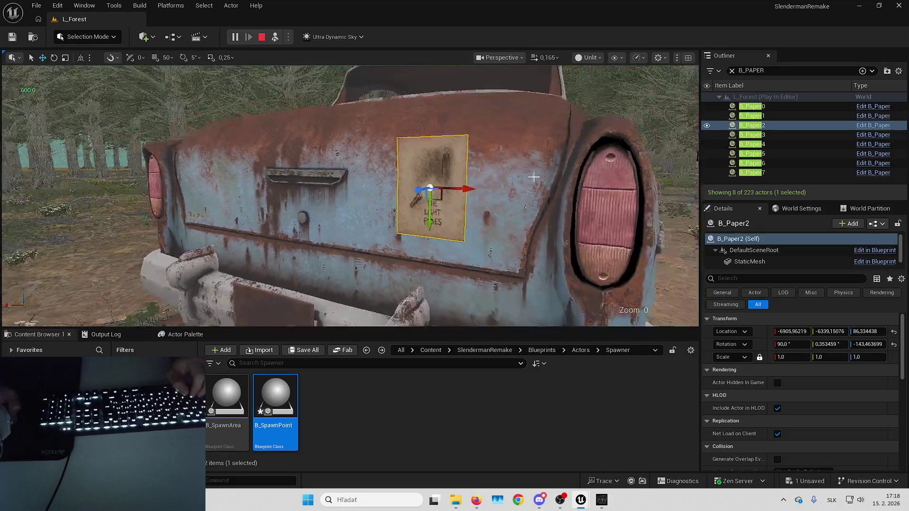
pyautogui.press('Down')
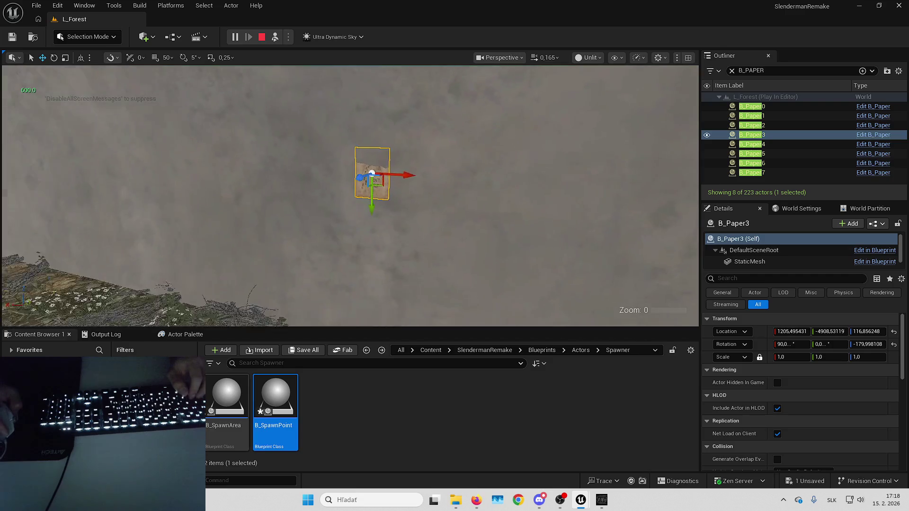
pyautogui.press('Escape')
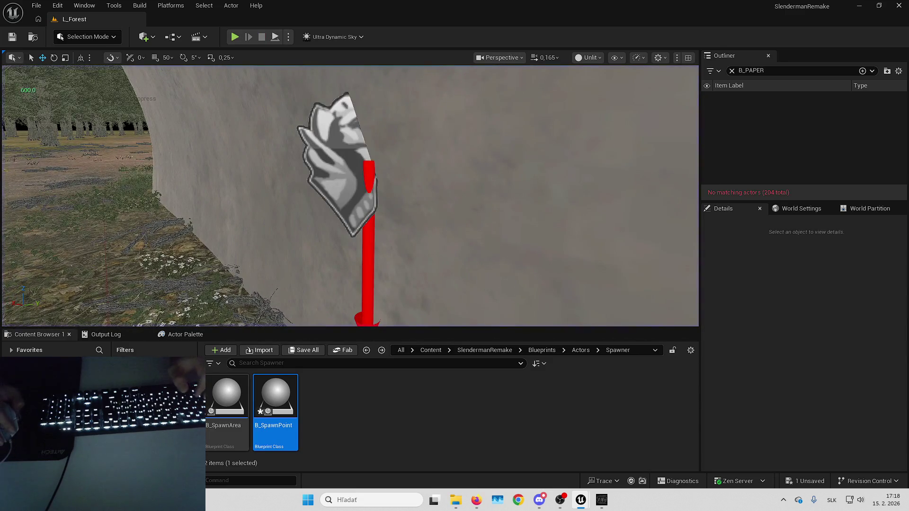
pyautogui.click(339, 166)
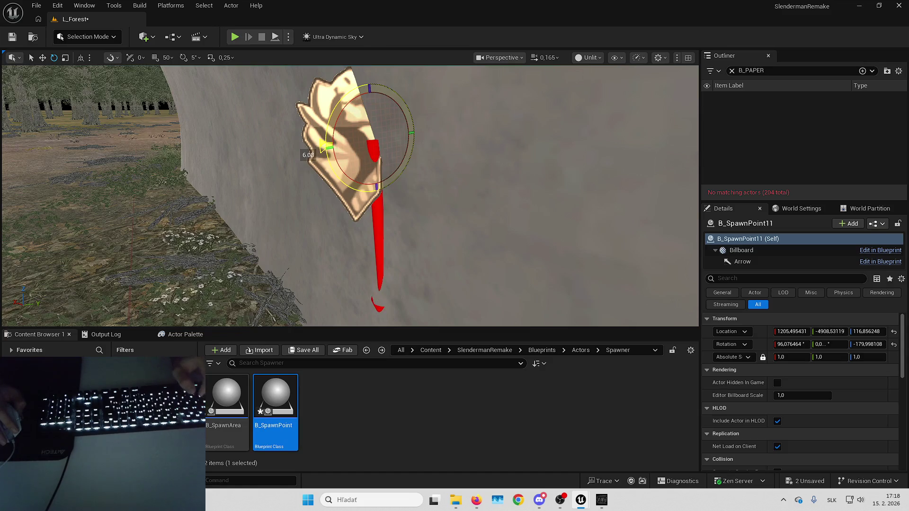
# Step: Undo B_SpawnPoint11's accidental tilt back to a 90° roll and save the level
pyautogui.hotkey('ctrl', 'z')
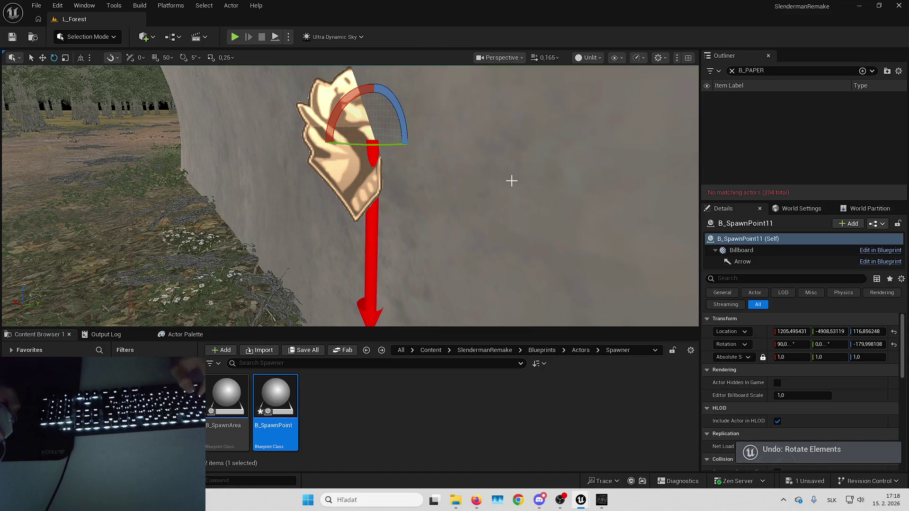
pyautogui.moveTo(497, 176); pyautogui.dragTo(517, 256)
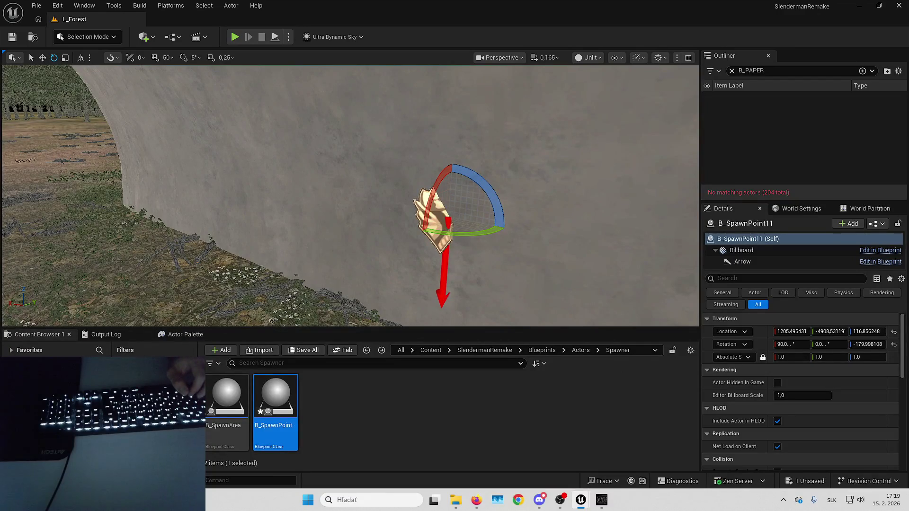
pyautogui.hotkey('ctrl', 's')
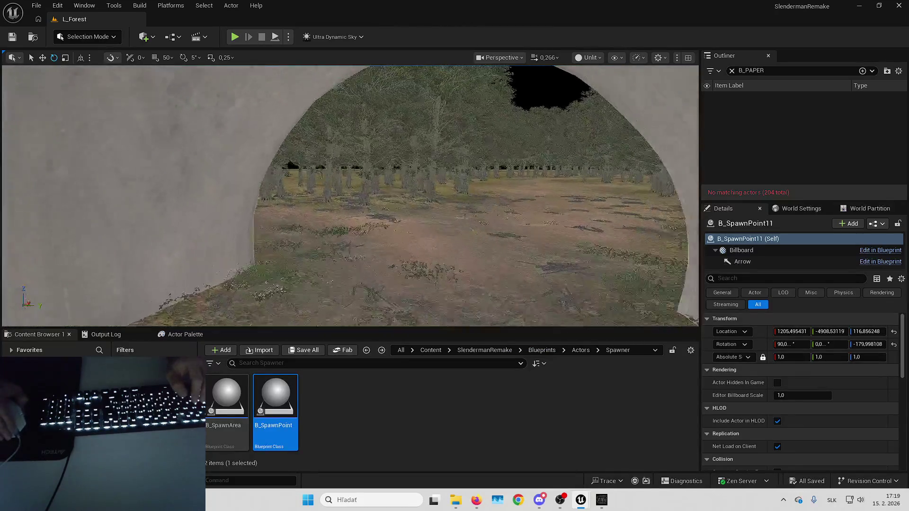
# Step: Fly through the tunnel and over the forest to face the papers on the dead tree's trunk
pyautogui.scroll(5, 350, 196)
pyautogui.press('w')
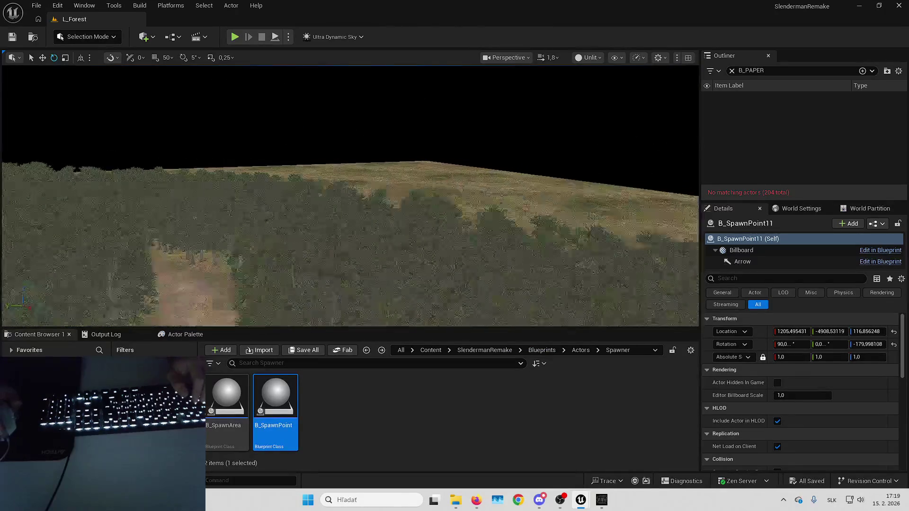
pyautogui.scroll(2, 350, 196)
pyautogui.press('e')
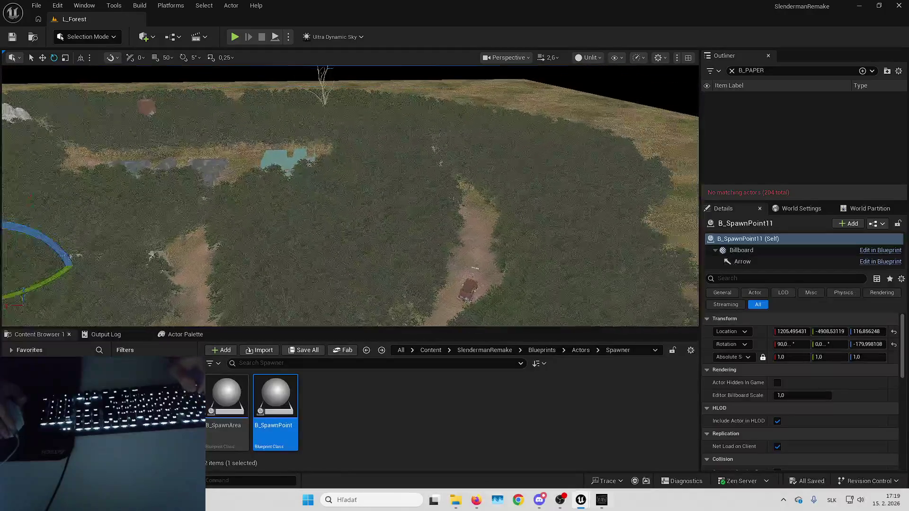
pyautogui.press('q')
pyautogui.press('w')
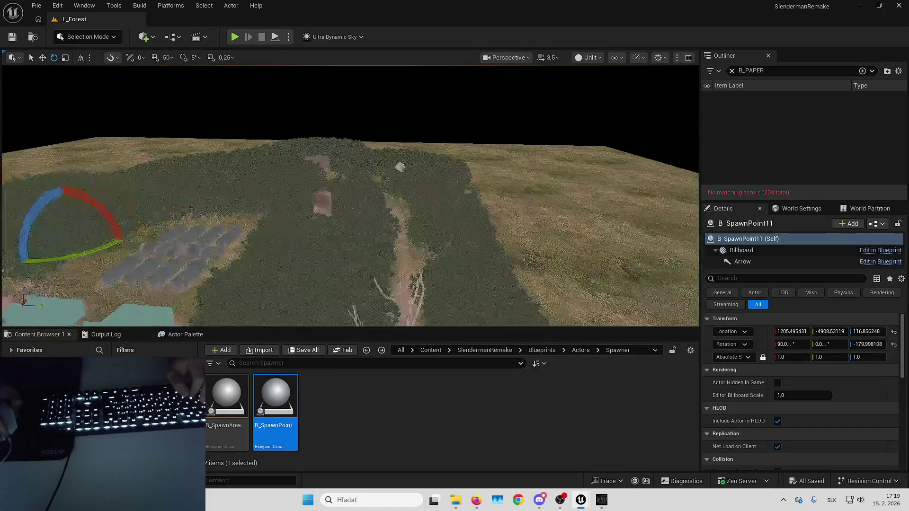
pyautogui.scroll(-2, 351, 196)
pyautogui.press('q')
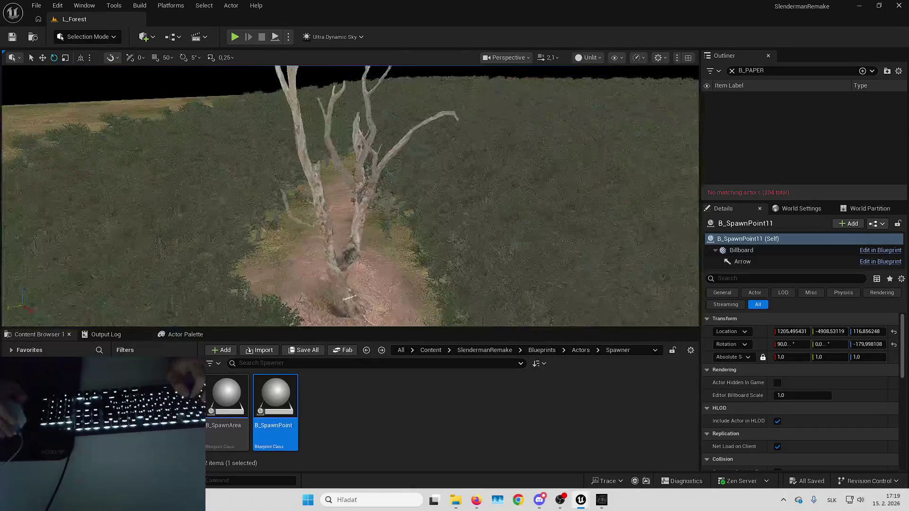
pyautogui.scroll(-3, 350, 196)
pyautogui.press('w')
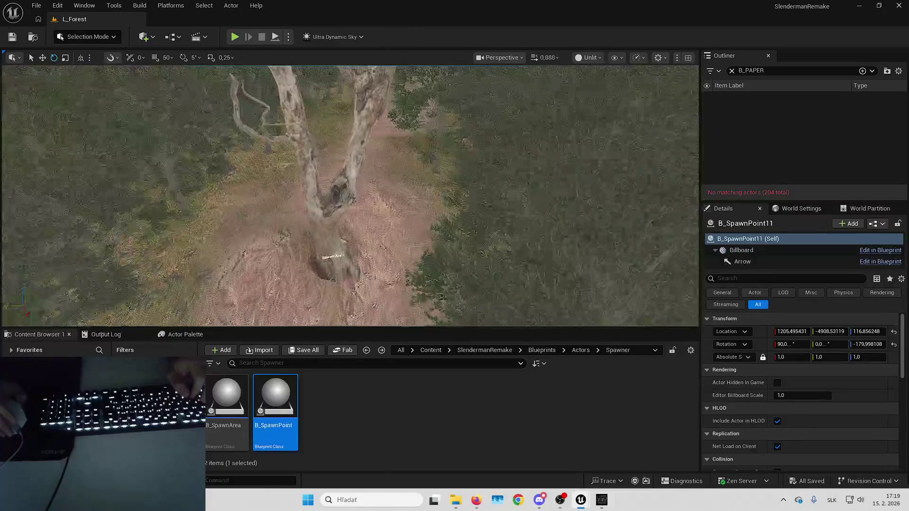
pyautogui.press('d')
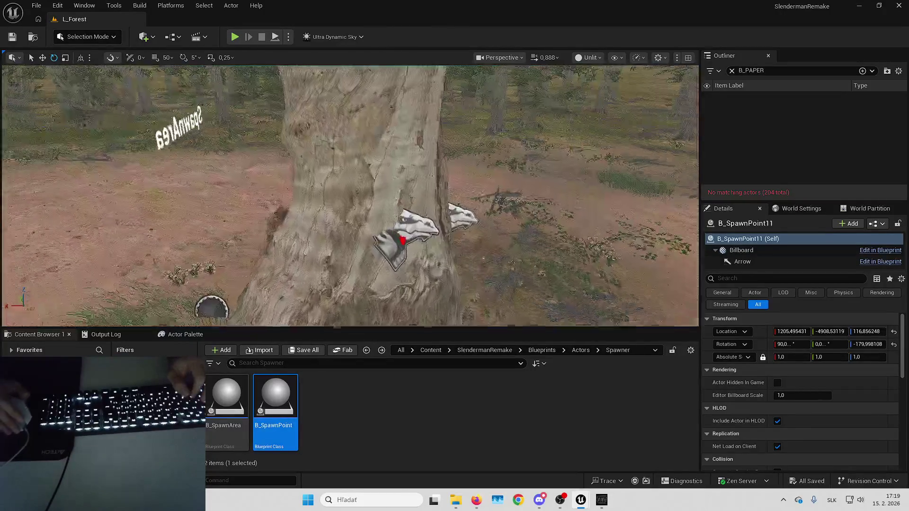
# Step: Show all actors again and place a new B_Paper near the tree's spawn point
pyautogui.press('w')
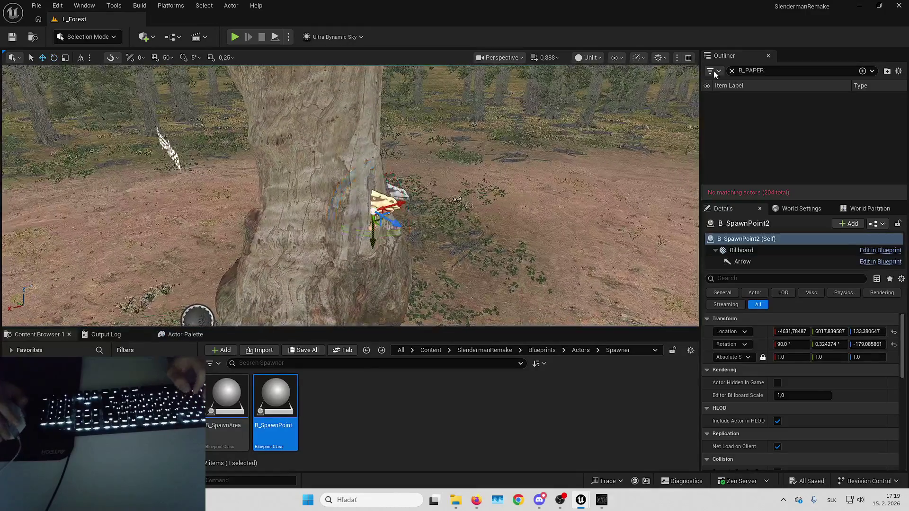
pyautogui.click(731, 70)
pyautogui.moveTo(275, 397)
pyautogui.mouseDown()
pyautogui.moveTo(456, 242)
pyautogui.moveTo(471, 242)
pyautogui.mouseUp()
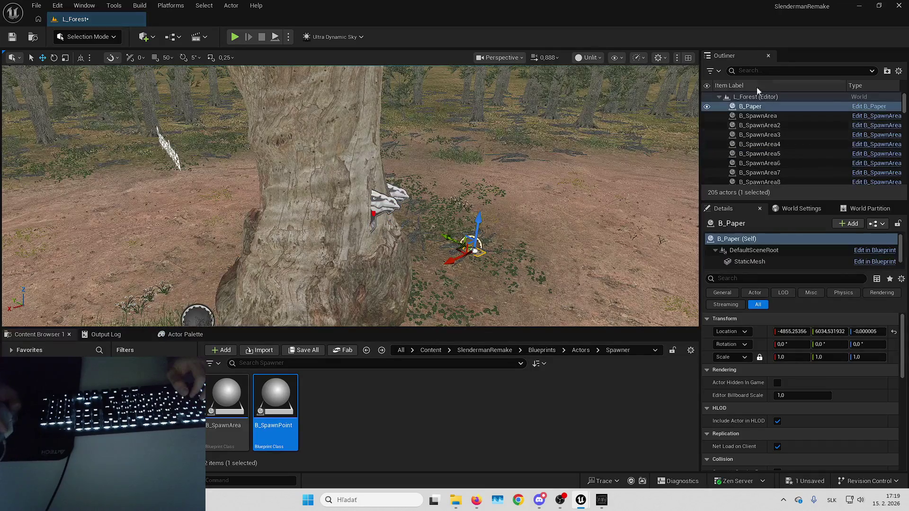
pyautogui.doubleClick(773, 106)
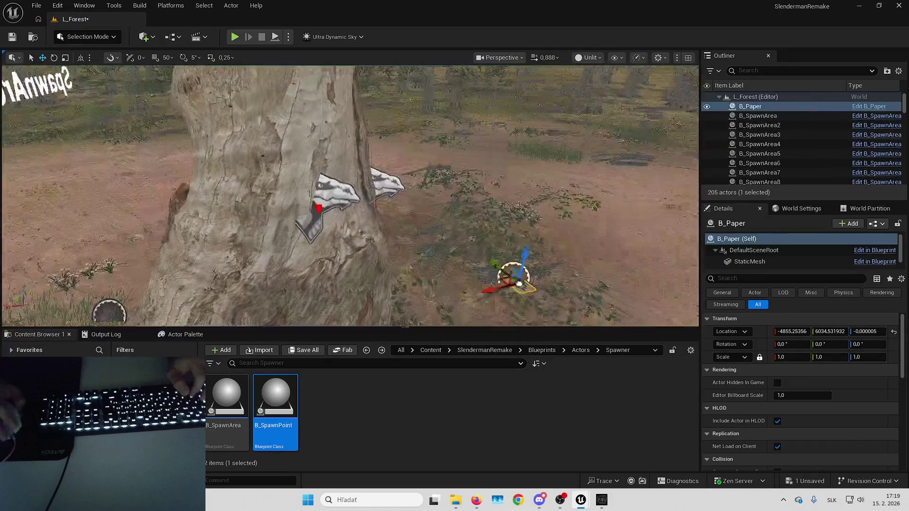
pyautogui.click(327, 188)
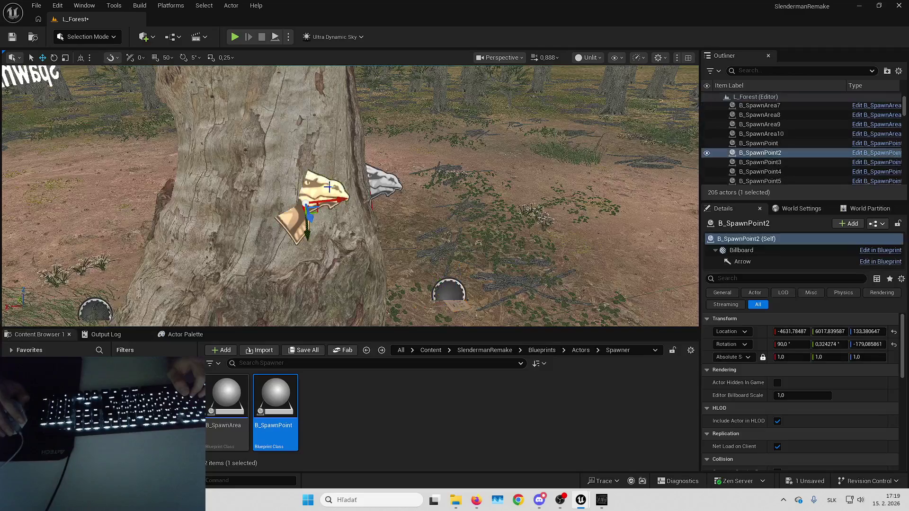
pyautogui.click(450, 296)
# Step: Attach the new paper to B_SpawnPoint2 and zero its location and rotation
pyautogui.rightClick(738, 106)
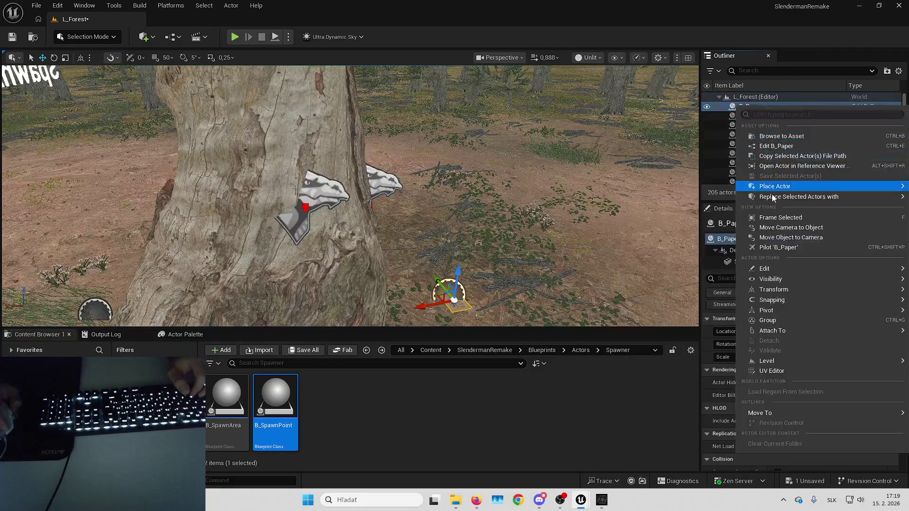
pyautogui.moveTo(779, 333)
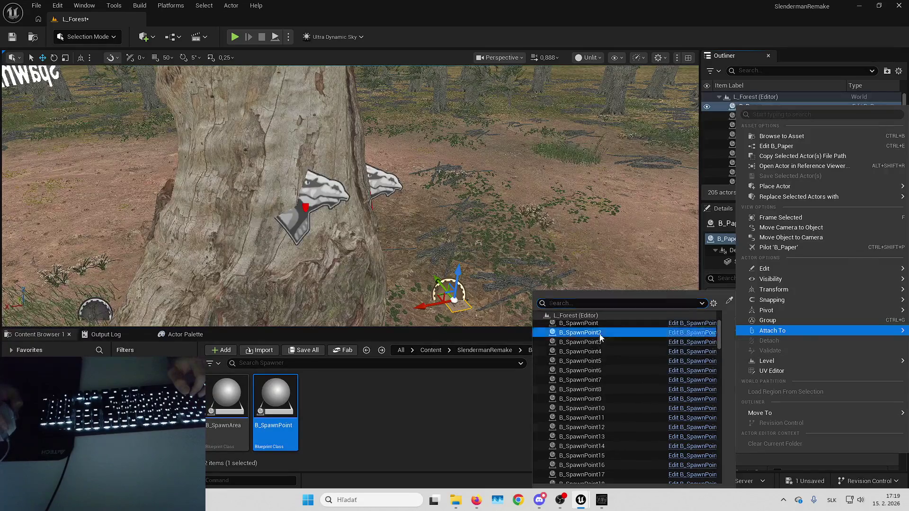
pyautogui.click(600, 338)
pyautogui.click(893, 344)
pyautogui.click(893, 331)
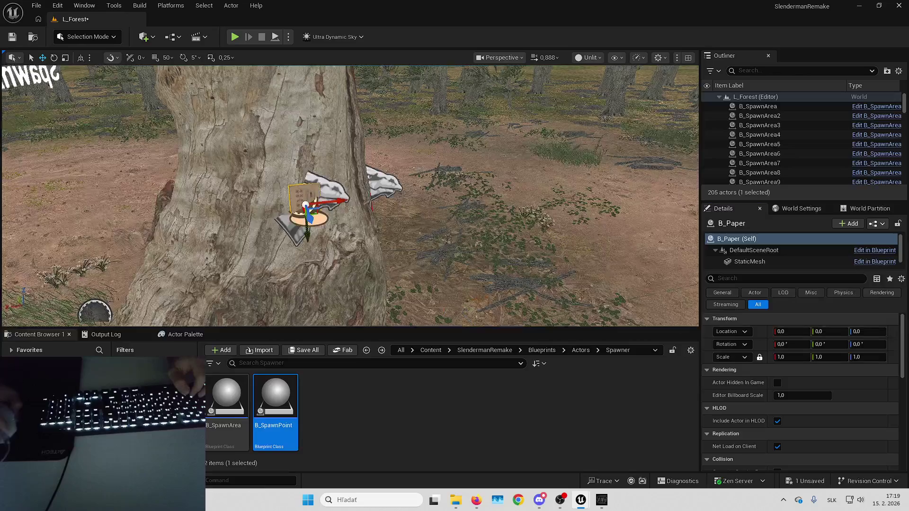
pyautogui.press('f')
# Step: Tilt B_SpawnPoint2's roll from about -17.08° to about 72.9°, then select its attached paper
pyautogui.press('e')
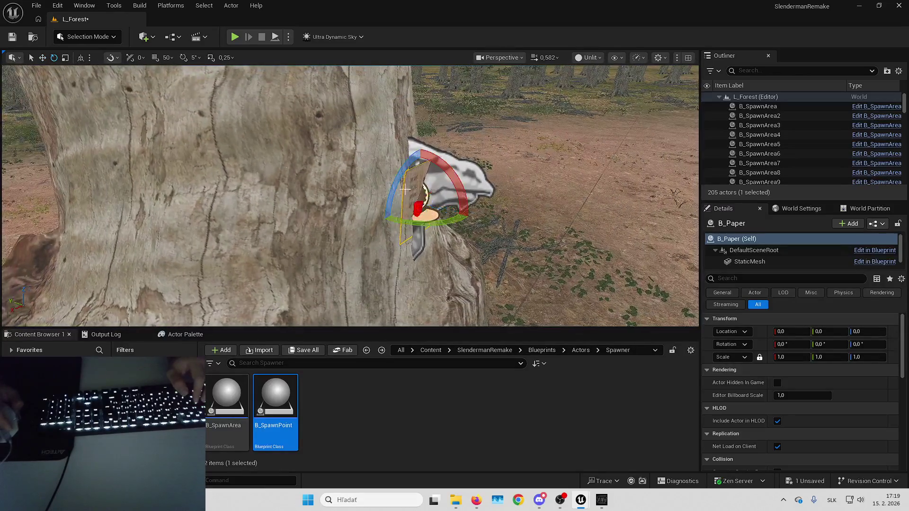
pyautogui.scroll(5, 460, 180)
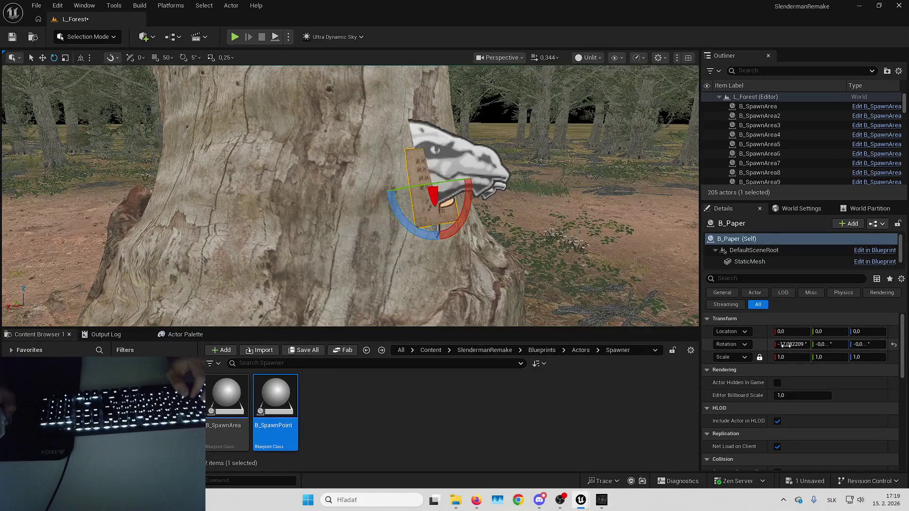
pyautogui.hotkey('ctrl', 'z')
pyautogui.moveTo(793, 345); pyautogui.dragTo(757, 345)
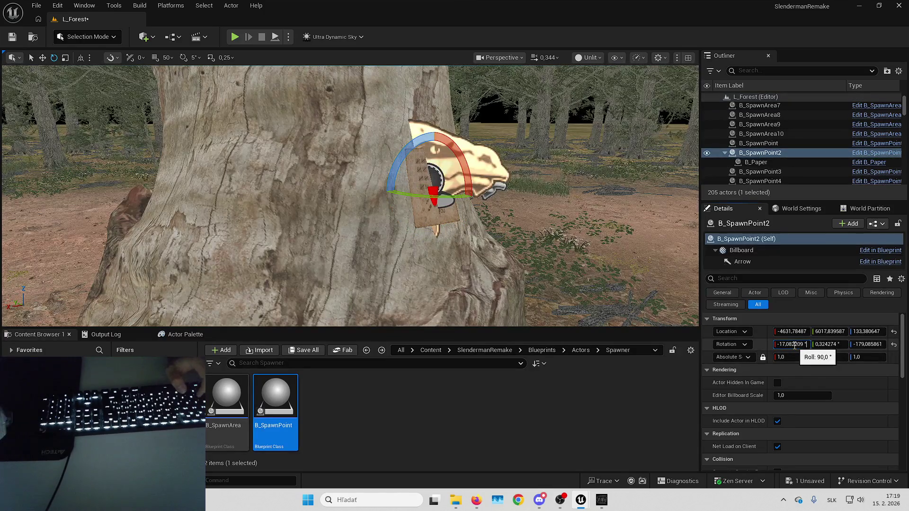
pyautogui.click(597, 235)
pyautogui.hotkey('ctrl', 'z')
pyautogui.hotkey('ctrl', 'z')
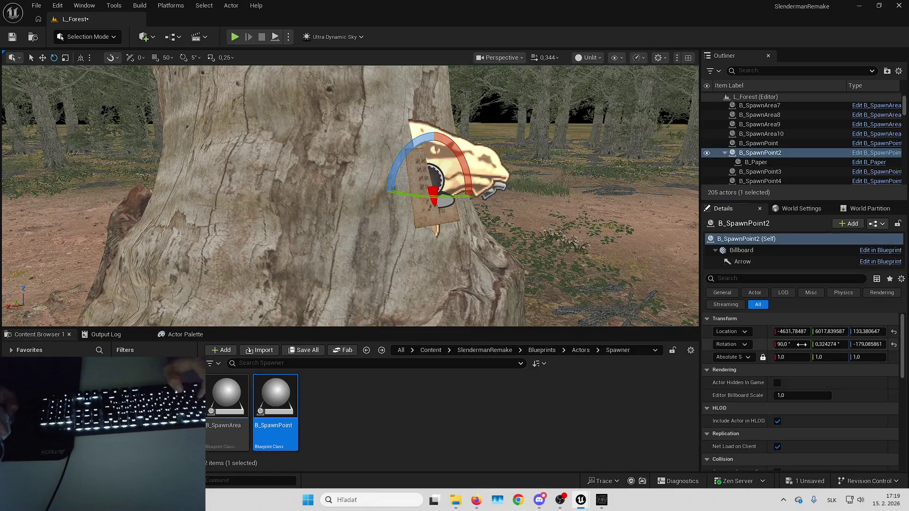
pyautogui.moveTo(801, 345); pyautogui.dragTo(797, 344)
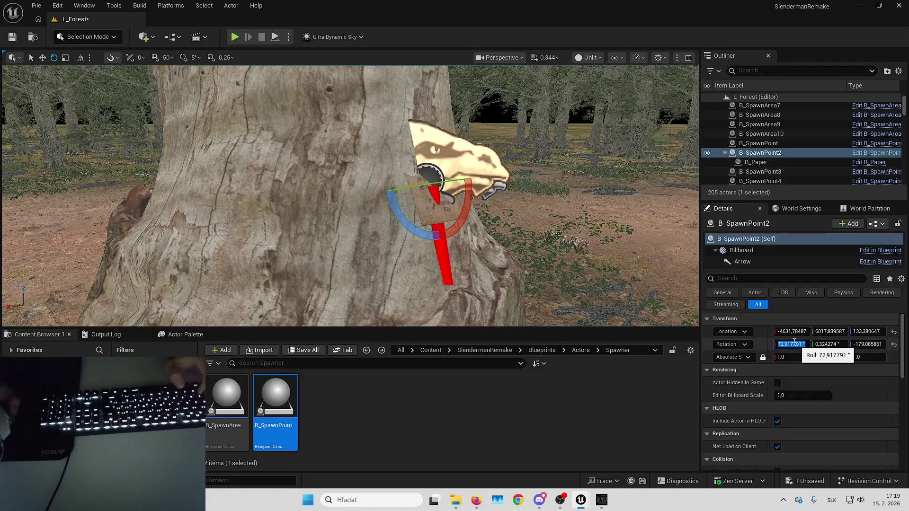
pyautogui.click(755, 162)
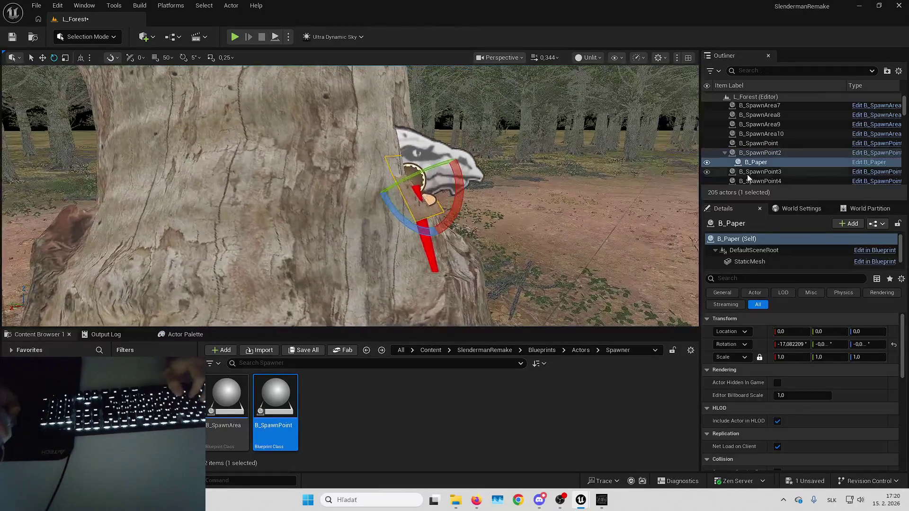
pyautogui.moveTo(688, 191)
pyautogui.mouseDown()
pyautogui.moveTo(581, 196)
pyautogui.moveTo(441, 179)
pyautogui.mouseUp()
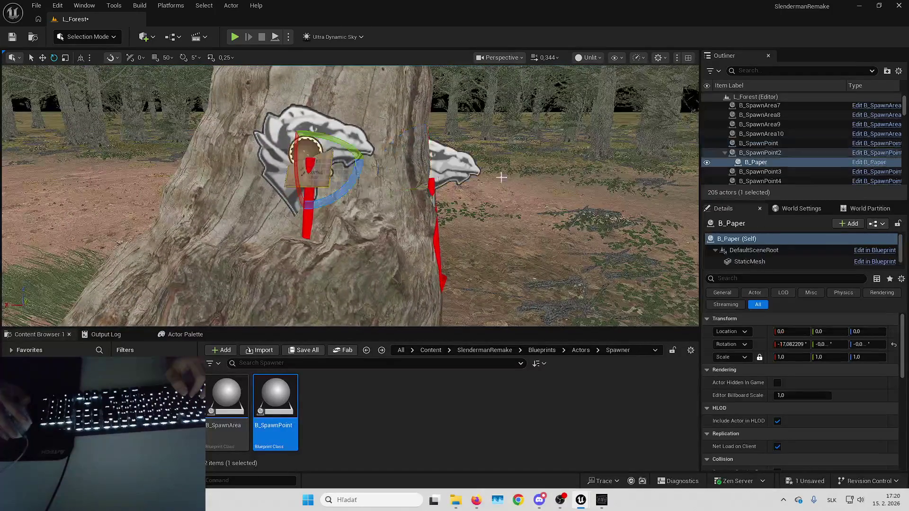
# Step: Attach the paper to B_SpawnPoint and reset its location and rotation to zero
pyautogui.rightClick(769, 163)
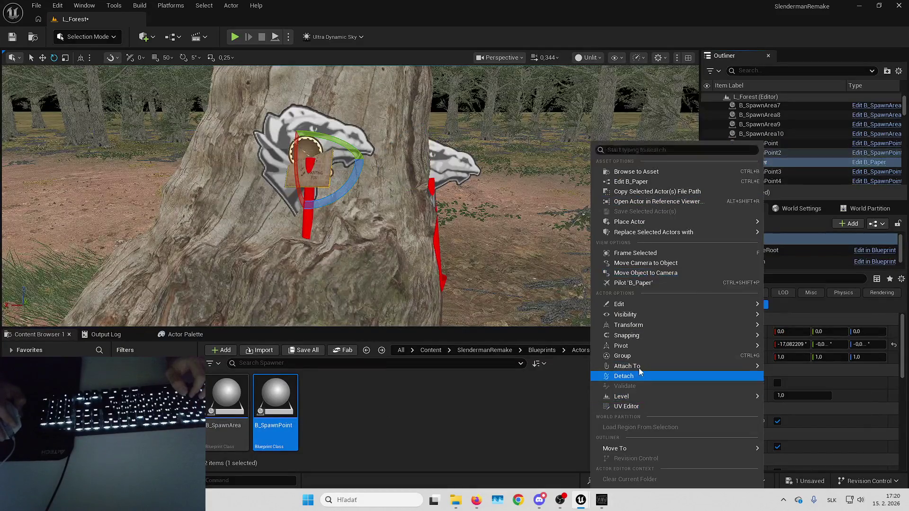
pyautogui.moveTo(636, 368)
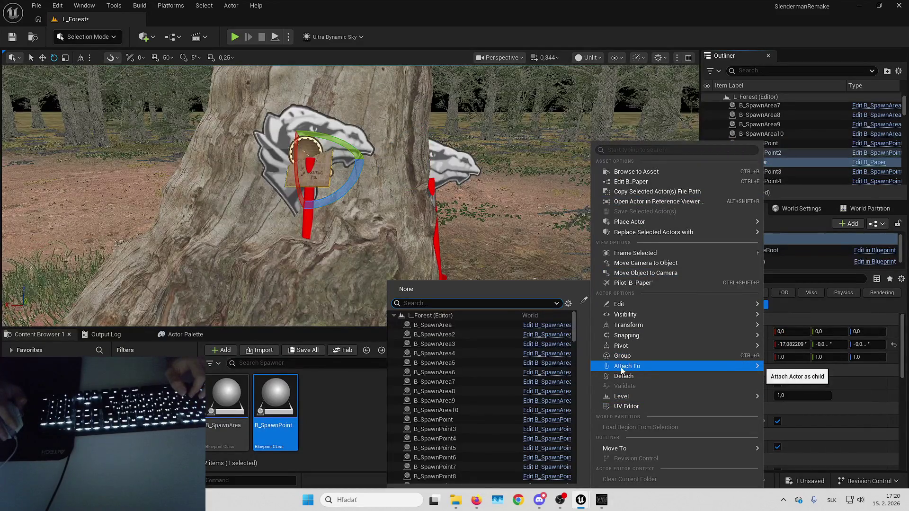
pyautogui.click(454, 420)
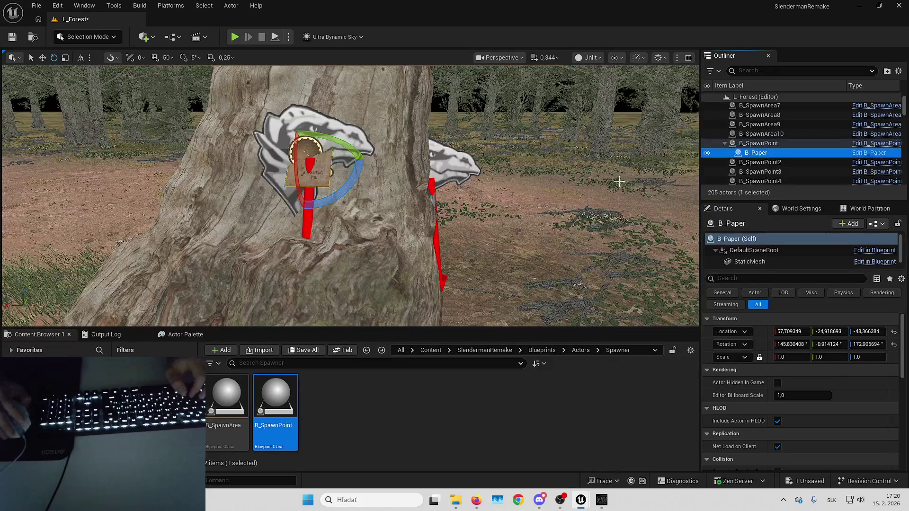
pyautogui.click(894, 332)
pyautogui.click(893, 344)
pyautogui.press('f')
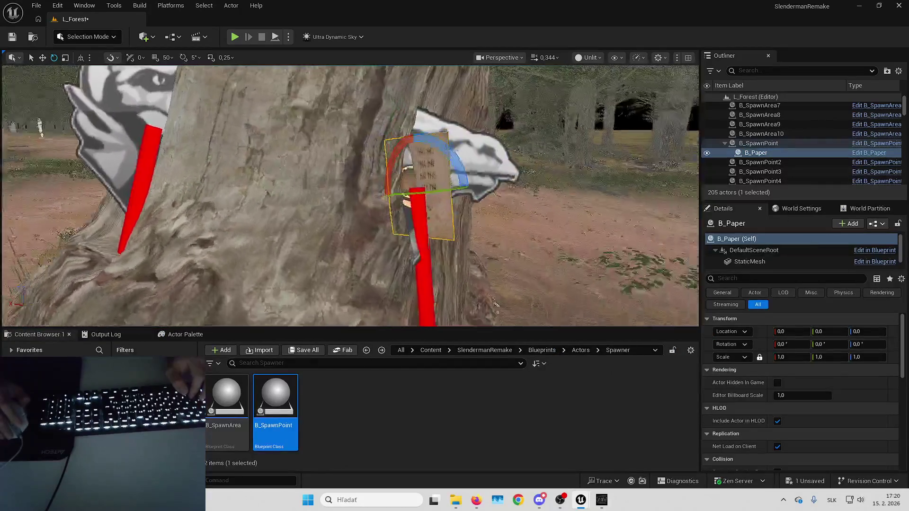
pyautogui.moveTo(576, 188); pyautogui.dragTo(574, 187)
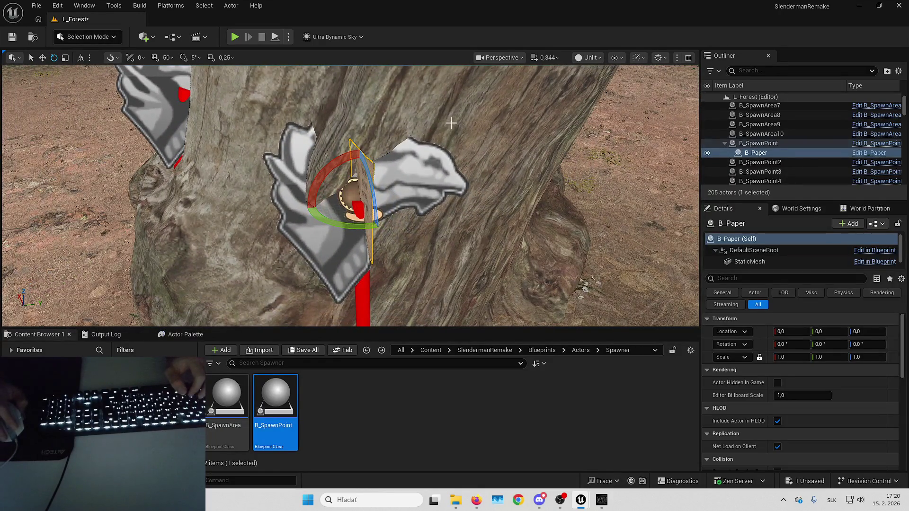
# Step: Turn the paper to -90° and add +90 to B_SpawnPoint's pitch, giving 87.58°
pyautogui.moveTo(336, 224)
pyautogui.mouseDown()
pyautogui.moveTo(290, 213)
pyautogui.moveTo(416, 194)
pyautogui.mouseUp()
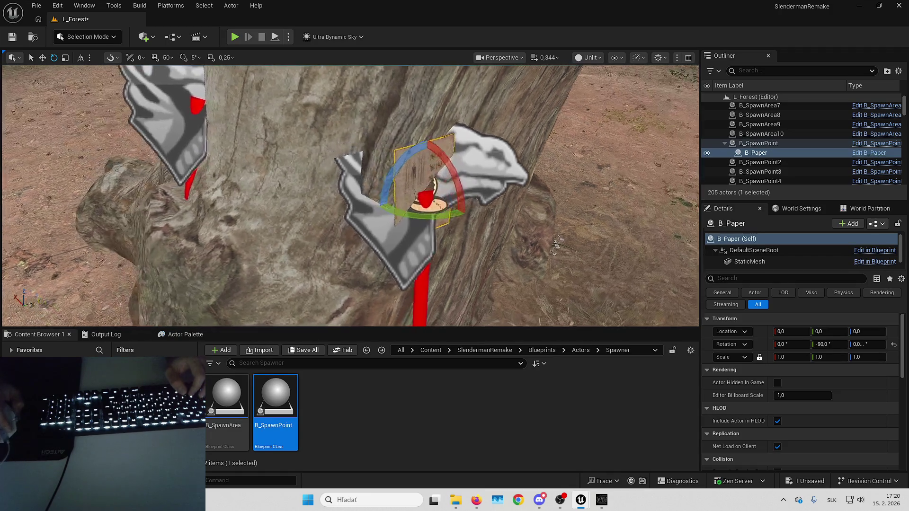
pyautogui.click(494, 163)
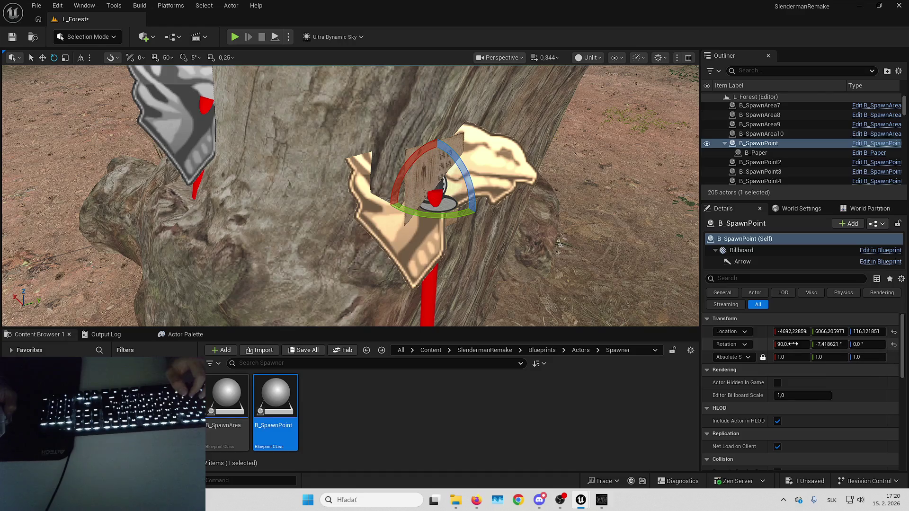
pyautogui.press('End')
pyautogui.write('+90')
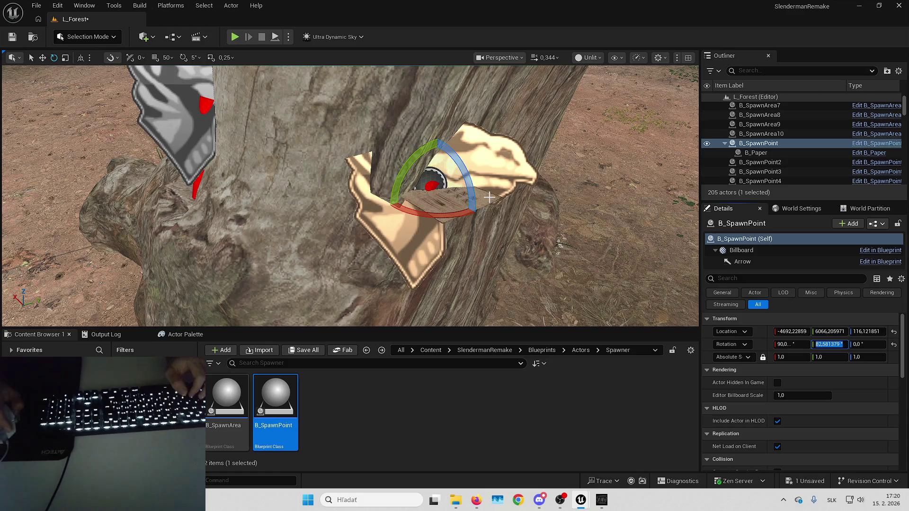
pyautogui.click(489, 197)
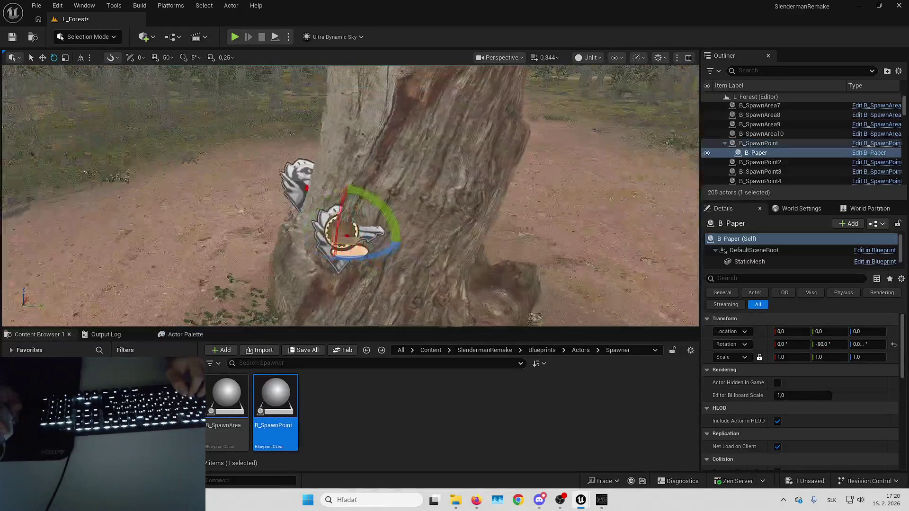
# Step: Fly along the forest path and focus on B_SpawnPoint3 at the red car
pyautogui.press('s')
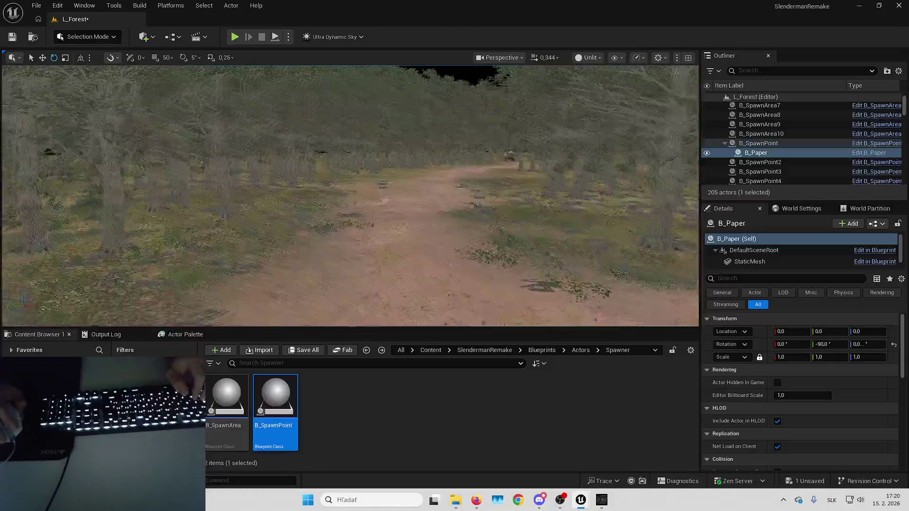
pyautogui.press('w')
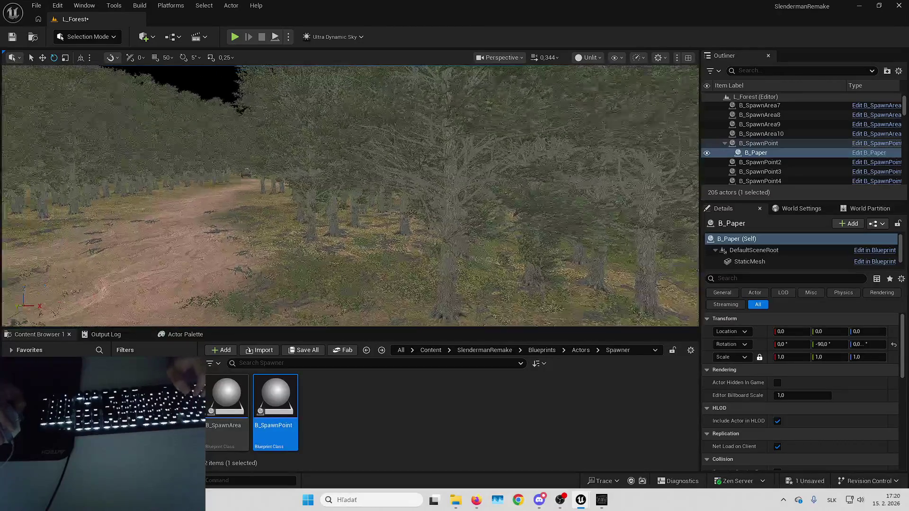
pyautogui.press('w')
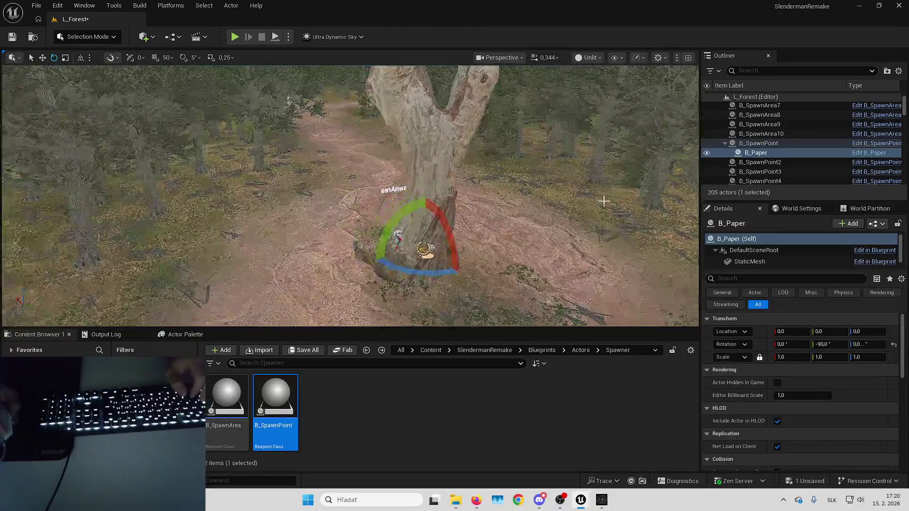
pyautogui.scroll(2, 350, 196)
pyautogui.press('s')
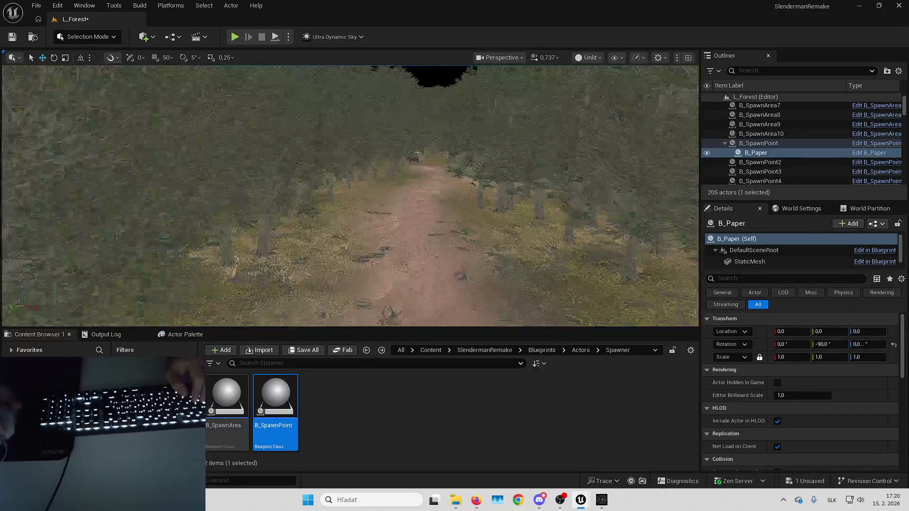
pyautogui.doubleClick(760, 172)
pyautogui.press('w')
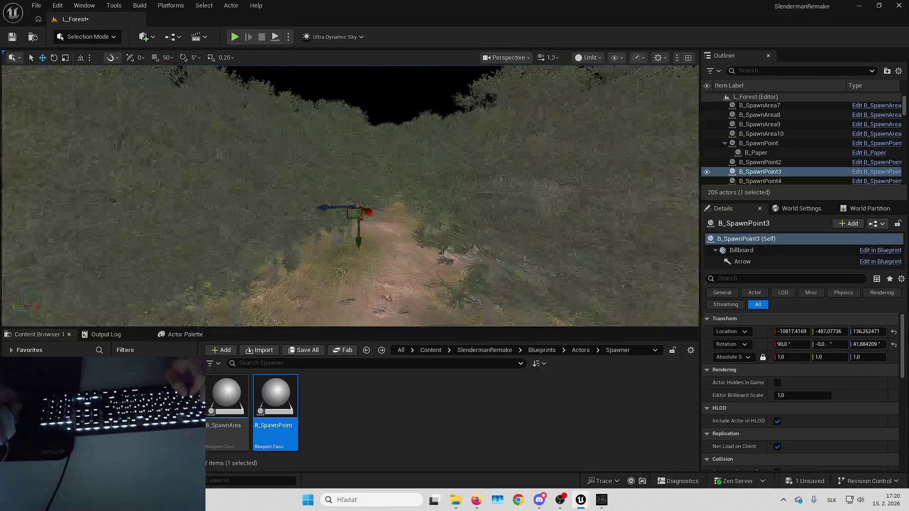
pyautogui.scroll(2, 350, 195)
pyautogui.press('w')
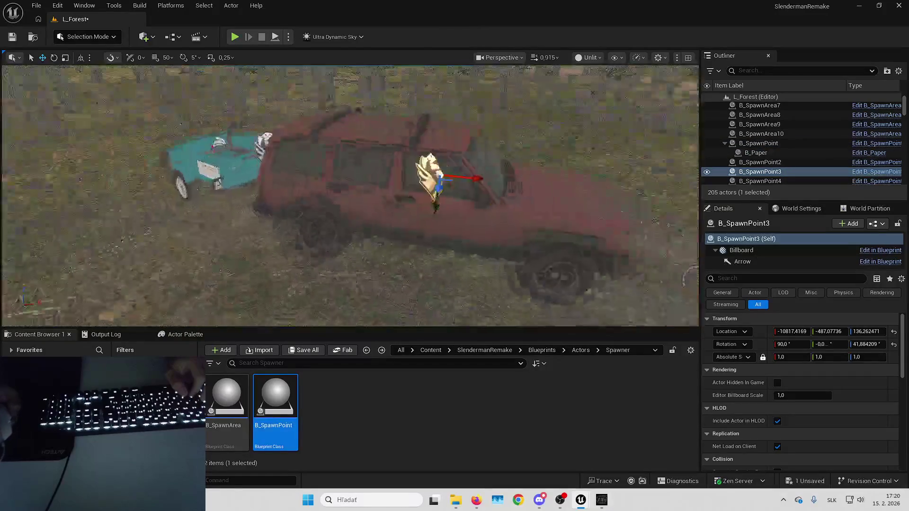
pyautogui.scroll(-1, 351, 196)
# Step: Attach B_Paper to B_SpawnPoint3
pyautogui.click(768, 153)
pyautogui.rightClick(767, 153)
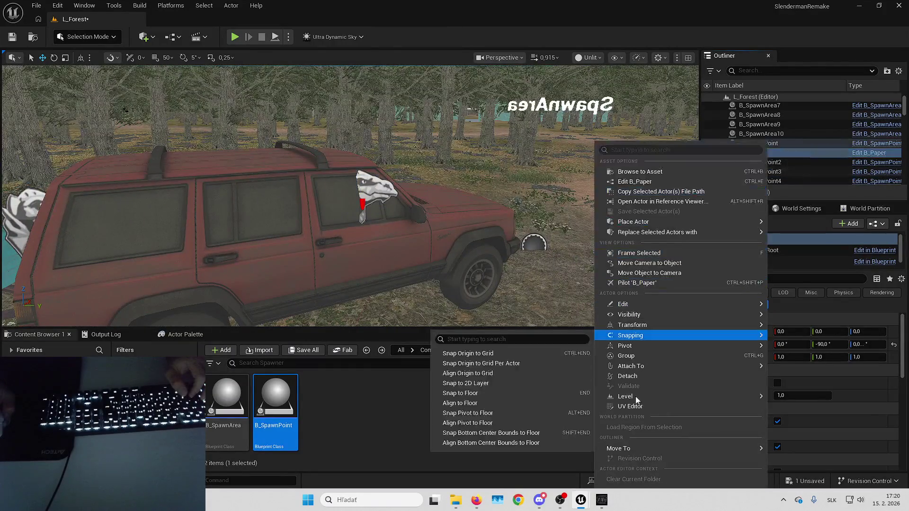
pyautogui.moveTo(640, 368)
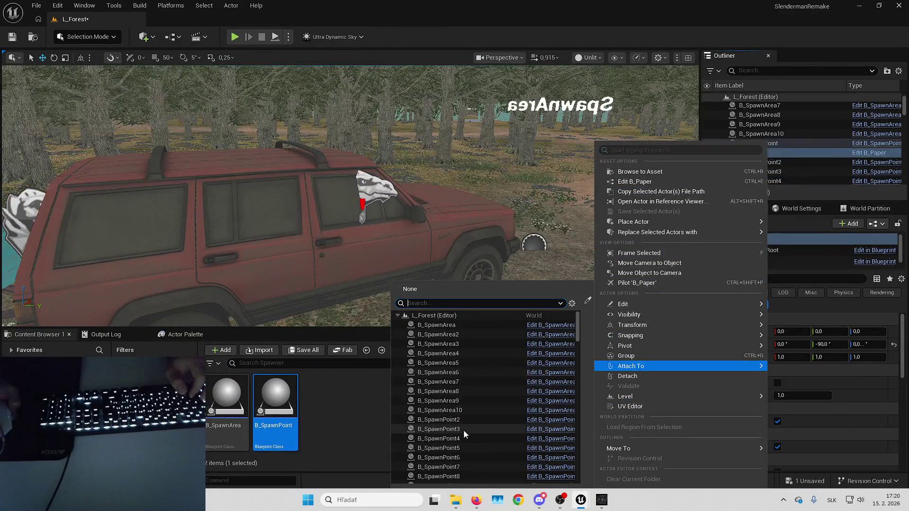
pyautogui.click(463, 429)
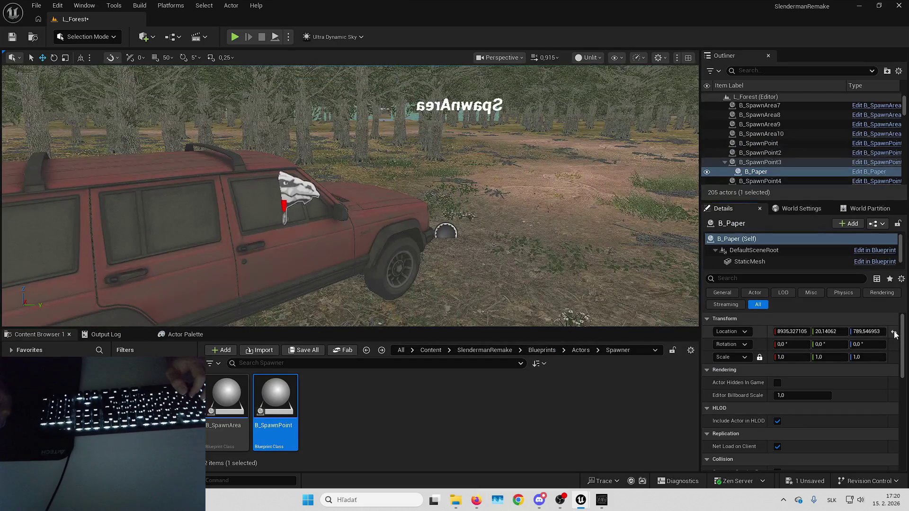
# Step: Roll B_SpawnPoint3 to about 81.43° so the paper leans against the side window
pyautogui.scroll(5, 350, 196)
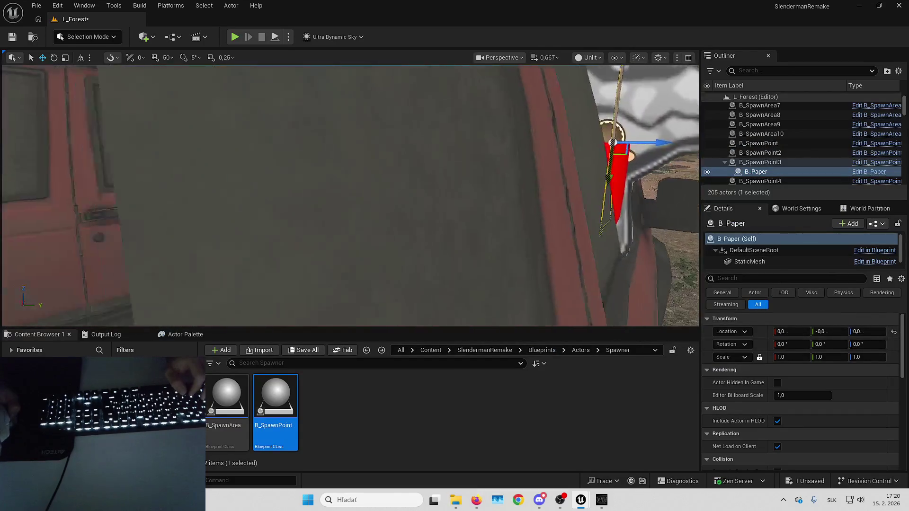
pyautogui.scroll(2, 422, 208)
pyautogui.press('e')
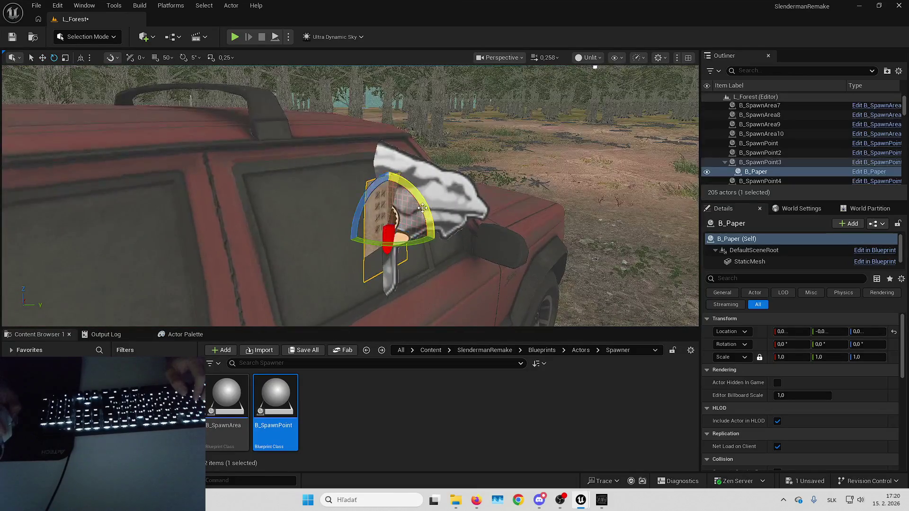
pyautogui.moveTo(435, 236); pyautogui.dragTo(440, 204)
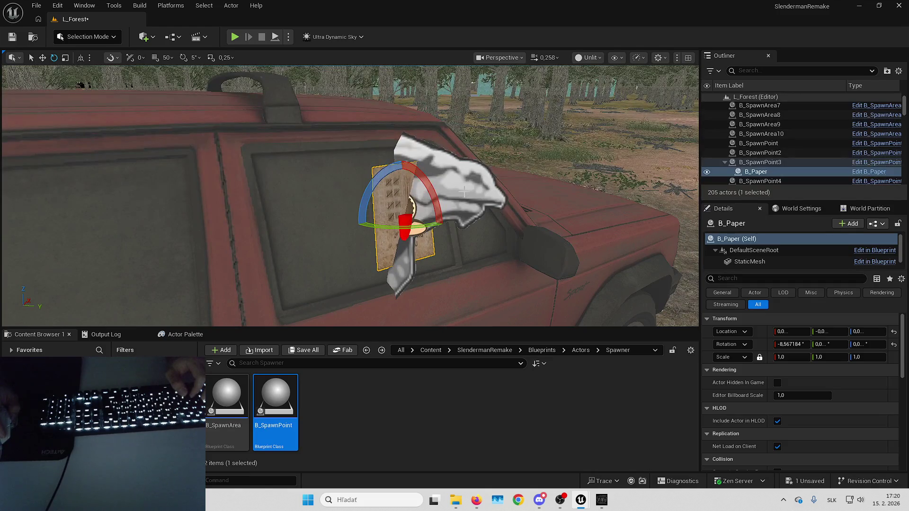
pyautogui.click(760, 162)
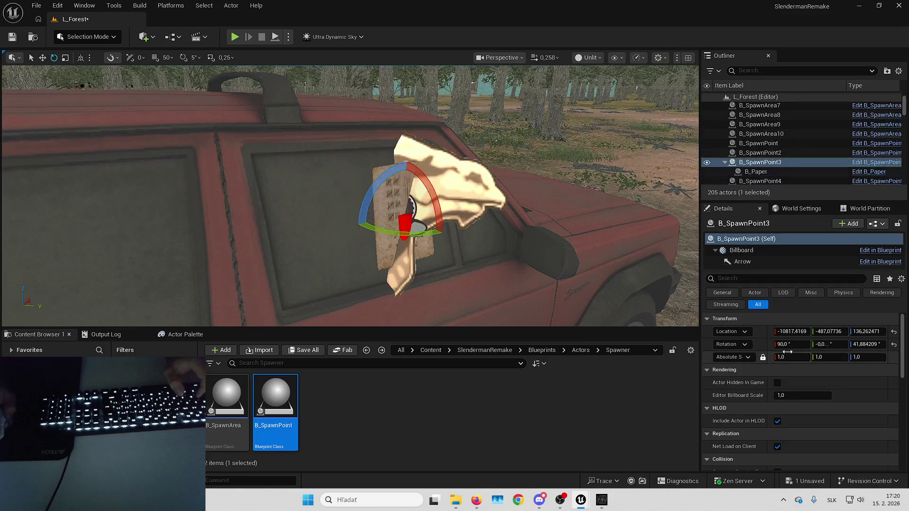
pyautogui.press('Return')
pyautogui.press('Return')
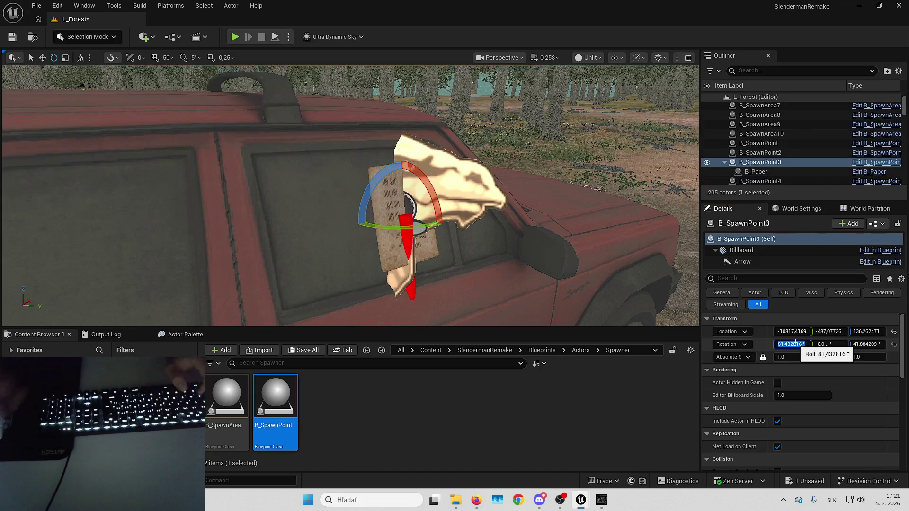
pyautogui.press('w')
pyautogui.moveTo(379, 193); pyautogui.dragTo(420, 193)
pyautogui.press('Down')
pyautogui.press('f')
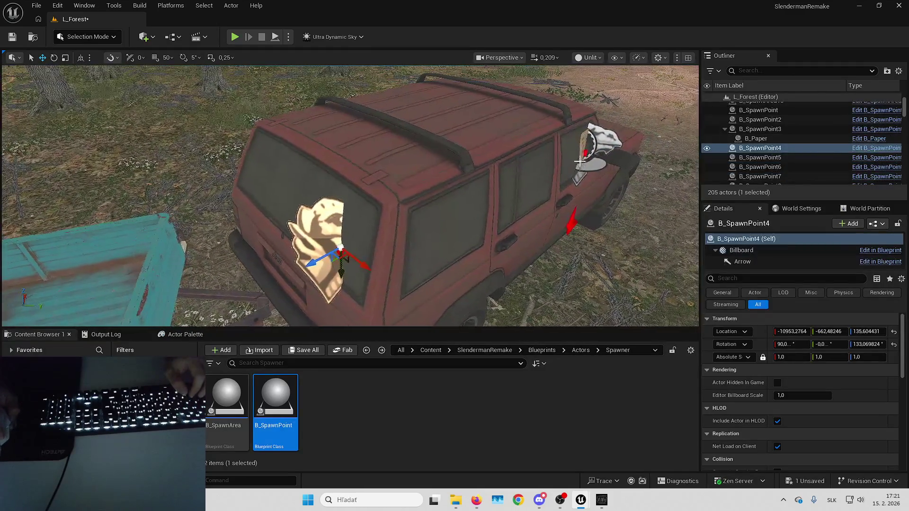
# Step: Attach B_Paper to B_SpawnPoint4, reset its location and rotation, and tilt it about -19°
pyautogui.press('Up')
pyautogui.rightClick(760, 145)
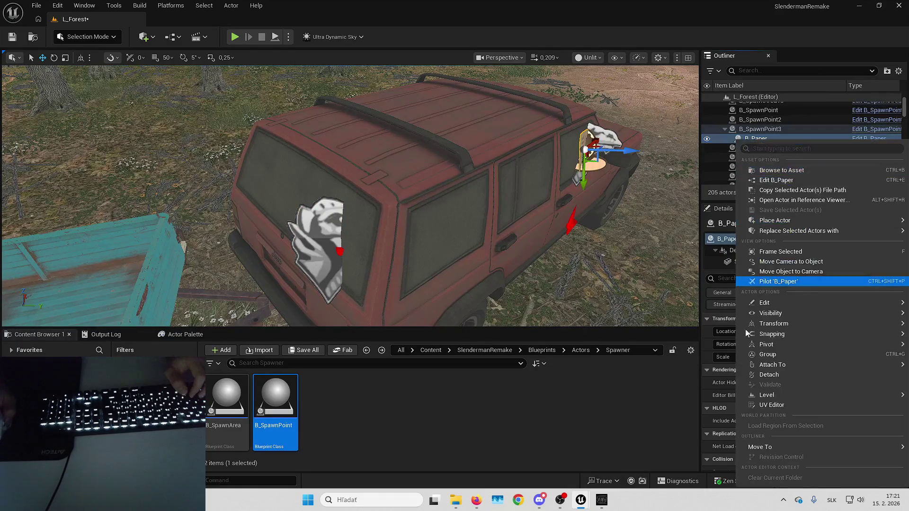
pyautogui.moveTo(785, 363)
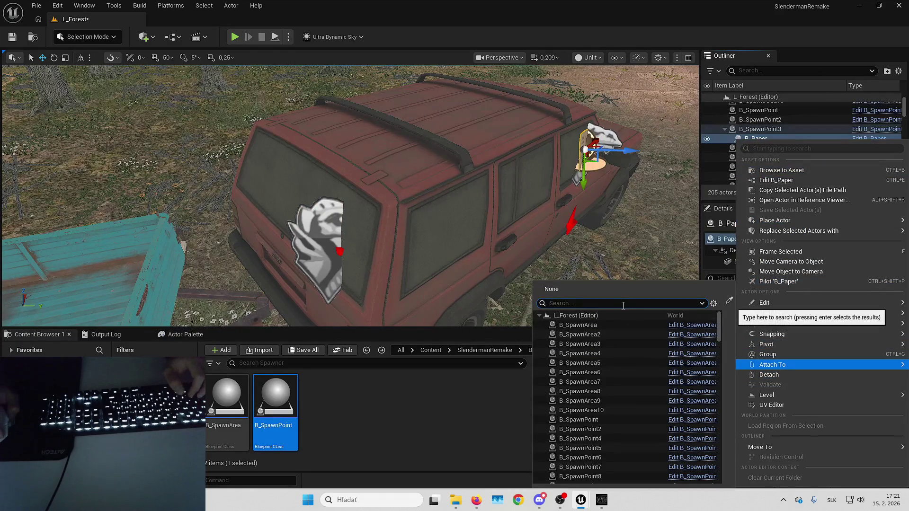
pyautogui.click(595, 440)
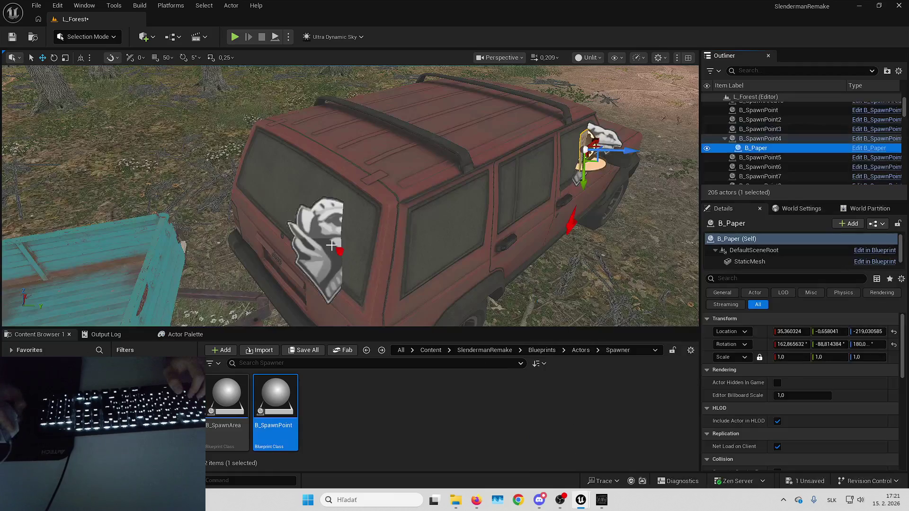
pyautogui.click(895, 347)
pyautogui.click(894, 331)
pyautogui.press('f')
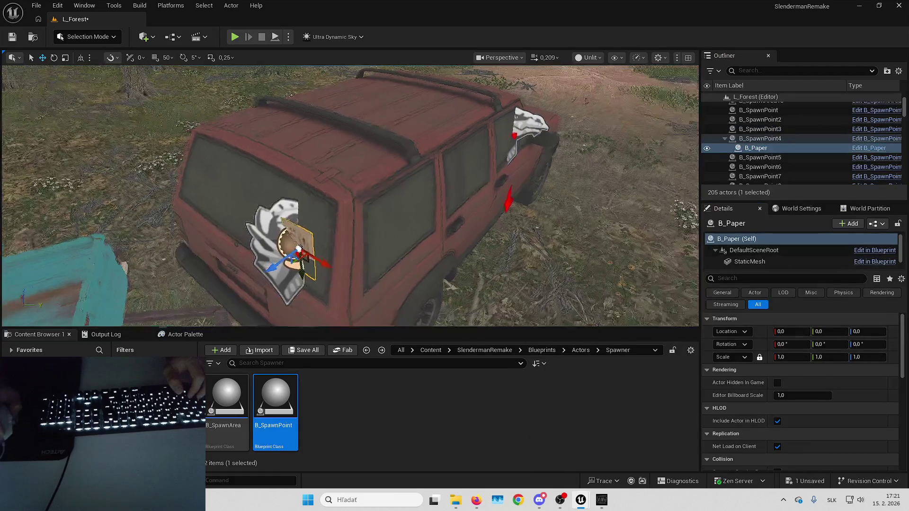
pyautogui.press('e')
pyautogui.moveTo(470, 242); pyautogui.dragTo(456, 218)
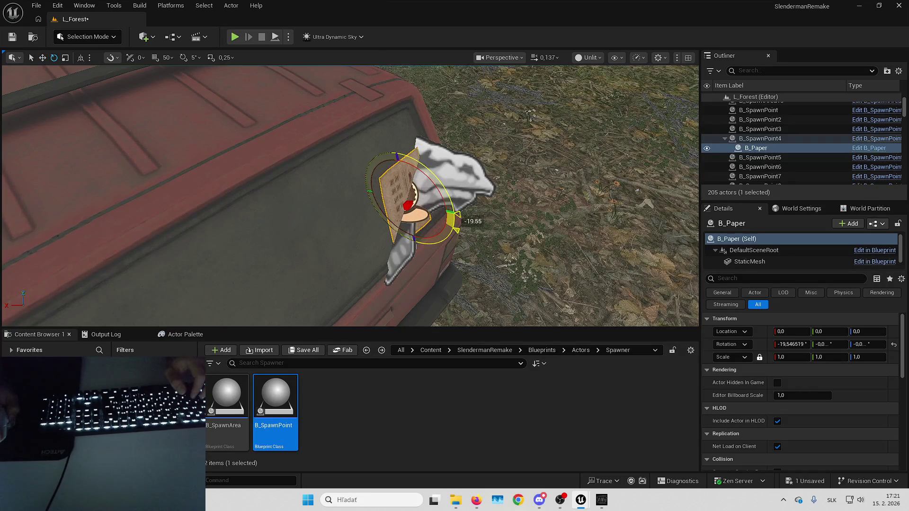
pyautogui.press('w')
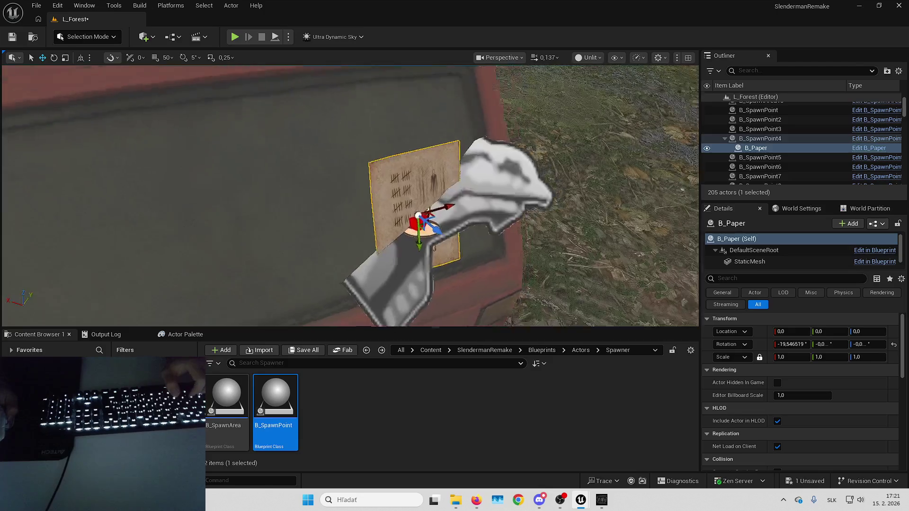
# Step: Set B_SpawnPoint4's Rotation X to 70.453481 (90 minus 19.546519)
pyautogui.click(760, 139)
pyautogui.click(371, 197)
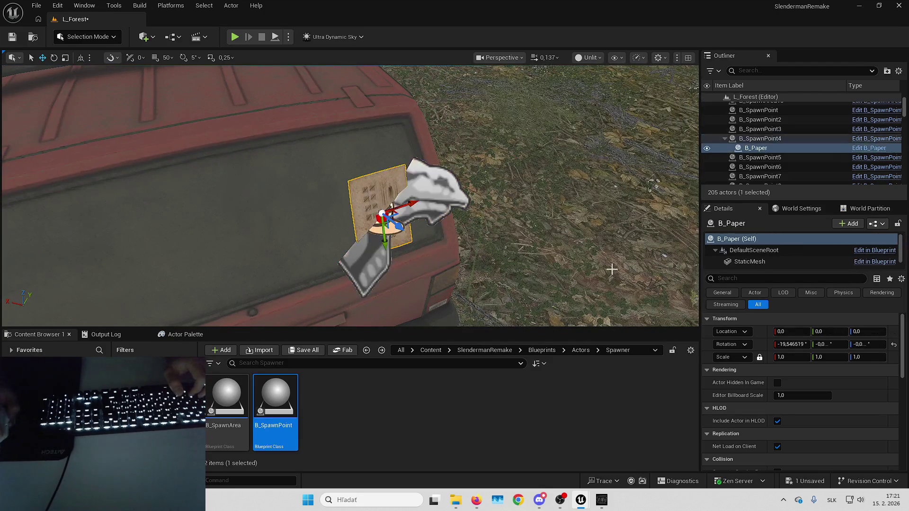
pyautogui.hotkey('ctrl', 'z')
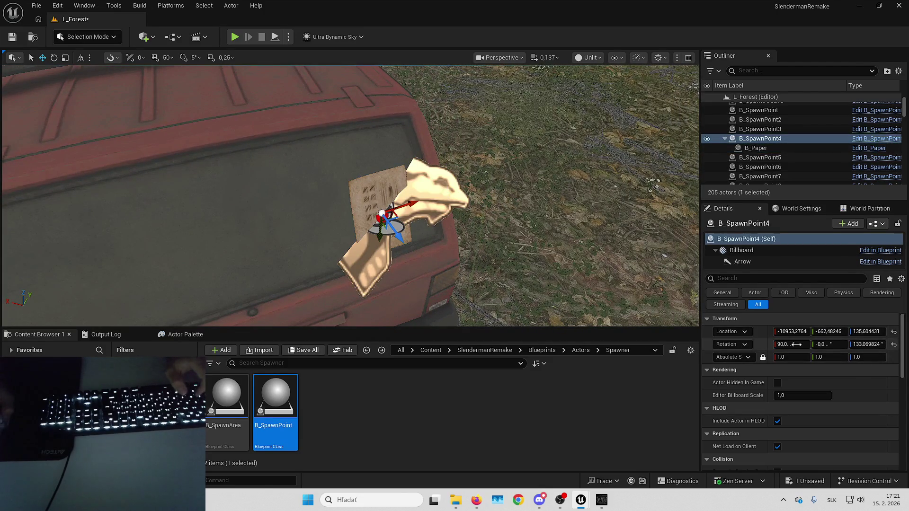
pyautogui.click(796, 344)
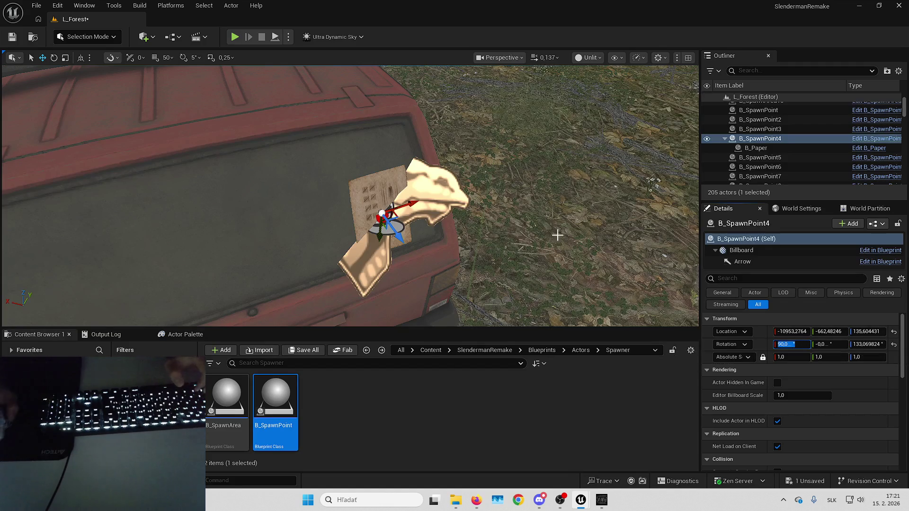
pyautogui.scroll(-2, 565, 239)
pyautogui.write('-19,546519')
pyautogui.scroll(-2, 557, 286)
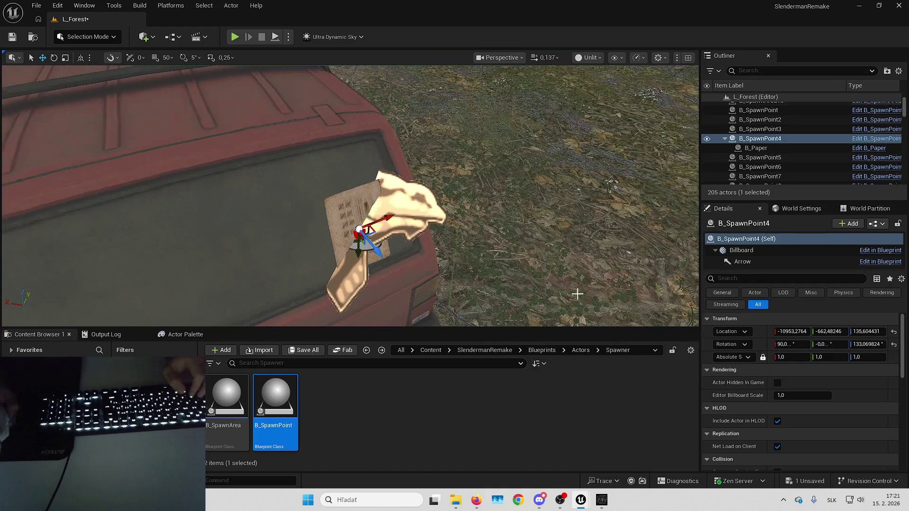
pyautogui.click(789, 344)
pyautogui.click(798, 345)
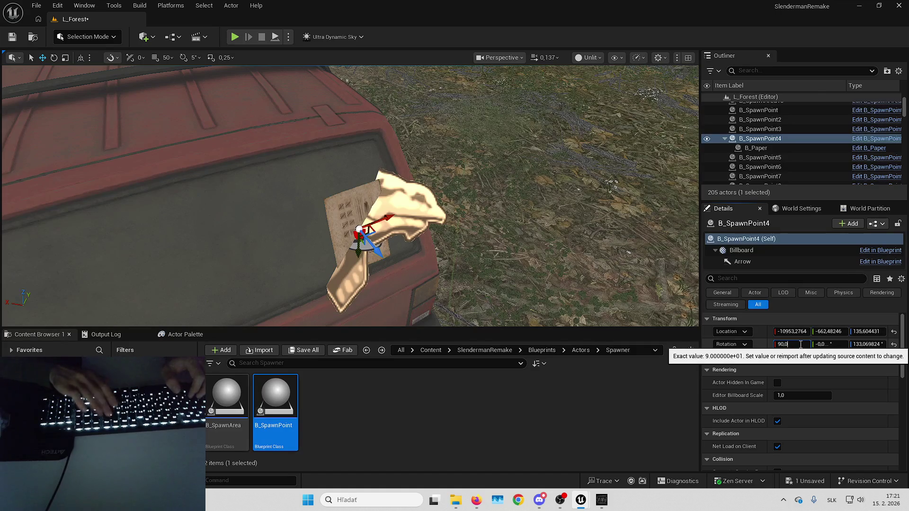
pyautogui.press('Return')
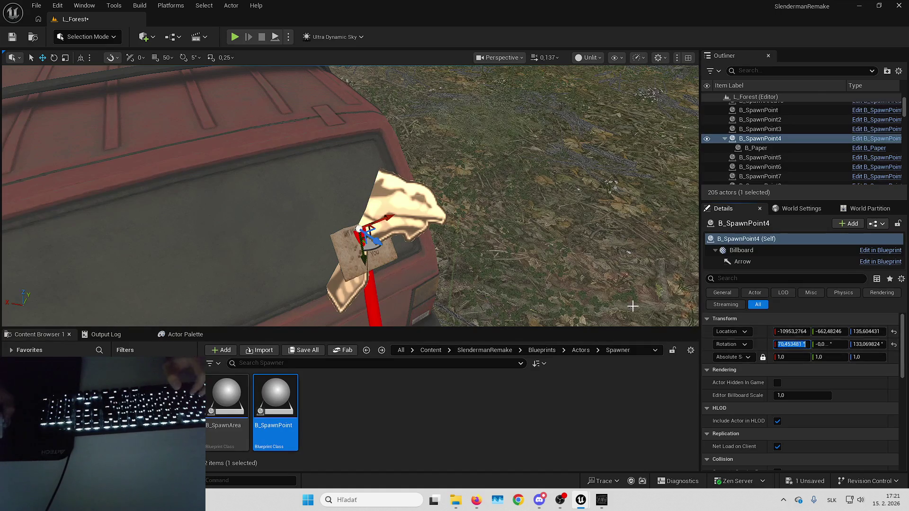
# Step: Inspect the attached paper on the car, then focus on B_SpawnPoint5
pyautogui.scroll(5, 477, 216)
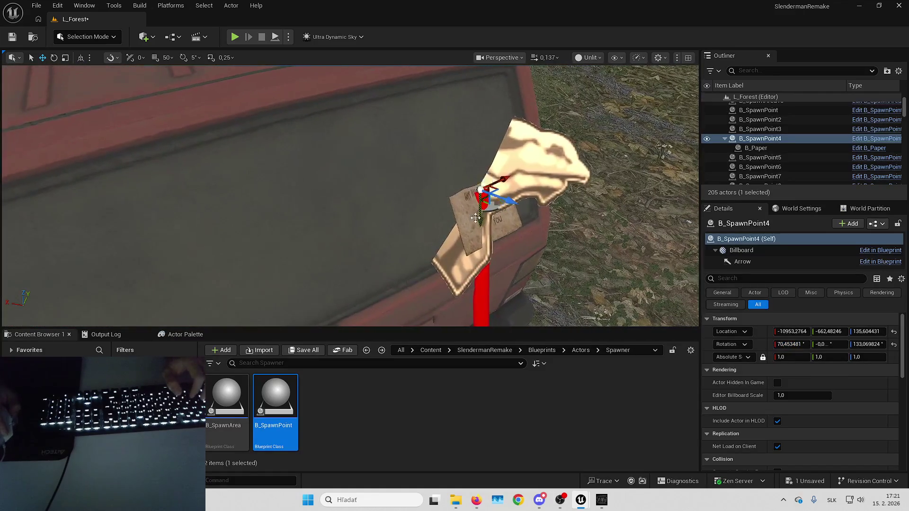
pyautogui.click(477, 217)
pyautogui.scroll(-6, 477, 216)
pyautogui.moveTo(452, 208); pyautogui.dragTo(452, 225)
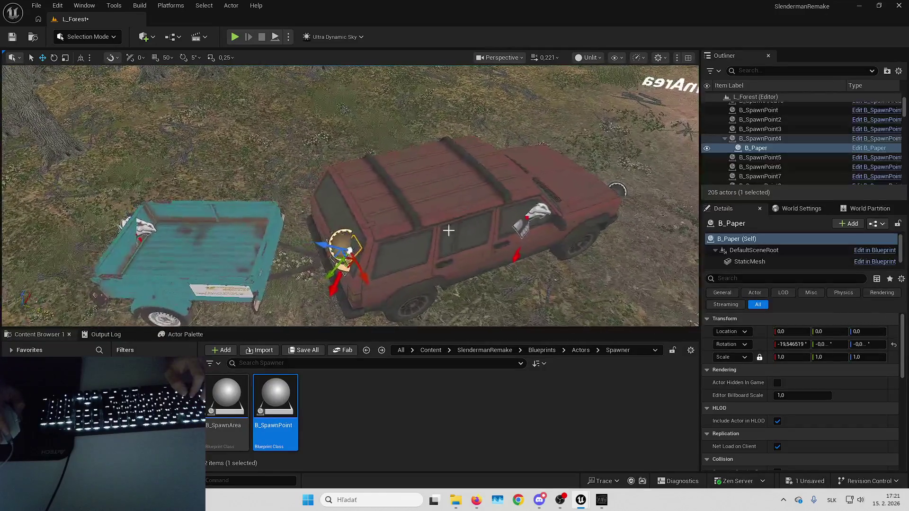
pyautogui.doubleClick(775, 157)
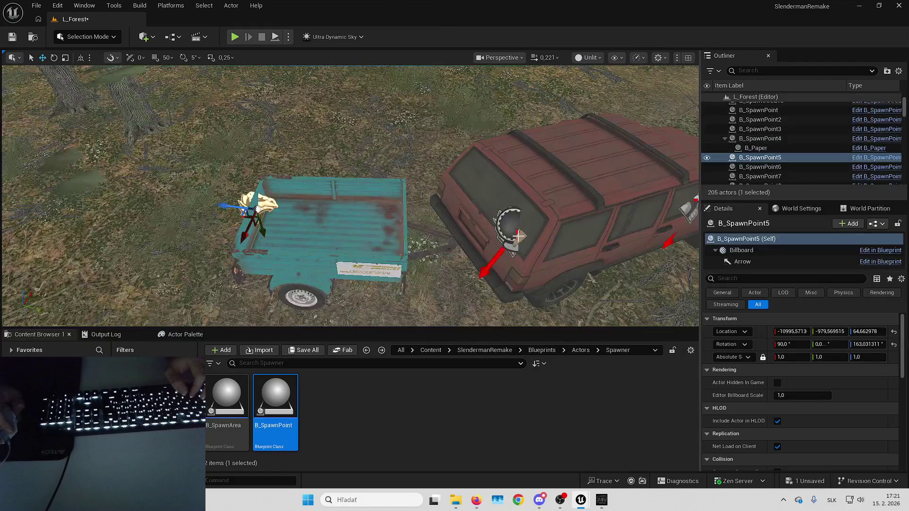
# Step: Reparent B_Paper under B_SpawnPoint5, roll it to 91.25148°, then move the paper under B_SpawnPoint6
pyautogui.moveTo(765, 151); pyautogui.dragTo(765, 158)
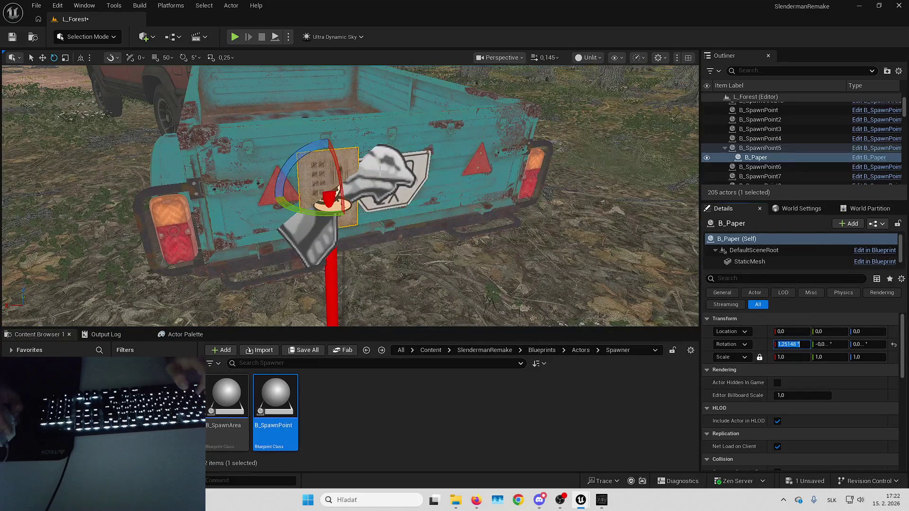
pyautogui.click(760, 148)
pyautogui.write('91,25148')
pyautogui.press('Return')
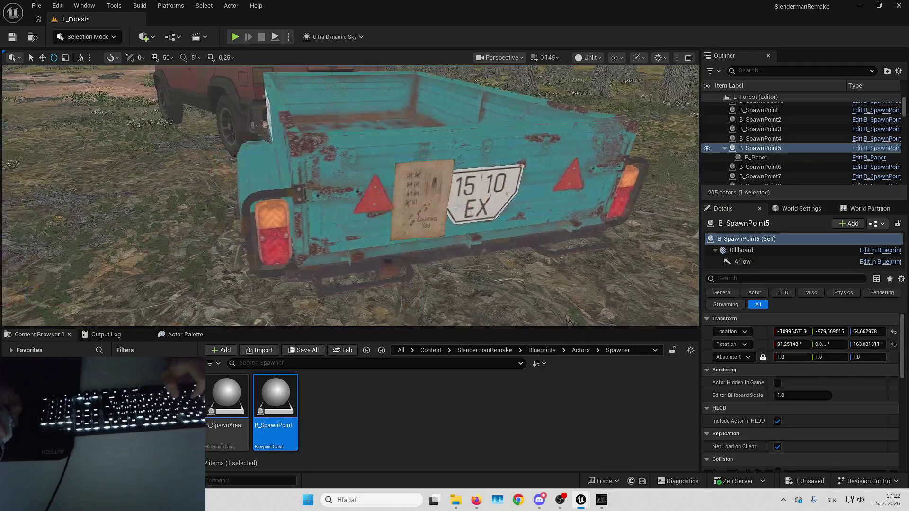
pyautogui.doubleClick(756, 157)
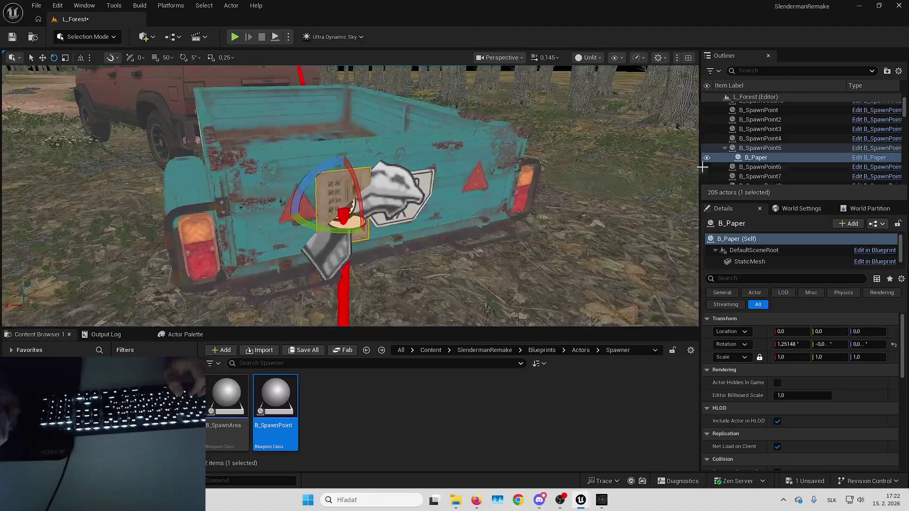
pyautogui.moveTo(760, 163); pyautogui.dragTo(760, 169)
# Step: Check the paper on the rusty car and set B_SpawnPoint6's Rotation X to 81.276145
pyautogui.doubleClick(765, 159)
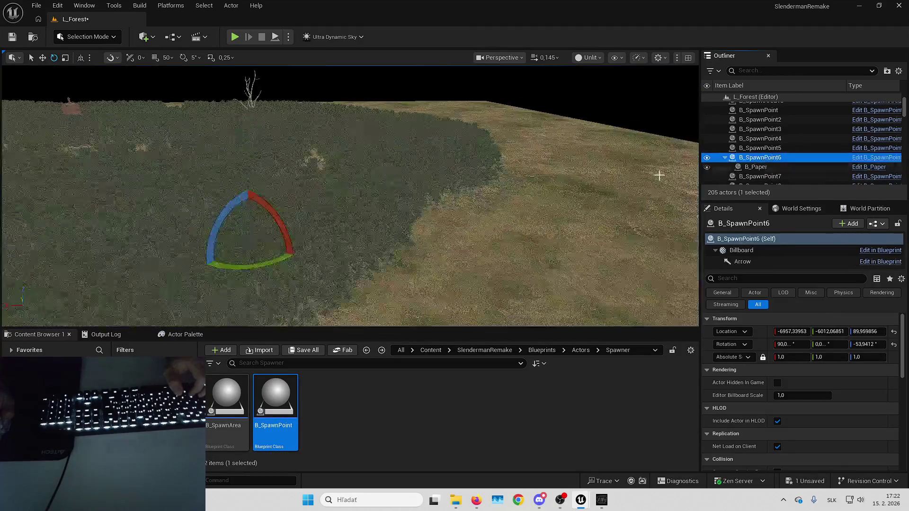
pyautogui.scroll(10, 350, 195)
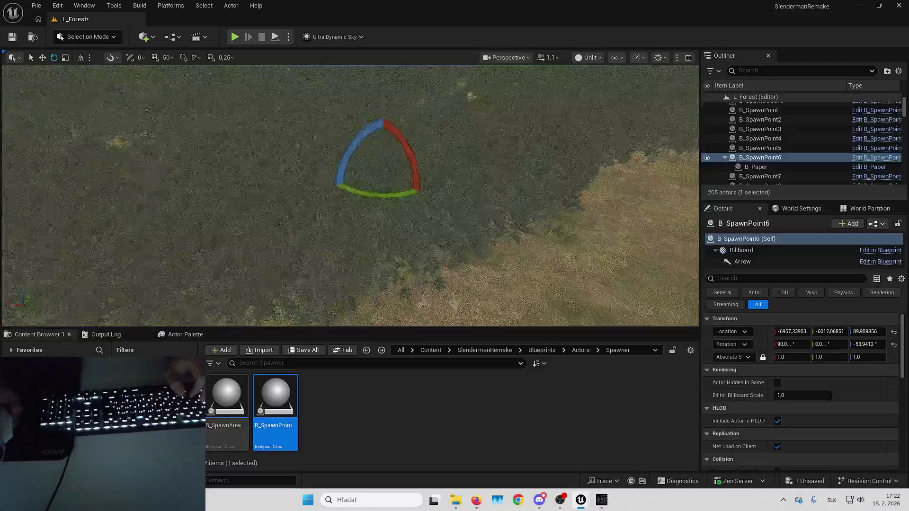
pyautogui.scroll(10, 350, 196)
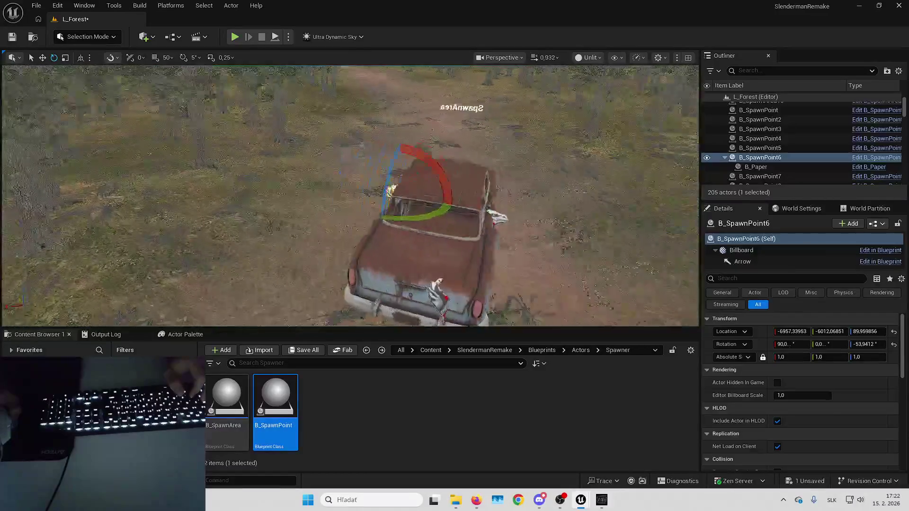
pyautogui.scroll(5, 350, 196)
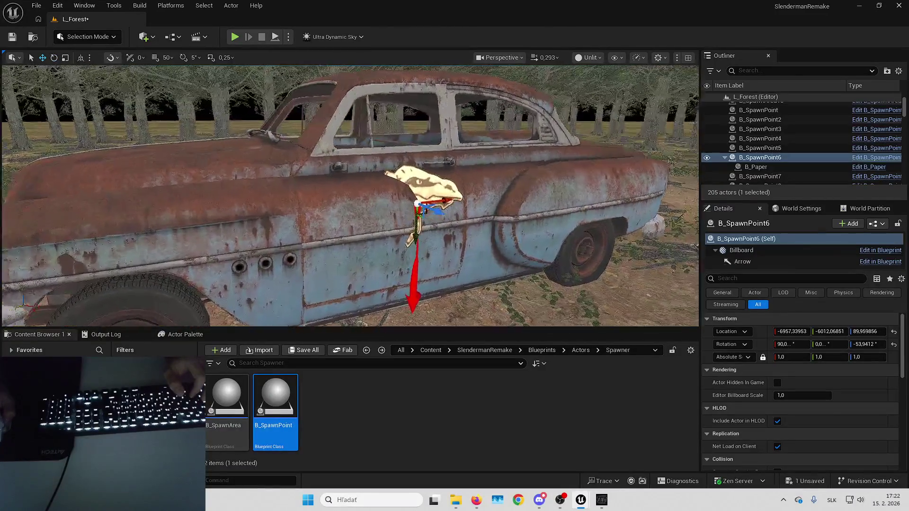
pyautogui.click(794, 166)
pyautogui.press('f')
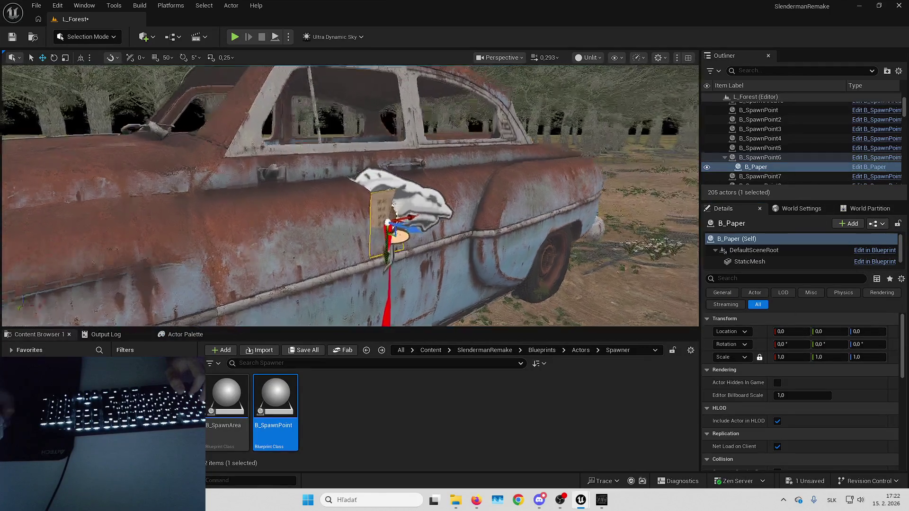
pyautogui.press('e')
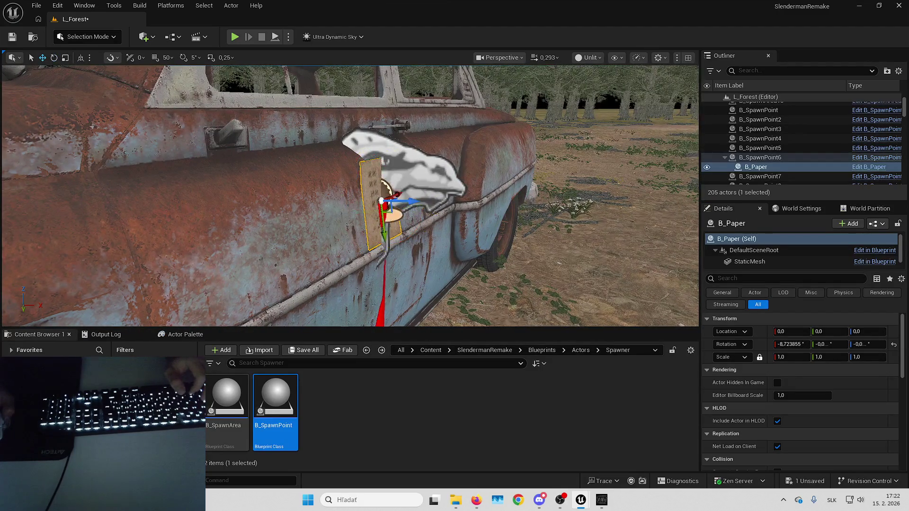
pyautogui.click(359, 169)
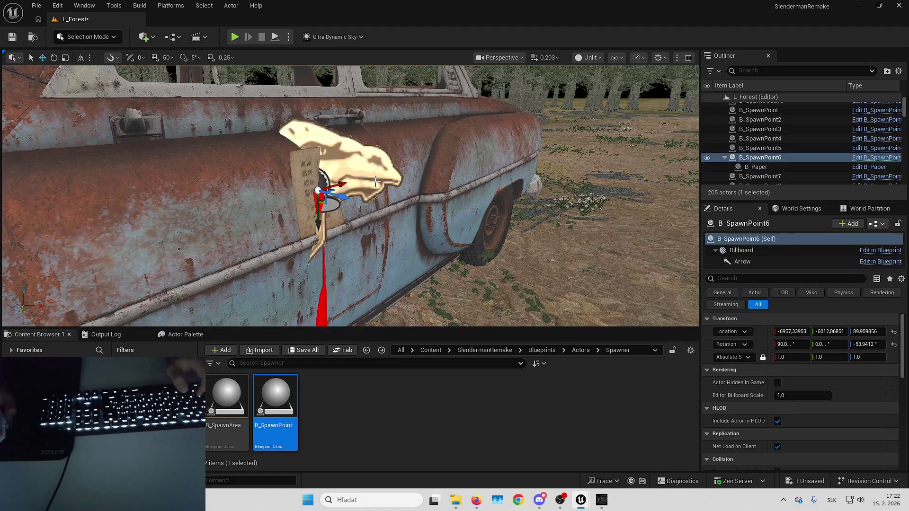
pyautogui.click(805, 344)
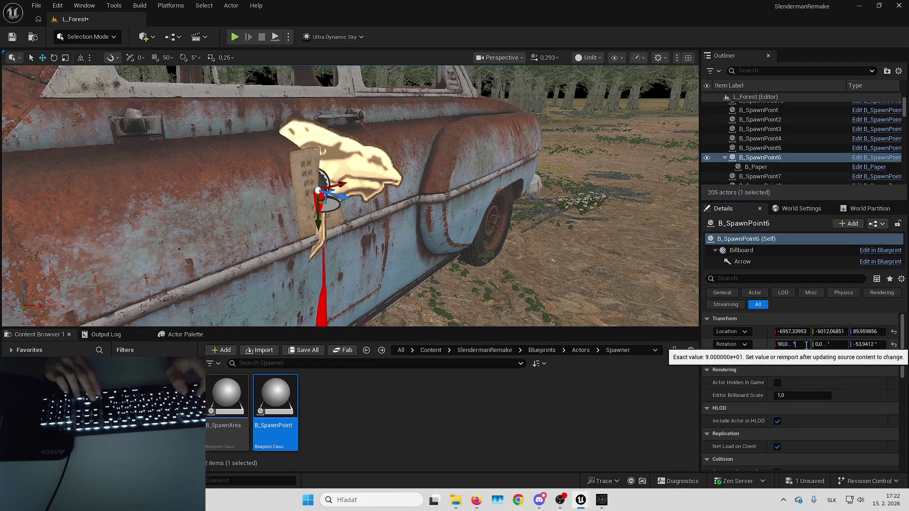
pyautogui.write('-8,723855')
pyautogui.write('81.276145')
pyautogui.press('Return')
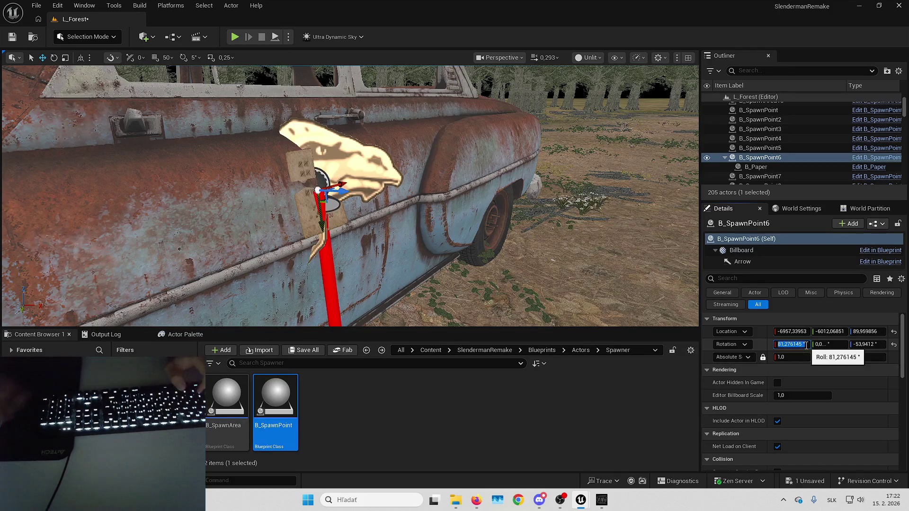
# Step: Move B_Paper under B_SpawnPoint7 and focus the view on that spawn point
pyautogui.moveTo(425, 198); pyautogui.dragTo(425, 198)
pyautogui.moveTo(756, 166)
pyautogui.mouseDown()
pyautogui.moveTo(769, 180)
pyautogui.moveTo(767, 172)
pyautogui.mouseUp()
pyautogui.doubleClick(766, 169)
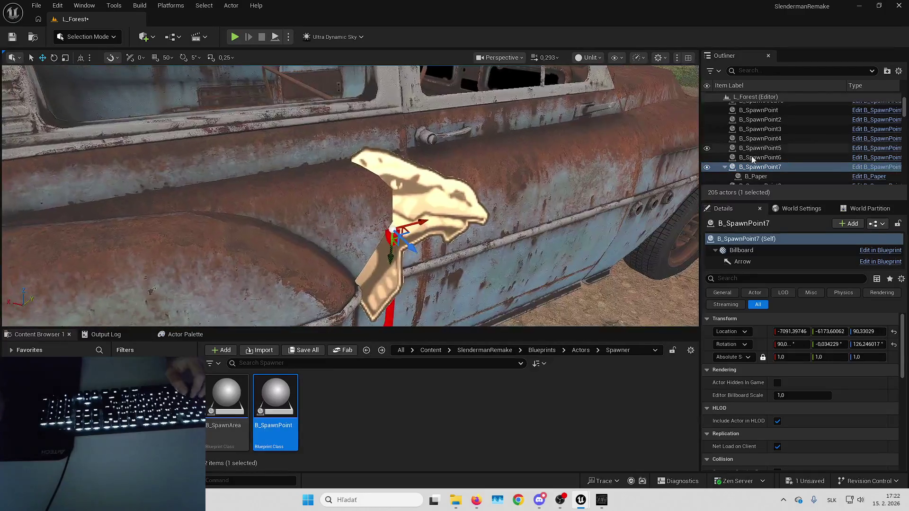
# Step: Snap the paper onto B_SpawnPoint7 with zero rotation and tilt it about -7.5° on the car
pyautogui.click(755, 176)
pyautogui.click(894, 344)
pyautogui.click(894, 332)
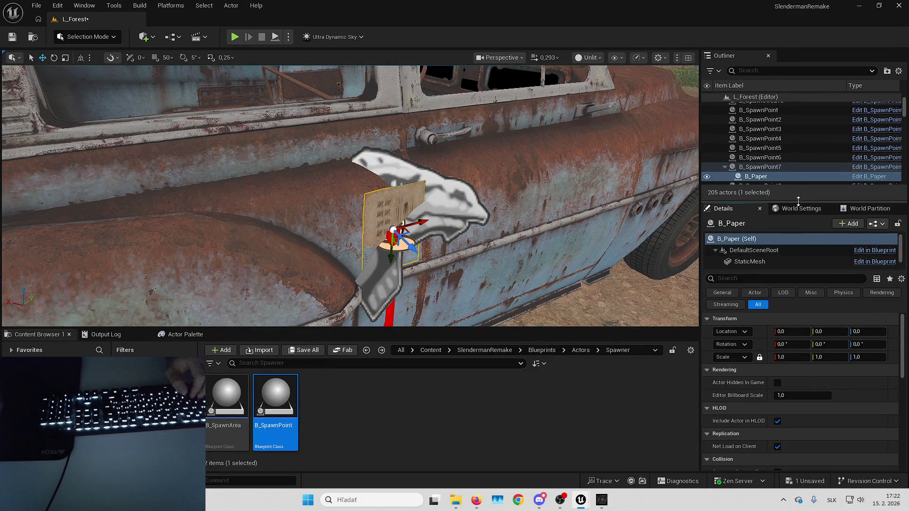
pyautogui.moveTo(798, 201); pyautogui.dragTo(798, 235)
pyautogui.press('e')
pyautogui.moveTo(452, 188); pyautogui.dragTo(469, 224)
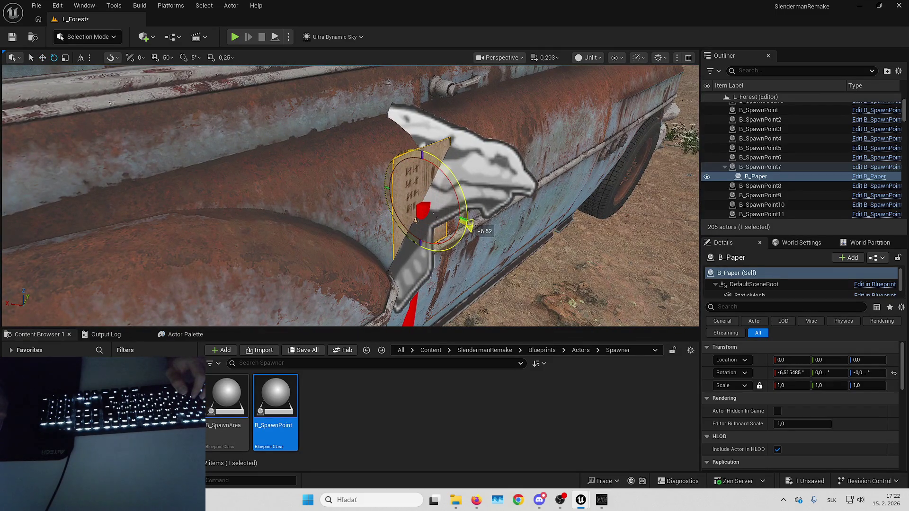
pyautogui.press('g')
pyautogui.press('g')
pyautogui.press('f')
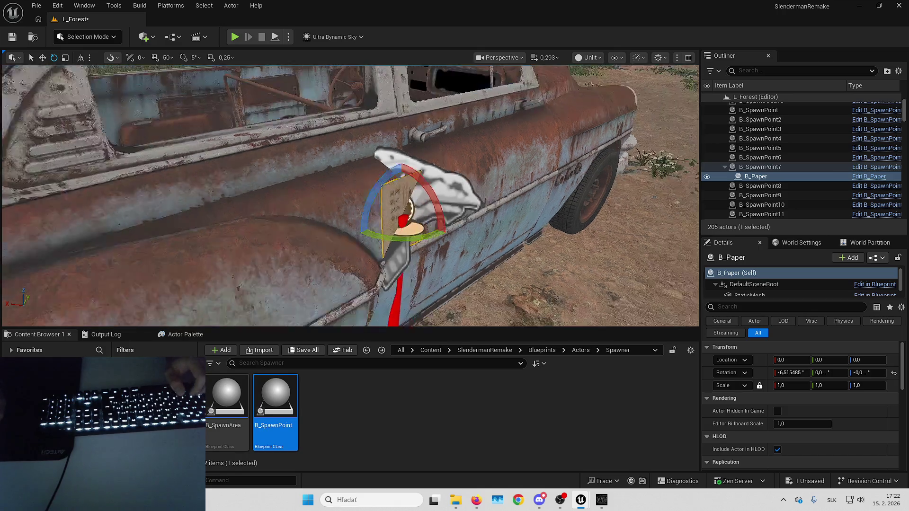
pyautogui.press('w')
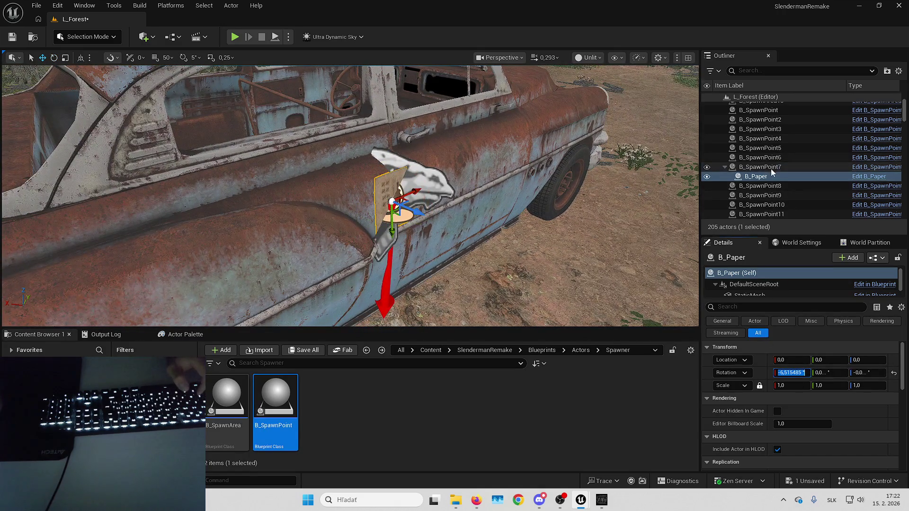
# Step: Set B_SpawnPoint7's Rotation X to 83,484515
pyautogui.click(770, 169)
pyautogui.click(792, 373)
pyautogui.press('Escape')
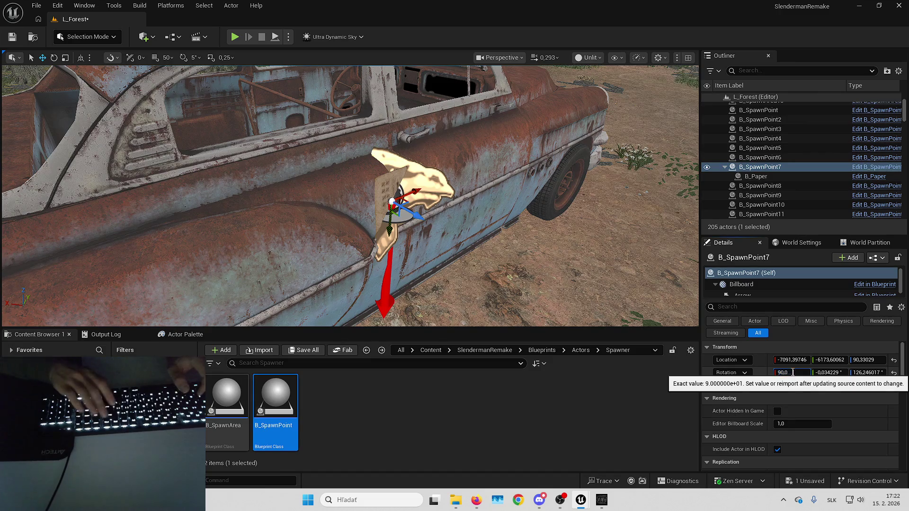
pyautogui.press('Return')
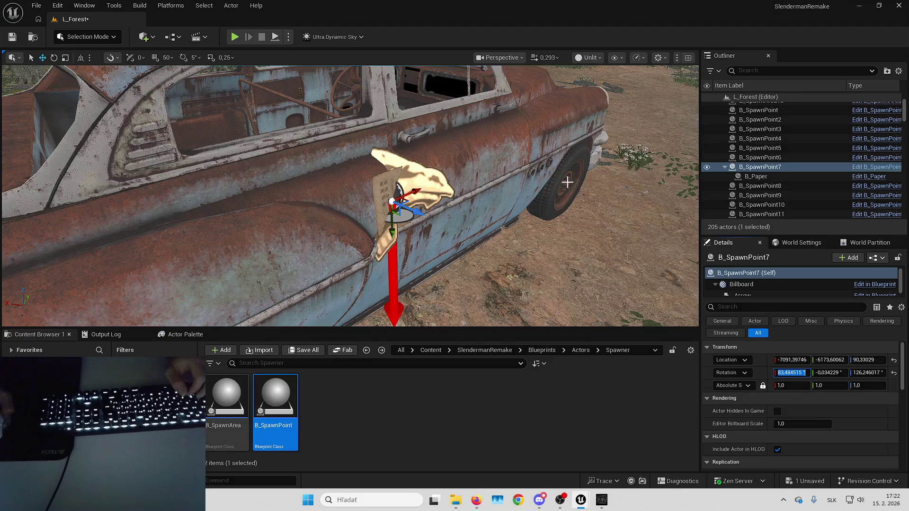
# Step: Reparent B_Paper under B_SpawnPoint8, inspect it, then move it under B_SpawnPoint9
pyautogui.moveTo(757, 176)
pyautogui.mouseDown()
pyautogui.moveTo(777, 179)
pyautogui.moveTo(775, 185)
pyautogui.mouseUp()
pyautogui.doubleClick(771, 179)
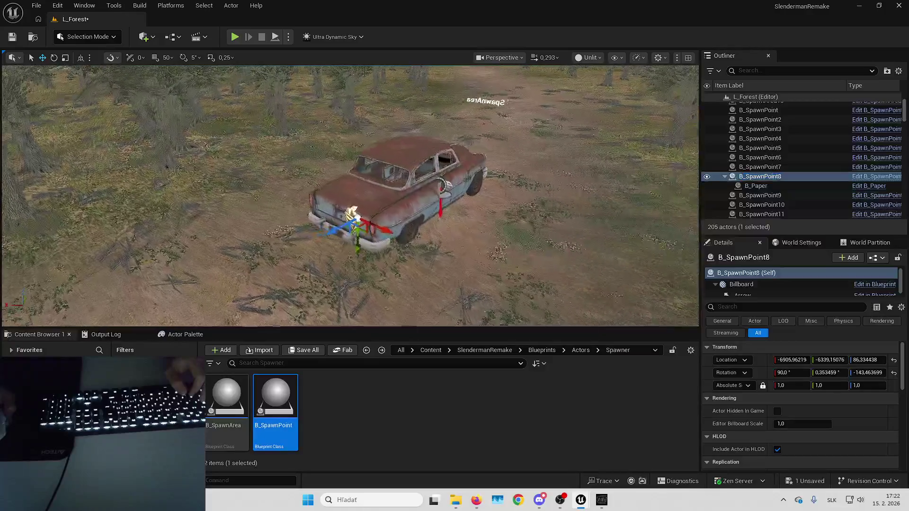
pyautogui.click(756, 185)
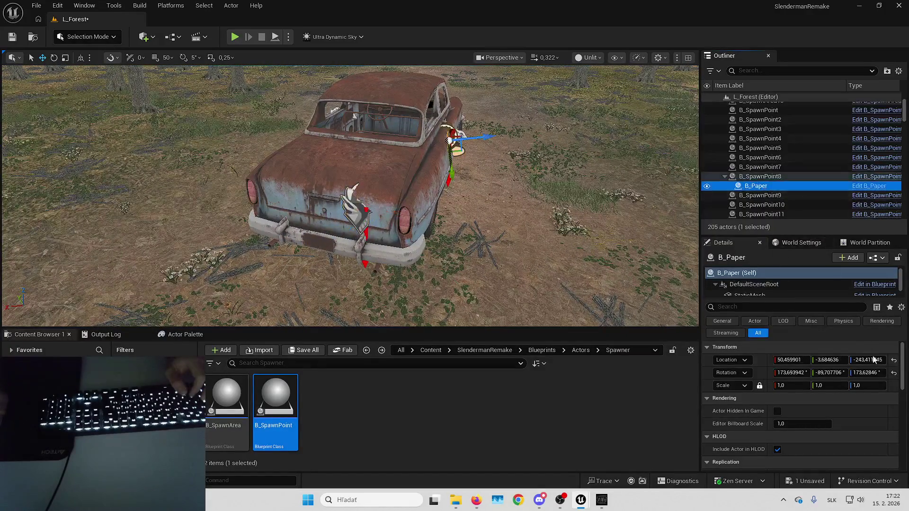
pyautogui.scroll(-2, 582, 225)
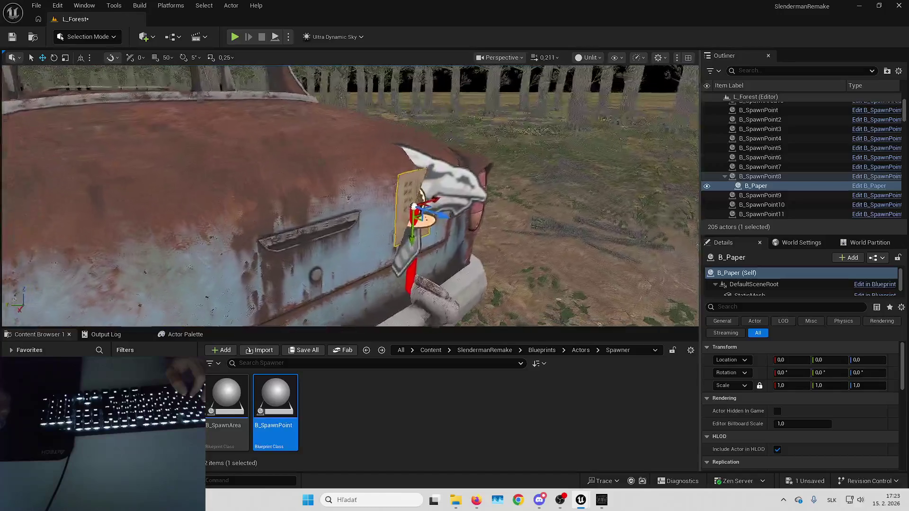
pyautogui.moveTo(547, 209); pyautogui.dragTo(533, 263)
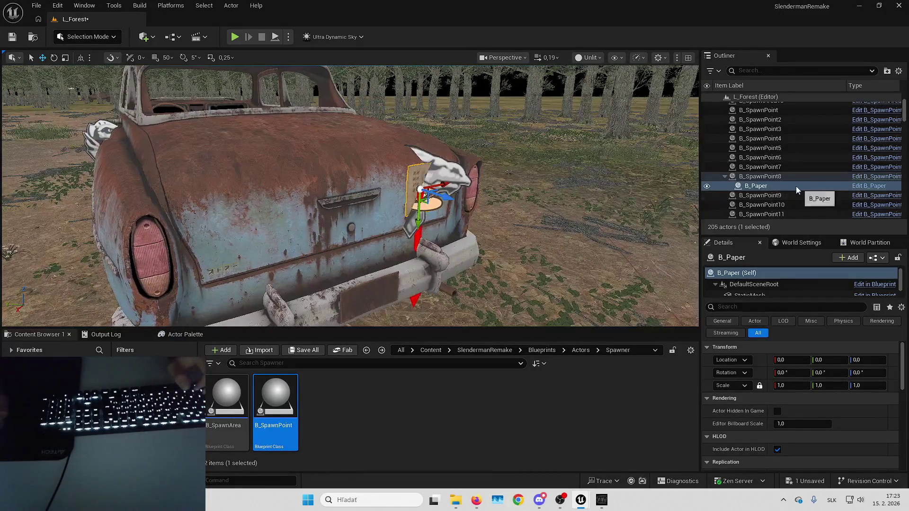
pyautogui.moveTo(782, 199); pyautogui.dragTo(780, 196)
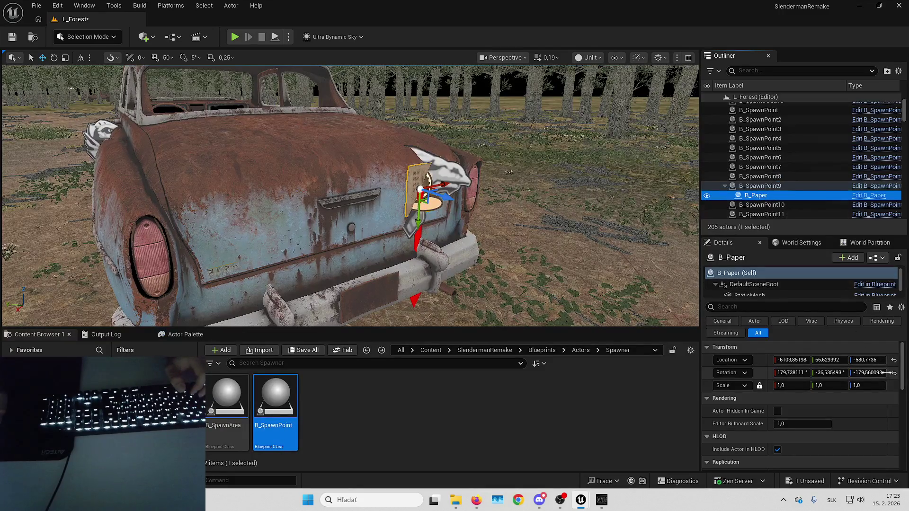
# Step: Tilt the paper at spawn point 9 on the tunnel wall to about 17,899045°
pyautogui.doubleClick(776, 186)
pyautogui.moveTo(350, 196); pyautogui.dragTo(351, 196)
pyautogui.scroll(-1, 350, 196)
pyautogui.scroll(-1, 350, 196)
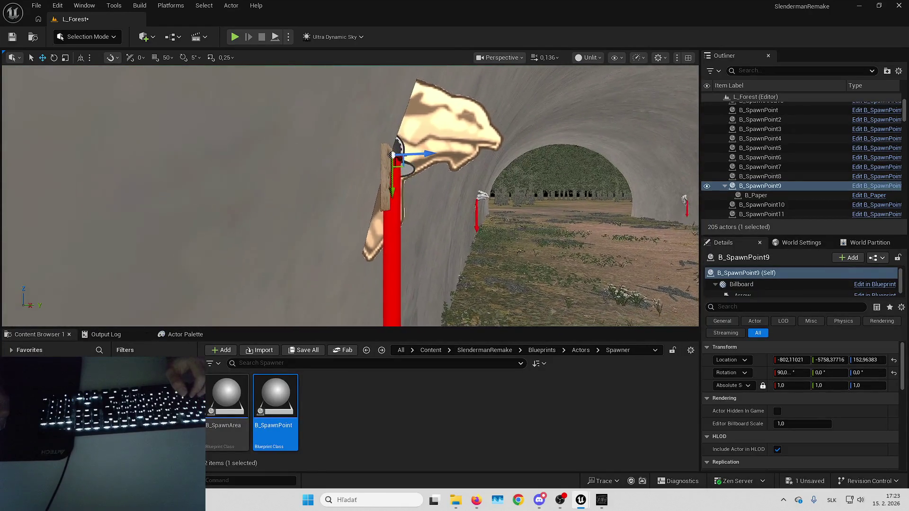
pyautogui.click(752, 195)
pyautogui.moveTo(433, 172)
pyautogui.mouseDown()
pyautogui.moveTo(448, 155)
pyautogui.moveTo(440, 166)
pyautogui.mouseUp()
pyautogui.press('f')
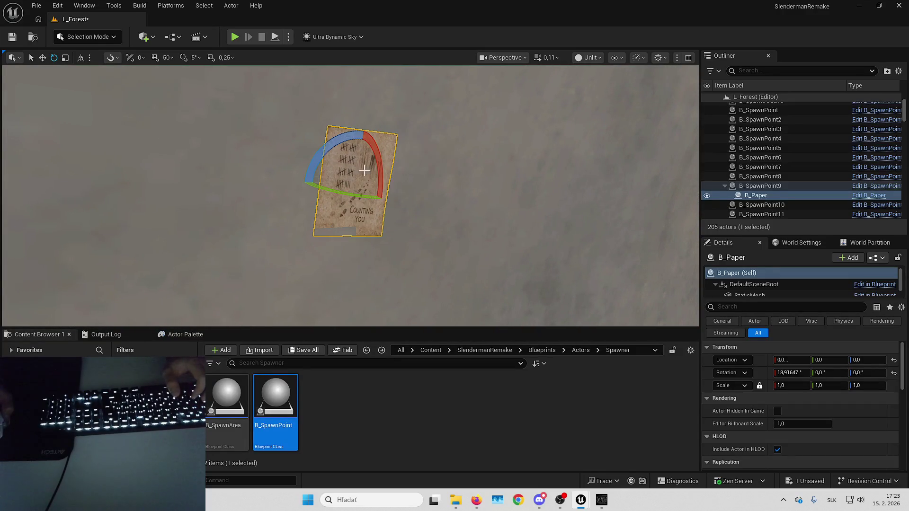
pyautogui.moveTo(393, 166); pyautogui.dragTo(394, 167)
pyautogui.moveTo(399, 201); pyautogui.dragTo(660, 284)
# Step: Set B_SpawnPoint9's Rotation X to 107,899045 and move B_Paper under B_SpawnPoint10
pyautogui.click(785, 186)
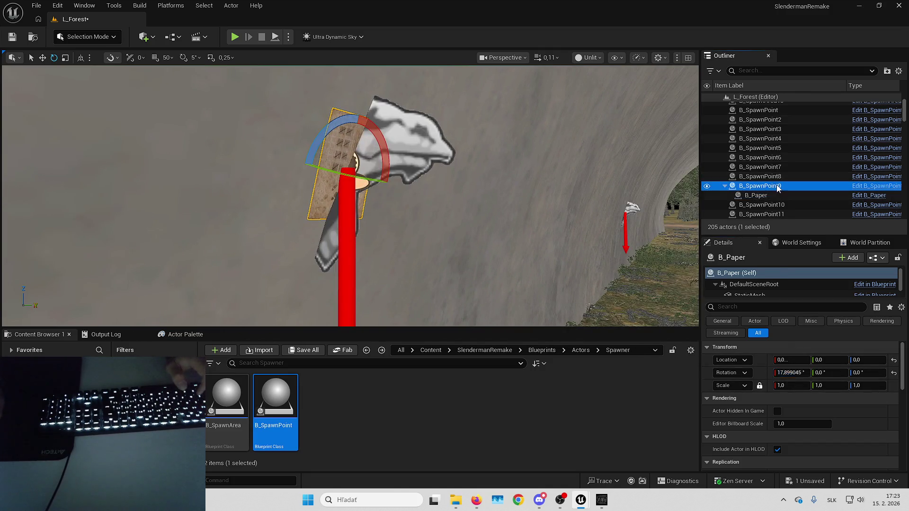
pyautogui.click(798, 372)
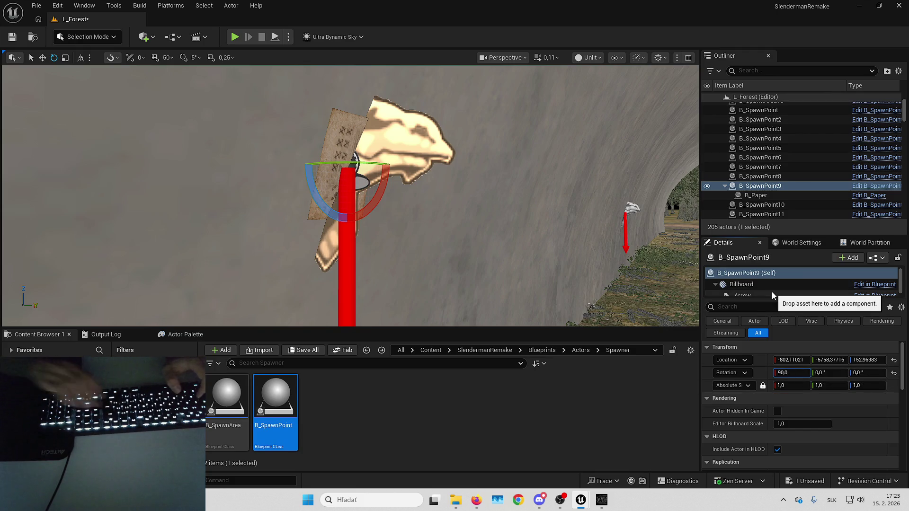
pyautogui.write('99045')
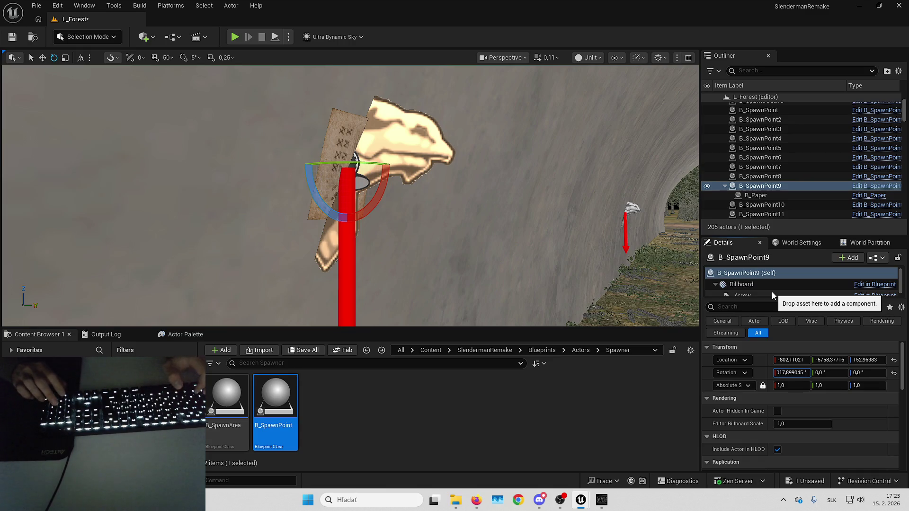
pyautogui.write('107,899045')
pyautogui.press('Return')
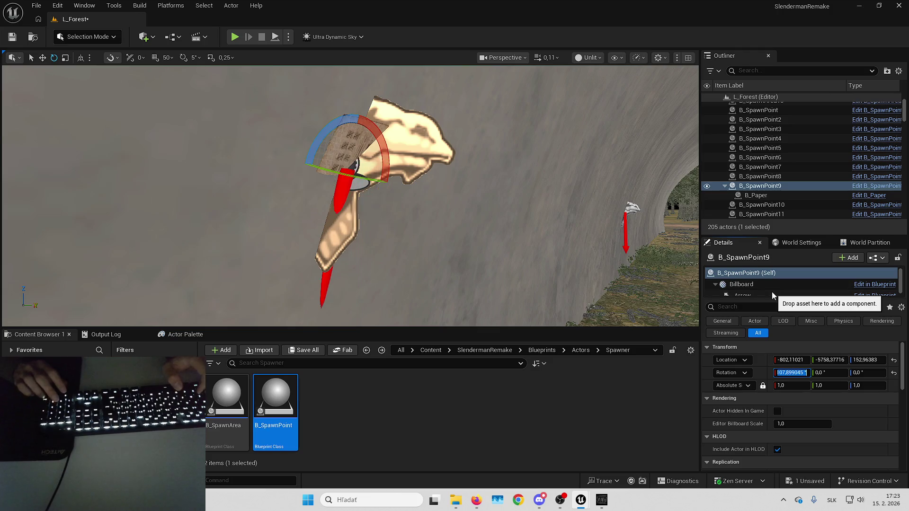
pyautogui.press('Right')
pyautogui.press('Right')
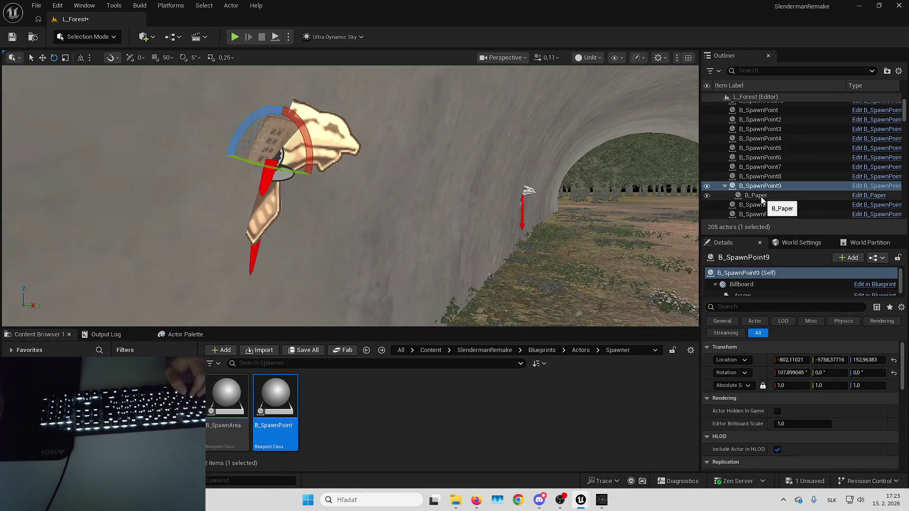
pyautogui.click(763, 196)
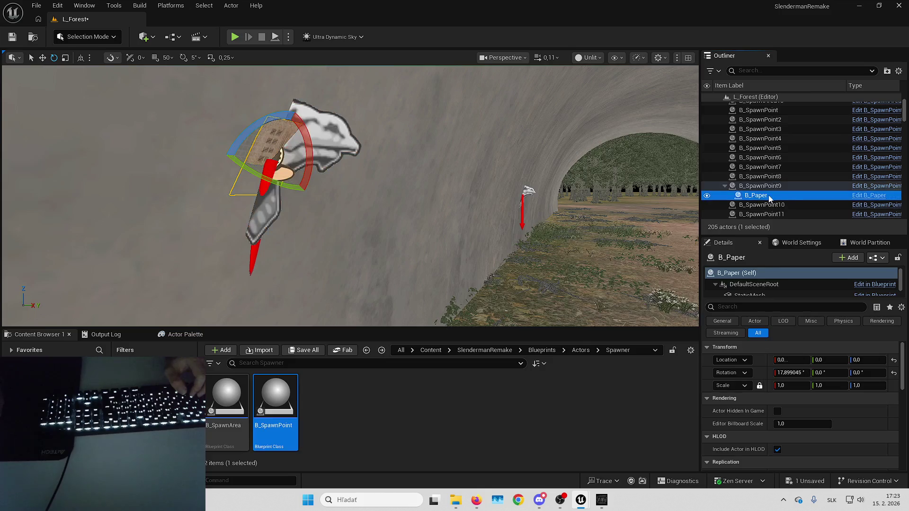
pyautogui.moveTo(772, 207); pyautogui.dragTo(762, 209)
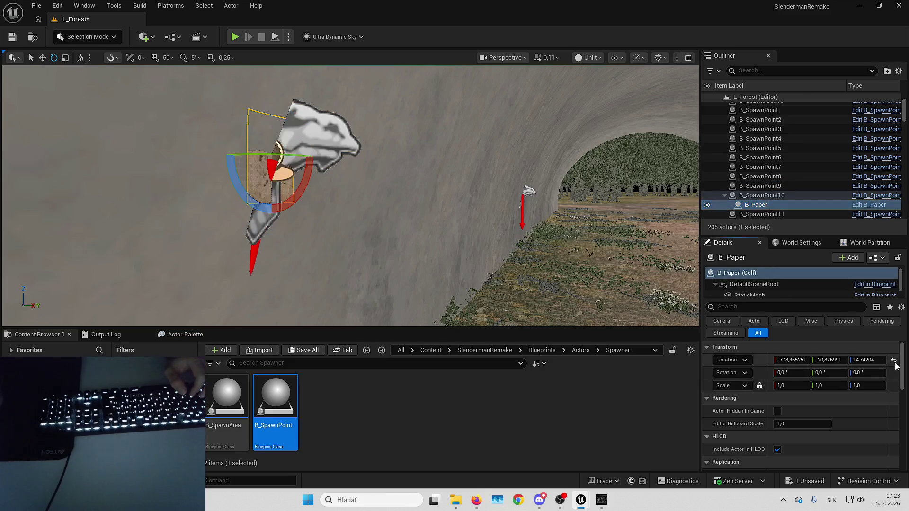
# Step: Reset the paper's location onto B_SpawnPoint10 and tilt it about 20° around X
pyautogui.click(893, 360)
pyautogui.click(758, 195)
pyautogui.scroll(5, 350, 196)
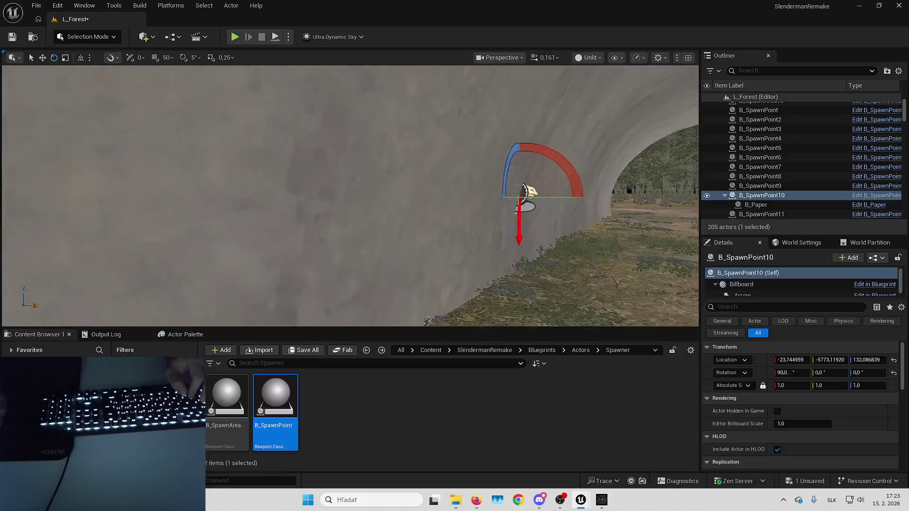
pyautogui.scroll(8, 350, 196)
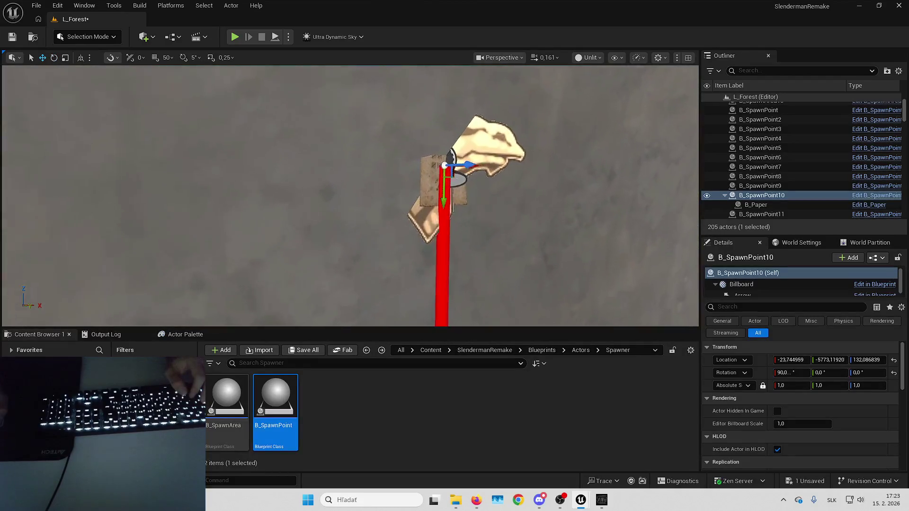
pyautogui.scroll(-4, 534, 199)
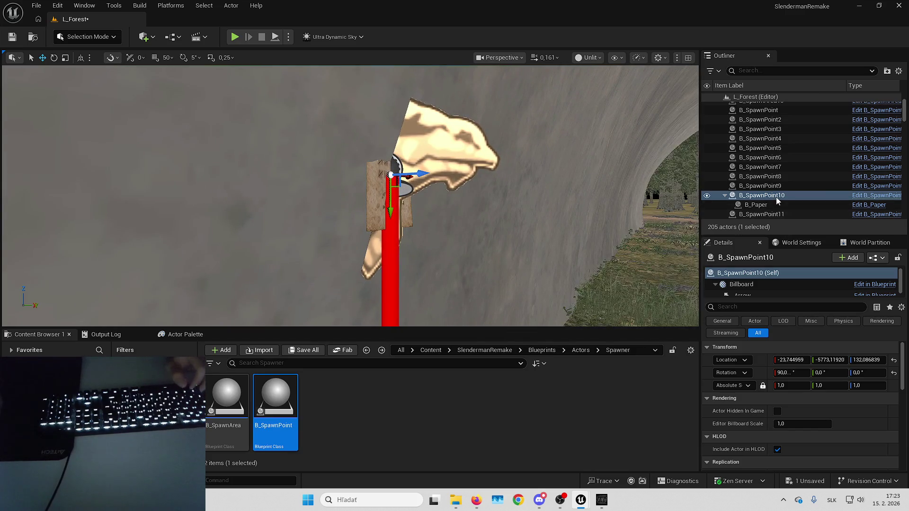
pyautogui.click(372, 180)
pyautogui.press('e')
pyautogui.moveTo(402, 201); pyautogui.dragTo(384, 192)
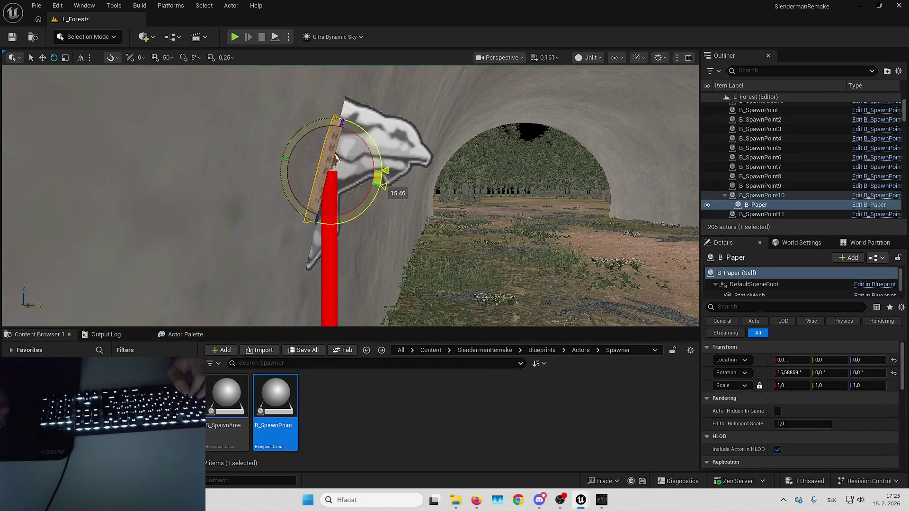
pyautogui.press('f')
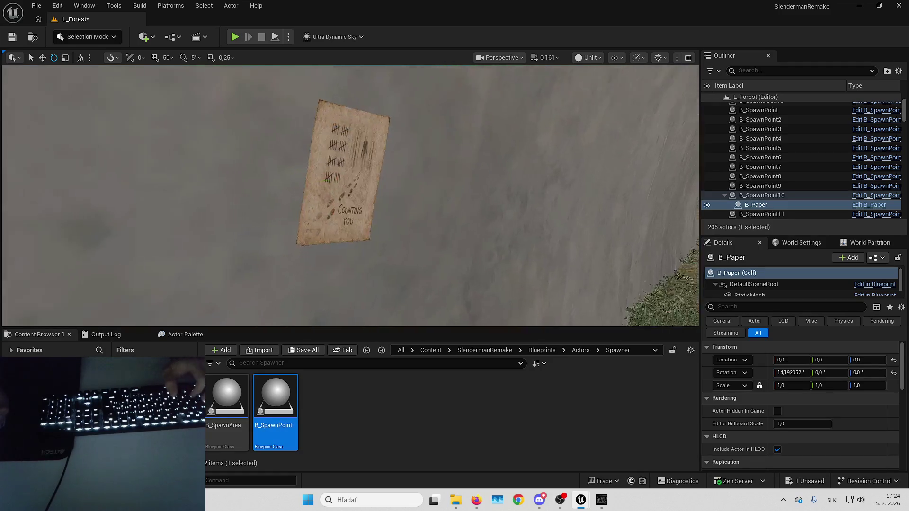
pyautogui.moveTo(412, 194); pyautogui.dragTo(422, 194)
pyautogui.press('f')
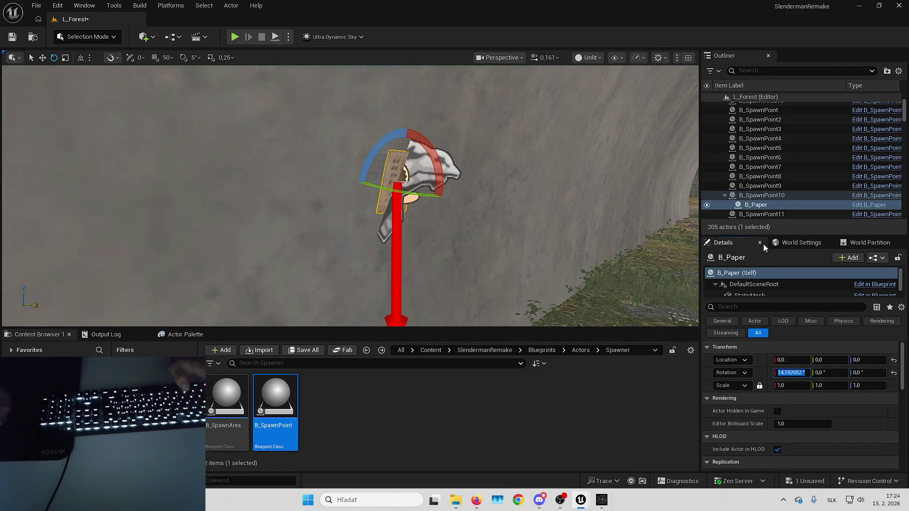
# Step: Set B_SpawnPoint10's Rotation X to 104,192052 and move B_Paper under B_SpawnPoint11
pyautogui.click(764, 195)
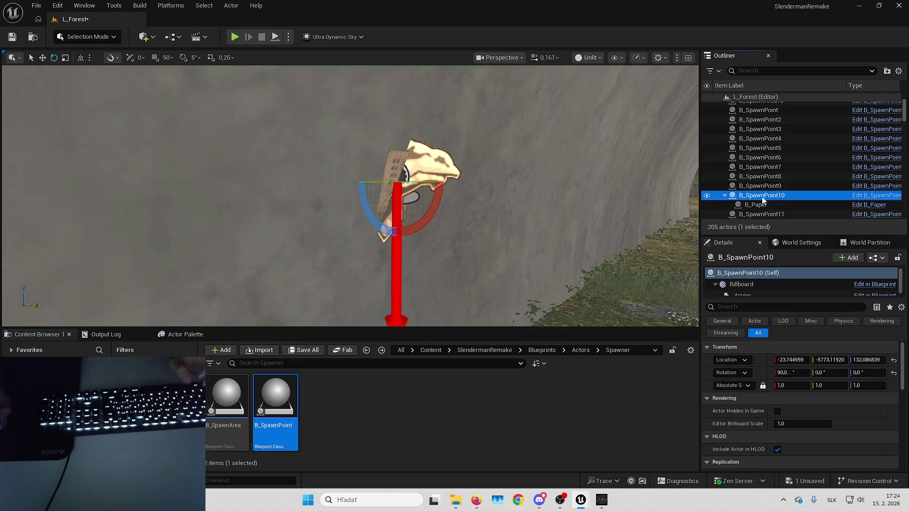
pyautogui.click(791, 370)
pyautogui.write('92052')
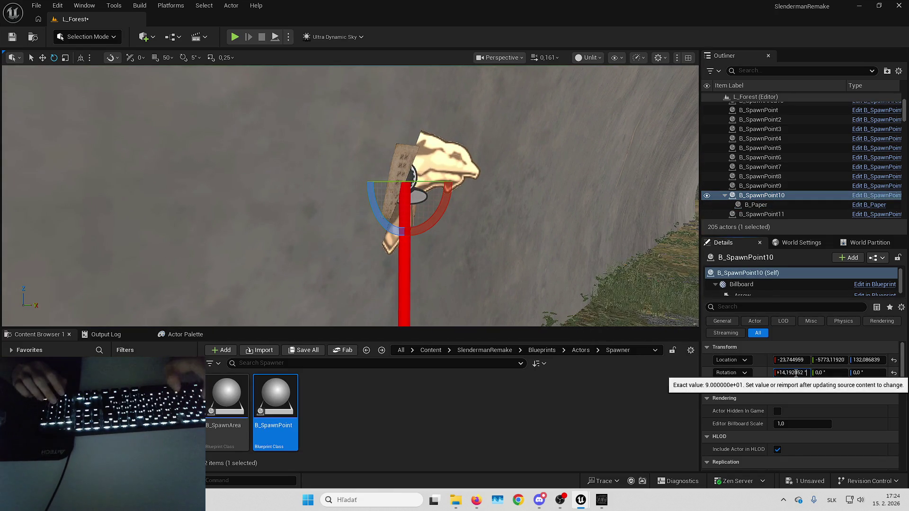
pyautogui.press('Return')
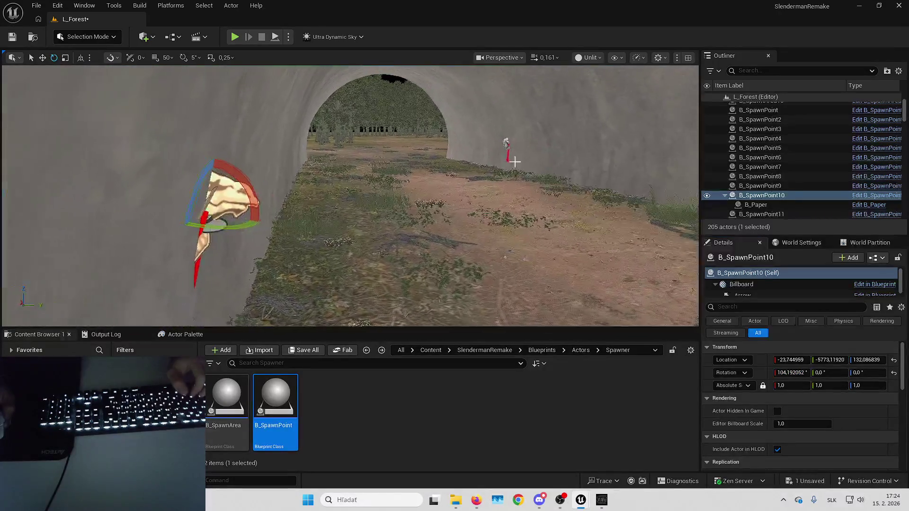
pyautogui.moveTo(756, 204); pyautogui.dragTo(761, 214)
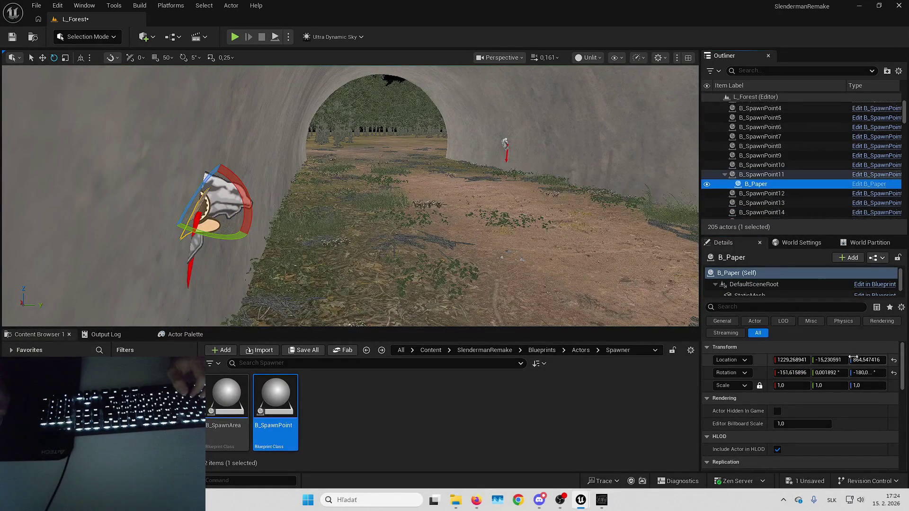
pyautogui.click(505, 144)
# Step: Frame the paper on the rock wall and set B_SpawnPoint11's Rotation X to 98.279037
pyautogui.press('f')
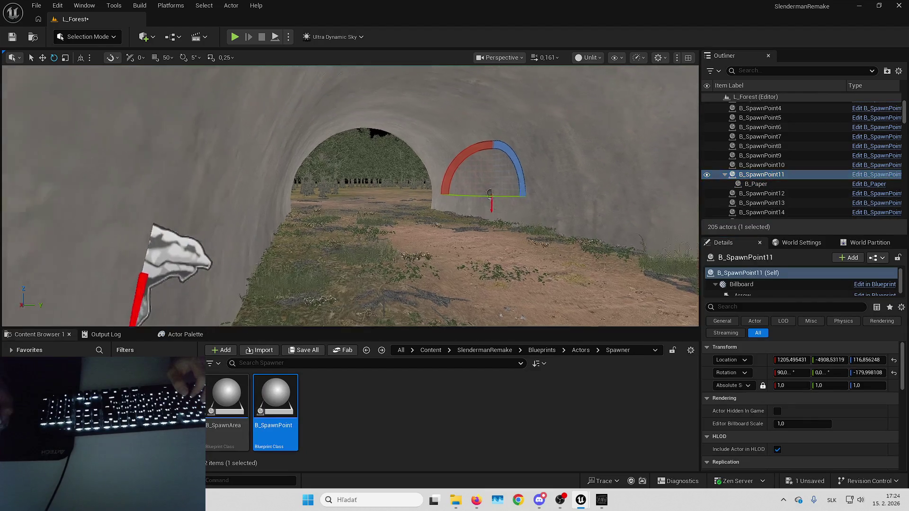
pyautogui.scroll(3, 351, 196)
pyautogui.press('w')
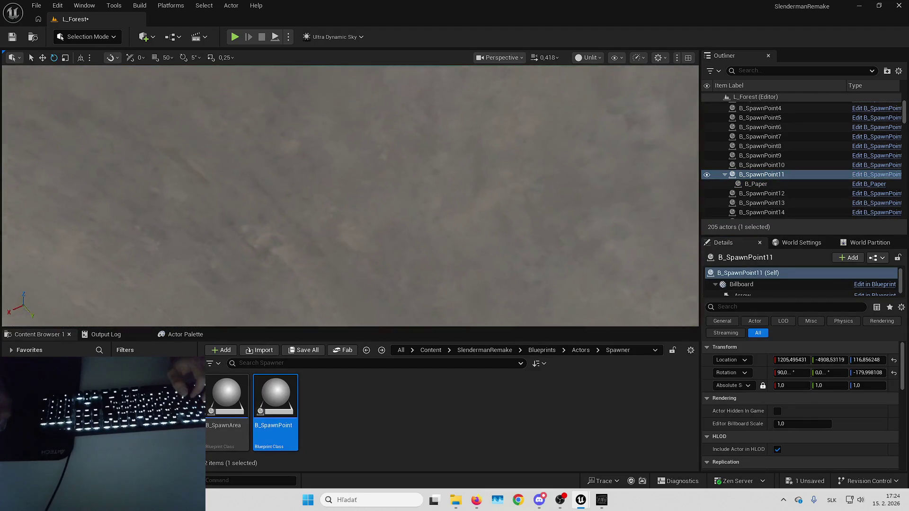
pyautogui.press('w')
pyautogui.press('f')
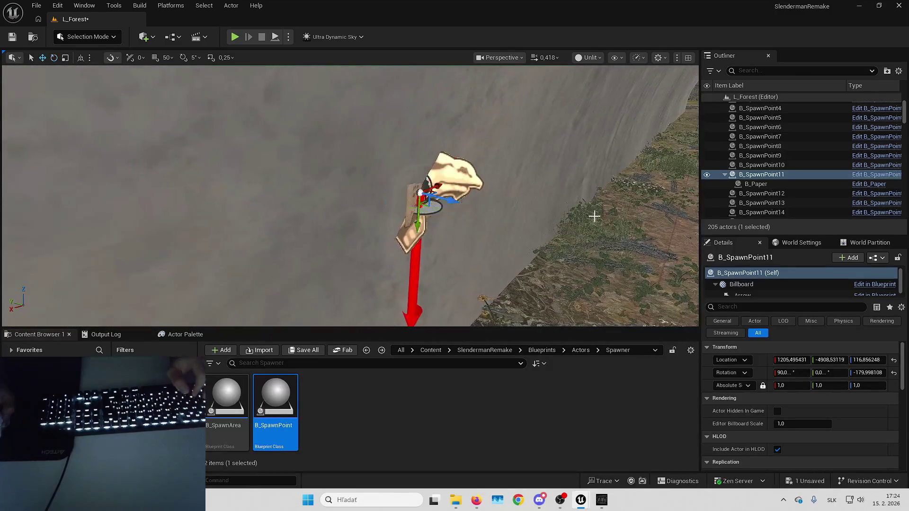
pyautogui.doubleClick(756, 184)
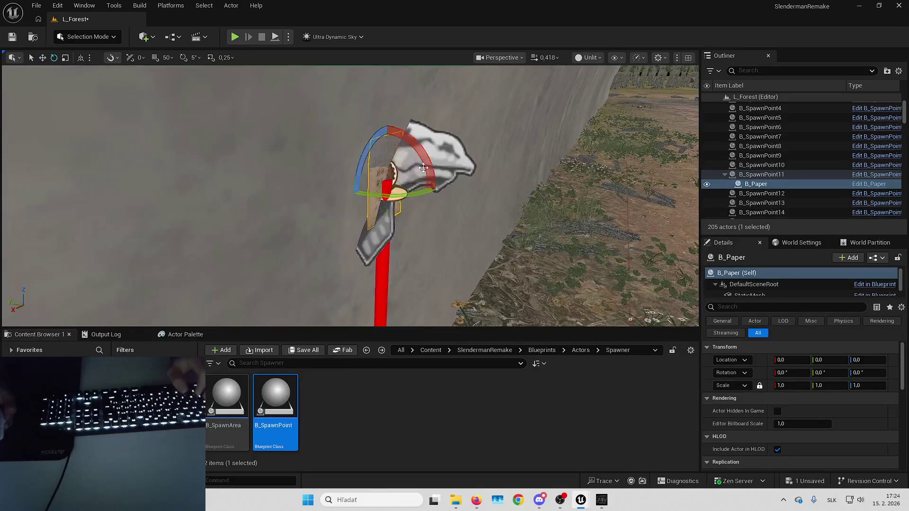
pyautogui.press('f')
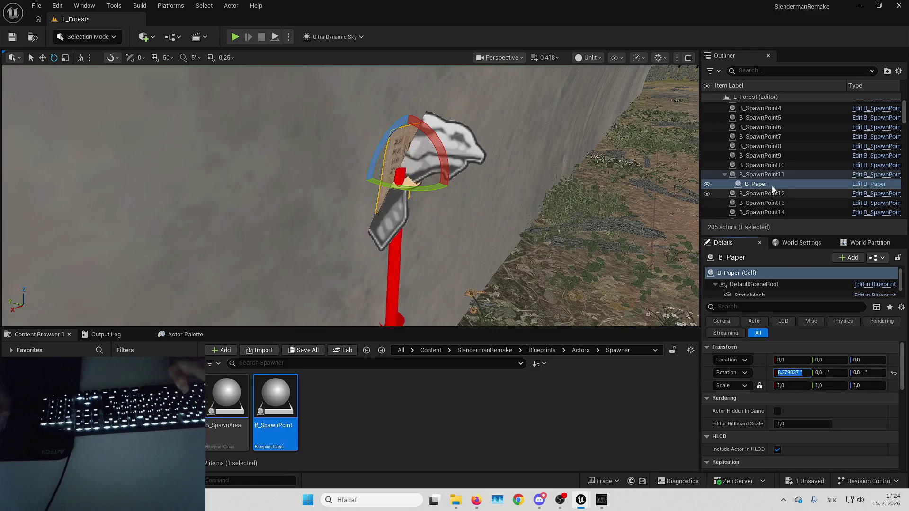
pyautogui.click(762, 175)
pyautogui.click(791, 373)
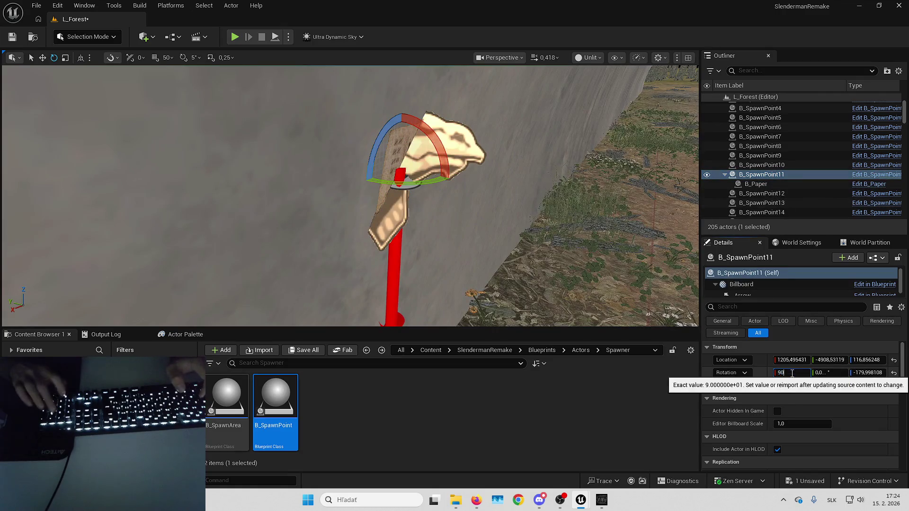
pyautogui.write('98,279037')
pyautogui.press('Return')
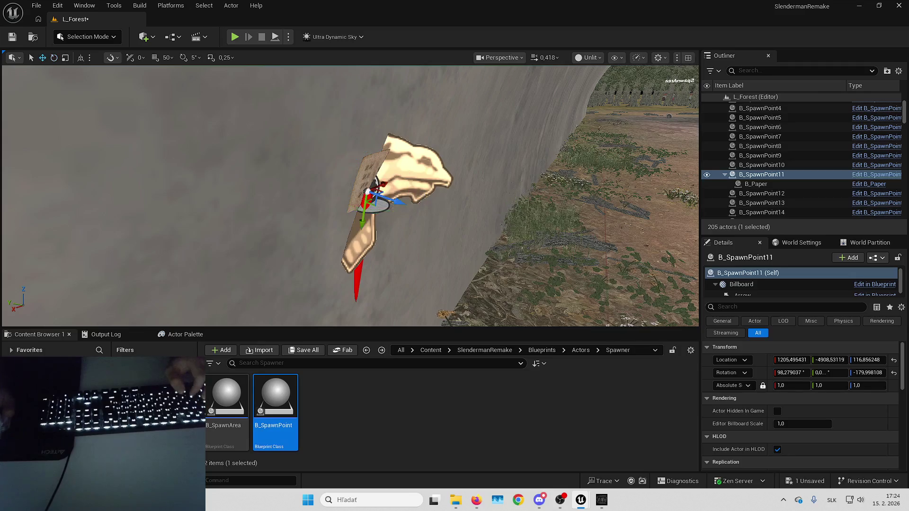
pyautogui.click(771, 181)
# Step: Select the paper under B_SpawnPoint12 and reset its location and rotation to zero
pyautogui.press('Down')
pyautogui.press('f')
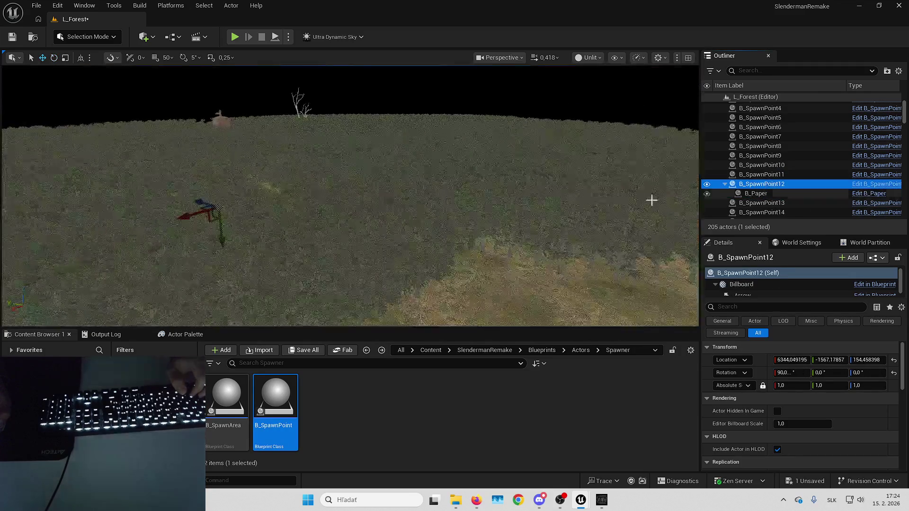
pyautogui.scroll(5, 689, 199)
pyautogui.press('w')
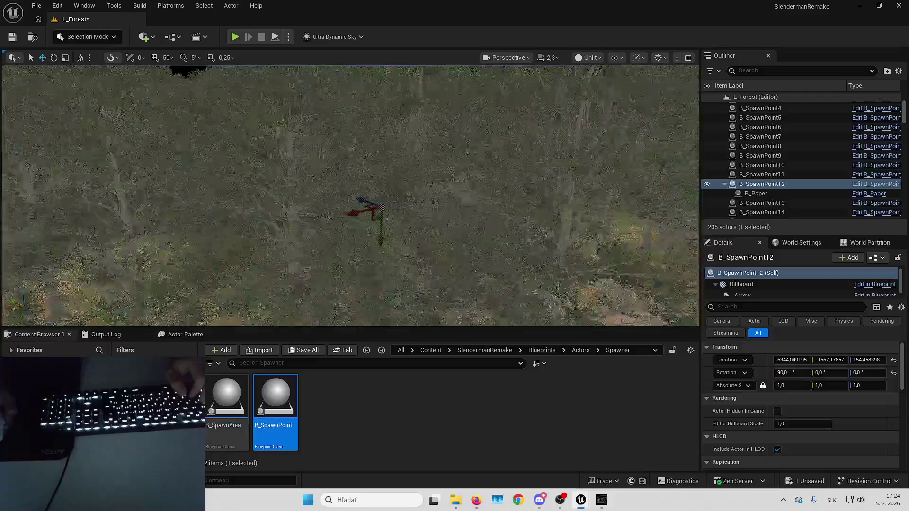
pyautogui.scroll(-5, 350, 196)
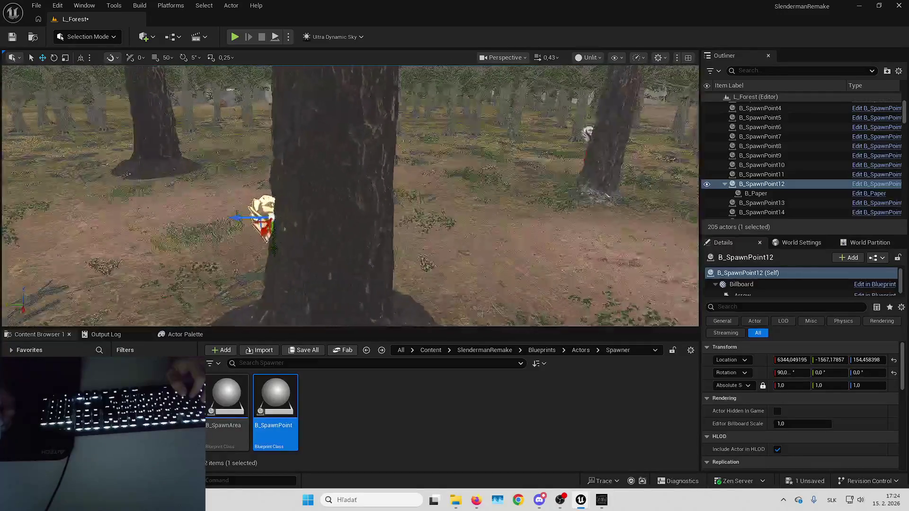
pyautogui.scroll(5, 650, 242)
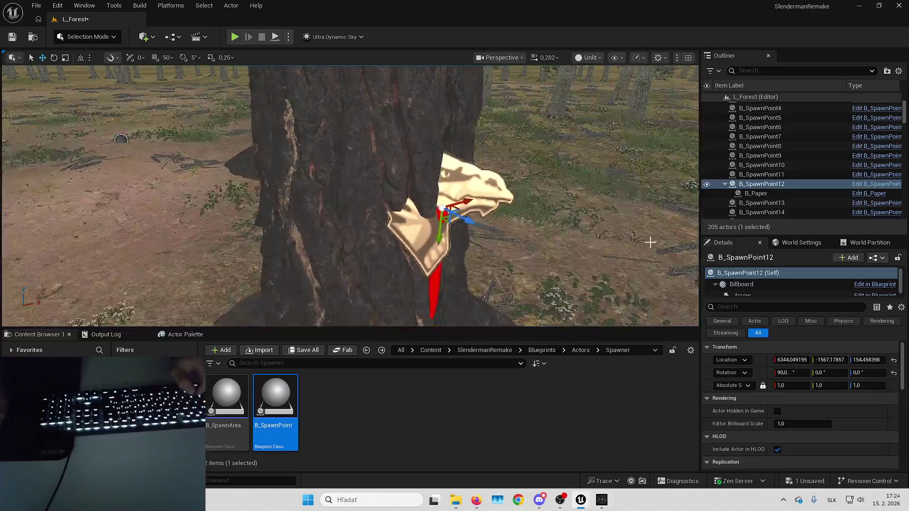
pyautogui.click(799, 193)
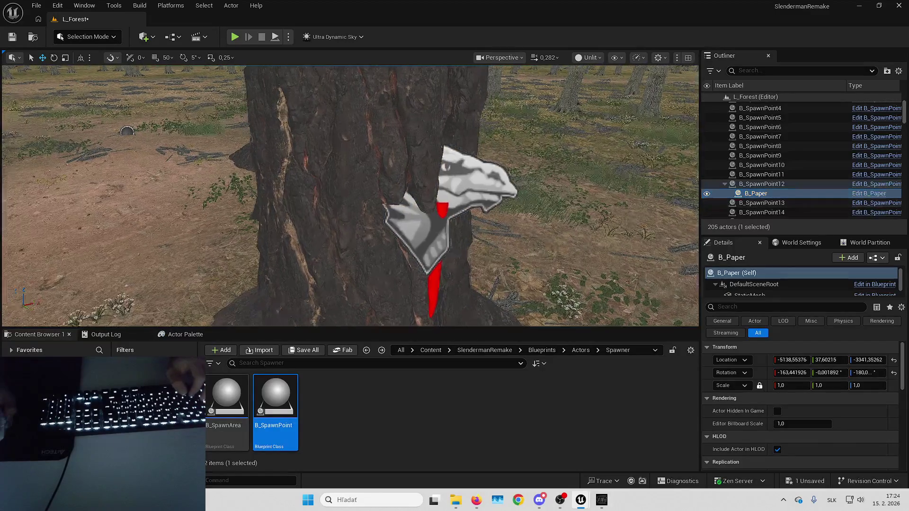
pyautogui.click(894, 360)
pyautogui.click(894, 373)
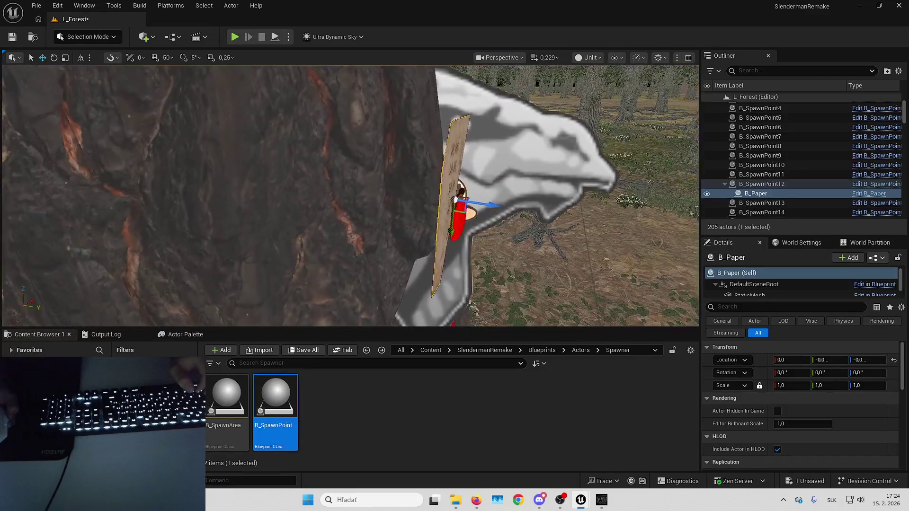
# Step: Rotate the paper and set B_SpawnPoint12's Rotation X to 84.11 so it lies flat
pyautogui.scroll(-2, 350, 196)
pyautogui.scroll(-2, 350, 196)
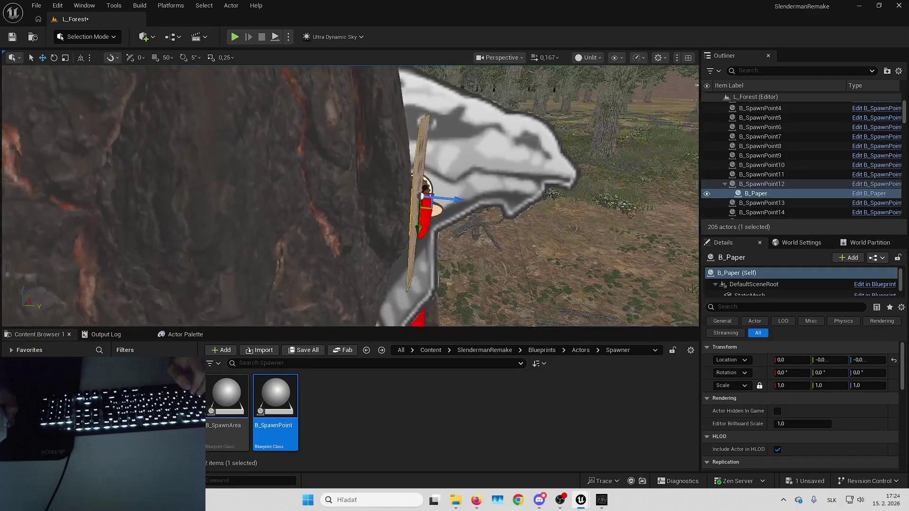
pyautogui.press('e')
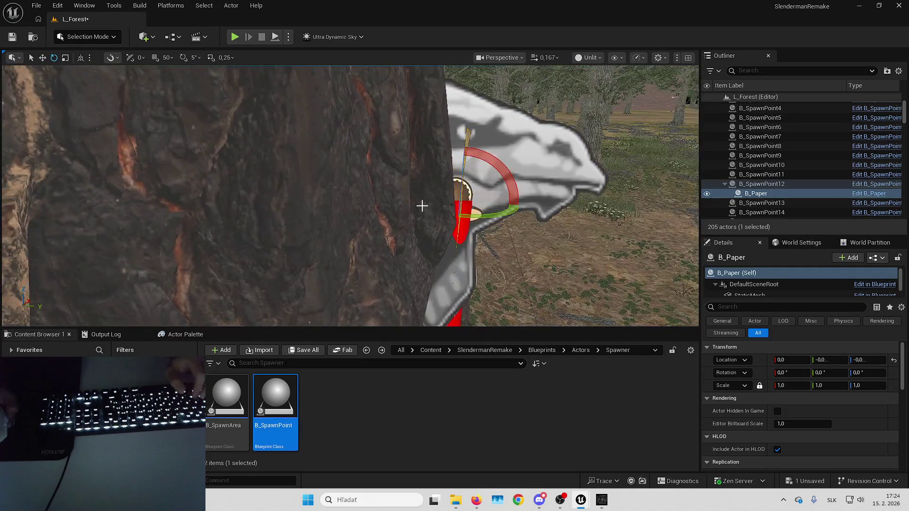
pyautogui.press('d')
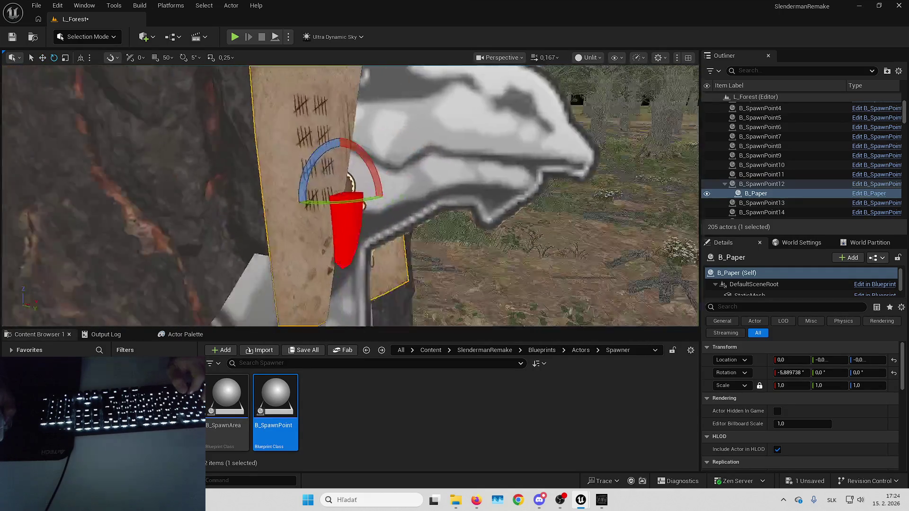
pyautogui.press('s')
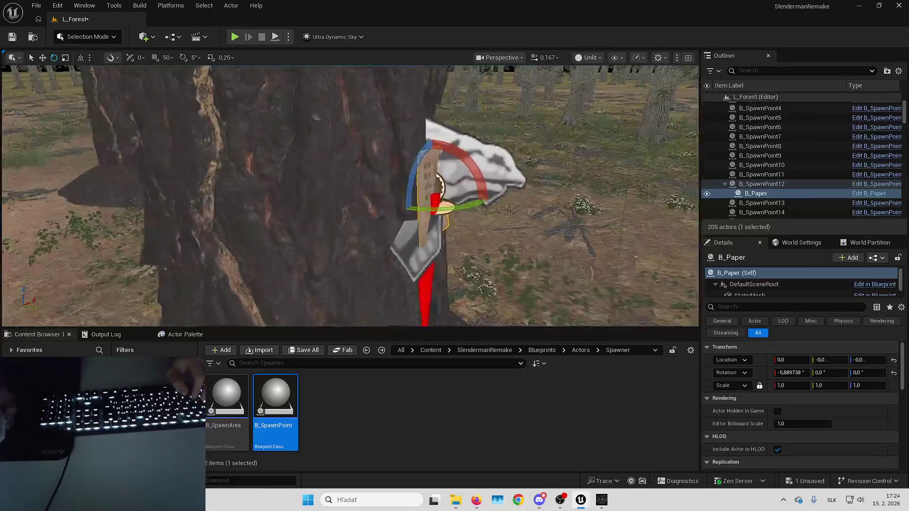
pyautogui.press('f')
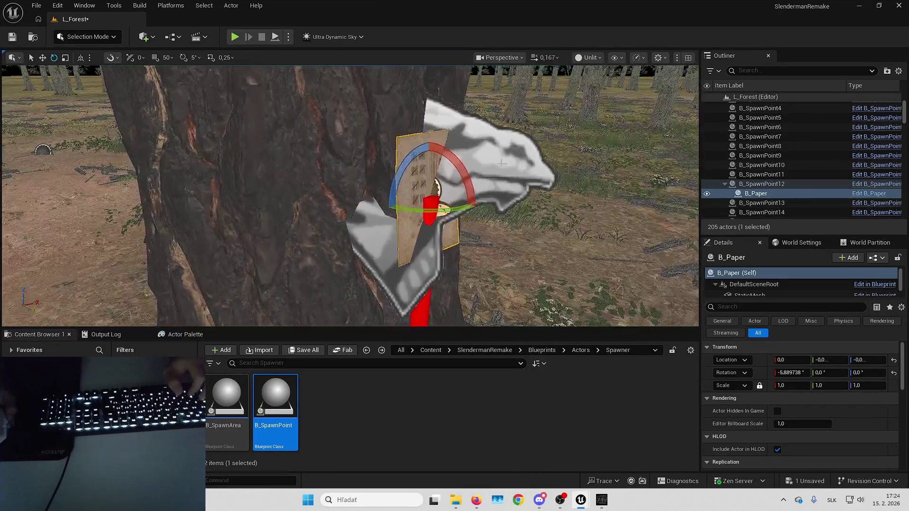
pyautogui.click(761, 184)
pyautogui.click(414, 186)
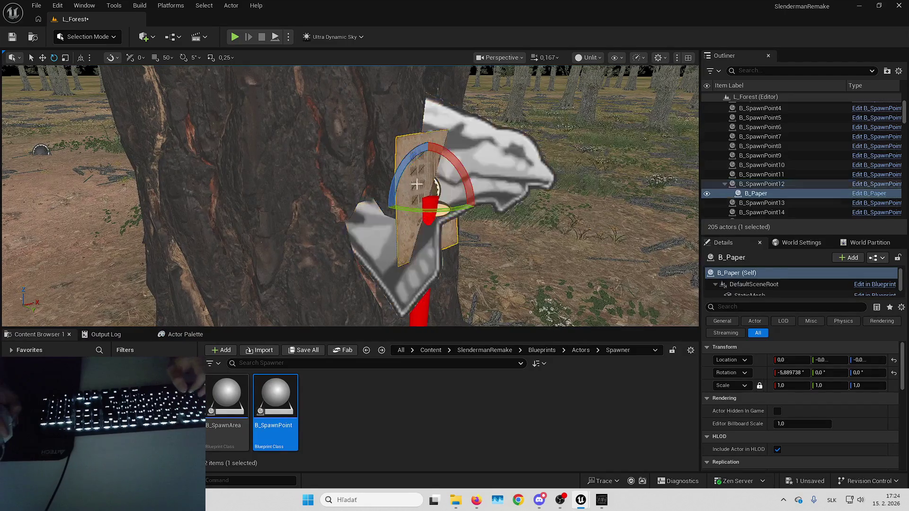
pyautogui.click(788, 372)
pyautogui.moveTo(473, 213)
pyautogui.mouseDown()
pyautogui.moveTo(634, 205)
pyautogui.moveTo(592, 200)
pyautogui.moveTo(548, 144)
pyautogui.mouseUp()
# Step: Re-parent the paper under B_SpawnPoint13 and focus the view on it
pyautogui.press('w')
pyautogui.press('f')
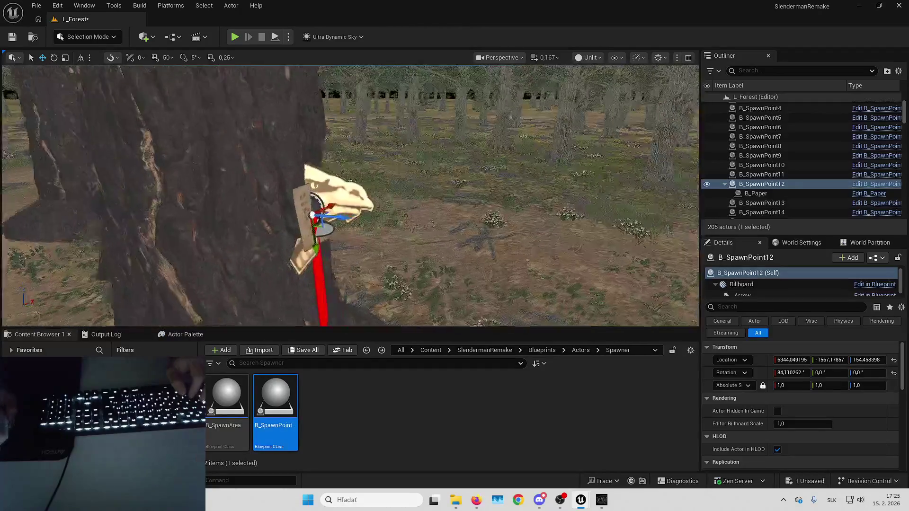
pyautogui.moveTo(755, 193)
pyautogui.mouseDown()
pyautogui.moveTo(762, 208)
pyautogui.moveTo(764, 194)
pyautogui.mouseUp()
pyautogui.doubleClick(762, 193)
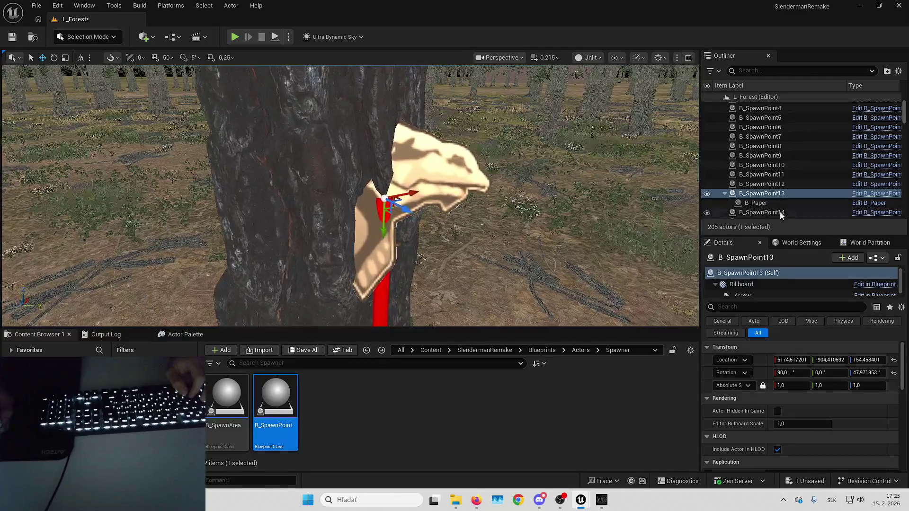
# Step: Zero the paper's rotation under B_SpawnPoint13 and check it from around the trunk
pyautogui.press('Down')
pyautogui.click(894, 373)
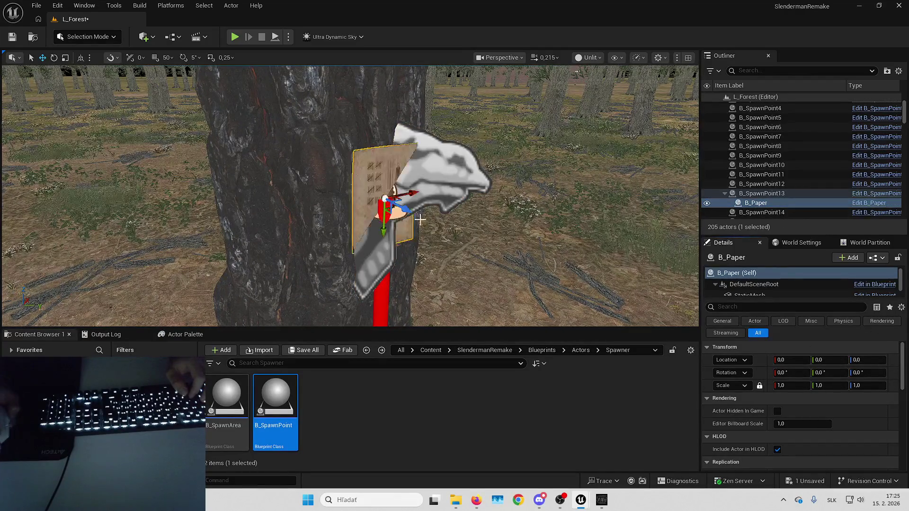
pyautogui.moveTo(420, 219); pyautogui.dragTo(562, 219)
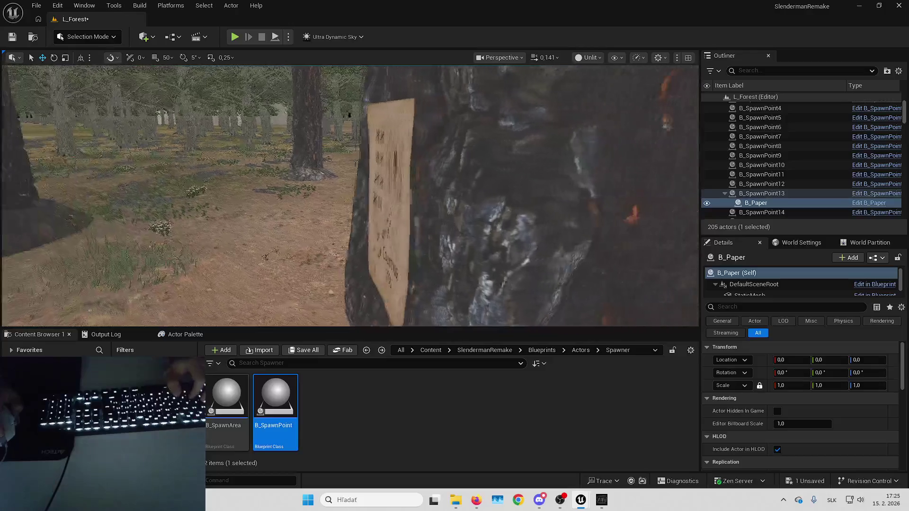
pyautogui.moveTo(420, 219); pyautogui.dragTo(515, 219)
pyautogui.moveTo(420, 220); pyautogui.dragTo(515, 219)
pyautogui.moveTo(420, 220); pyautogui.dragTo(467, 219)
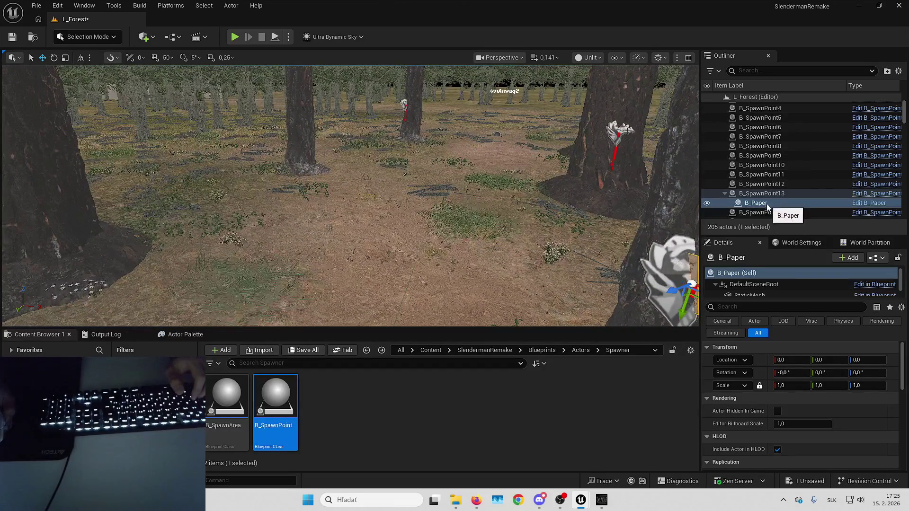
# Step: Move the paper under B_SpawnPoint14 with zero rotation, then drop it onto B_SpawnPoint15
pyautogui.moveTo(767, 205); pyautogui.dragTo(772, 214)
pyautogui.click(893, 372)
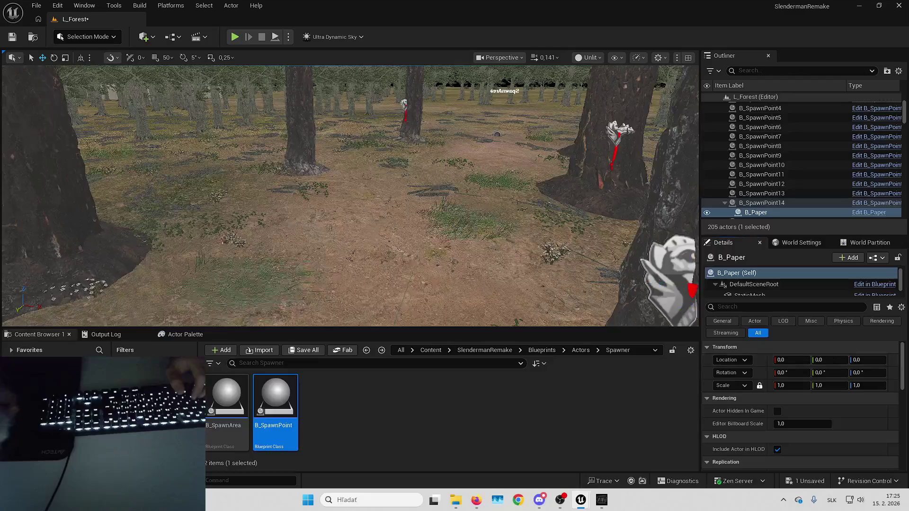
pyautogui.press('f')
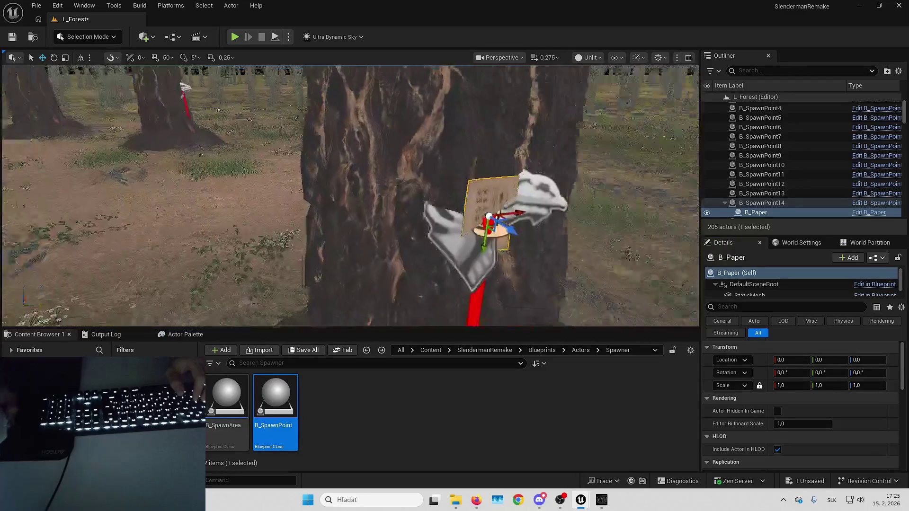
pyautogui.press('s')
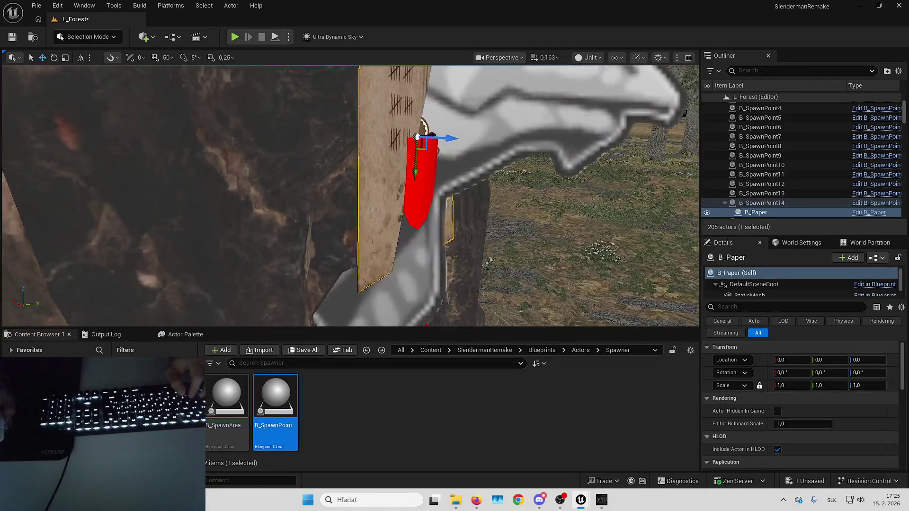
pyautogui.press('a')
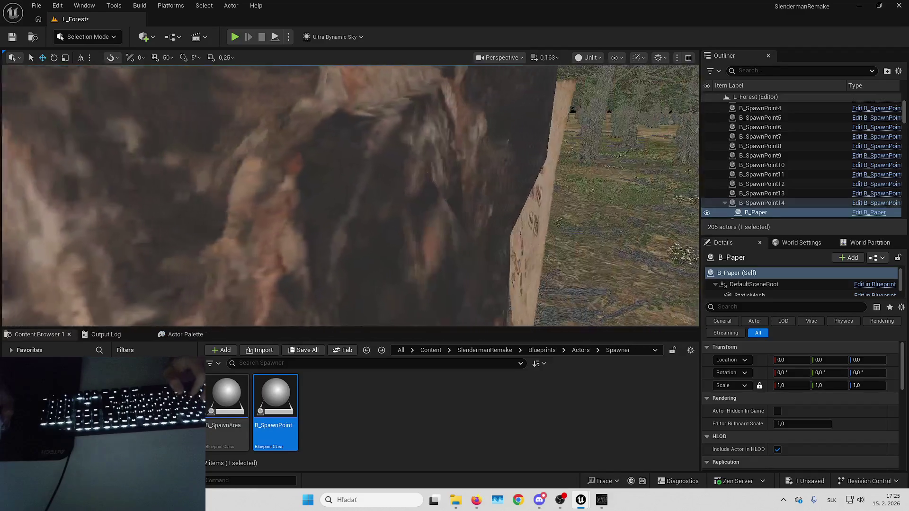
pyautogui.press('d')
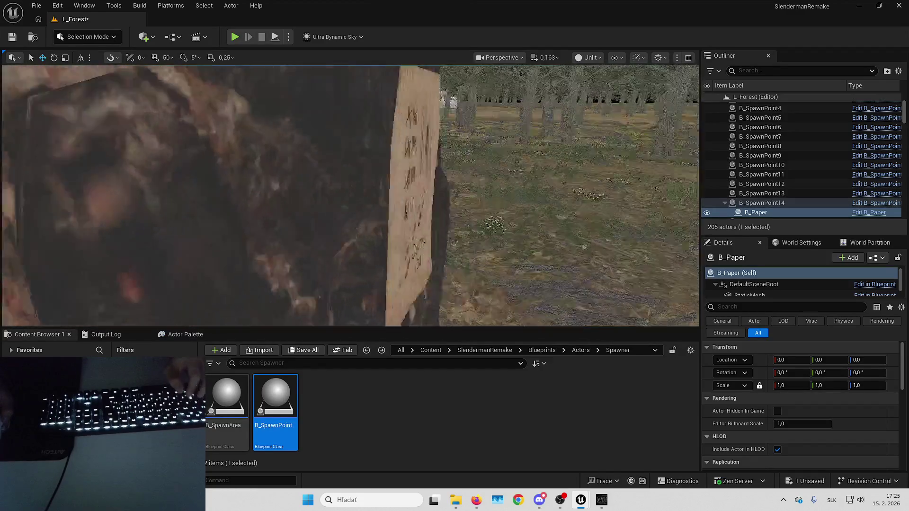
pyautogui.press('s')
pyautogui.scroll(-2, 757, 166)
pyautogui.moveTo(758, 184); pyautogui.dragTo(762, 193)
# Step: Zero the paper's location and rotation under B_SpawnPoint15 and inspect it around the trunk
pyautogui.click(894, 372)
pyautogui.click(893, 359)
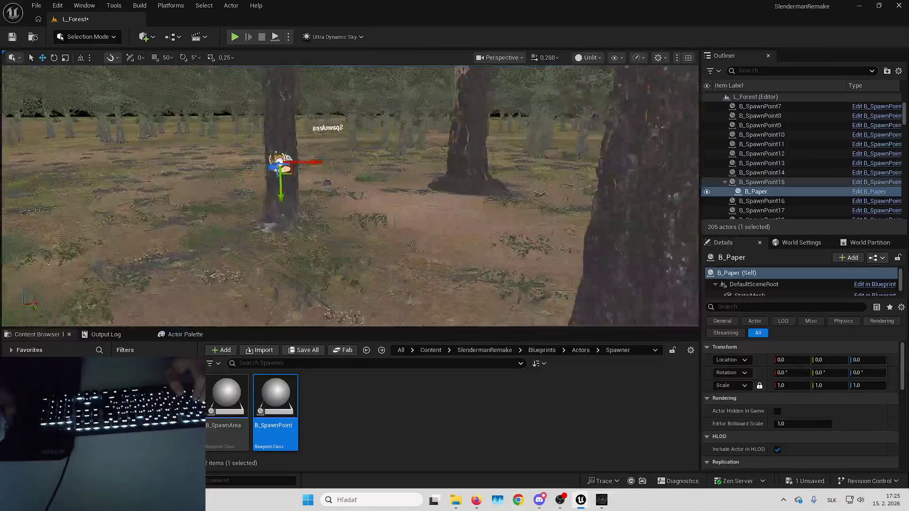
pyautogui.press('w')
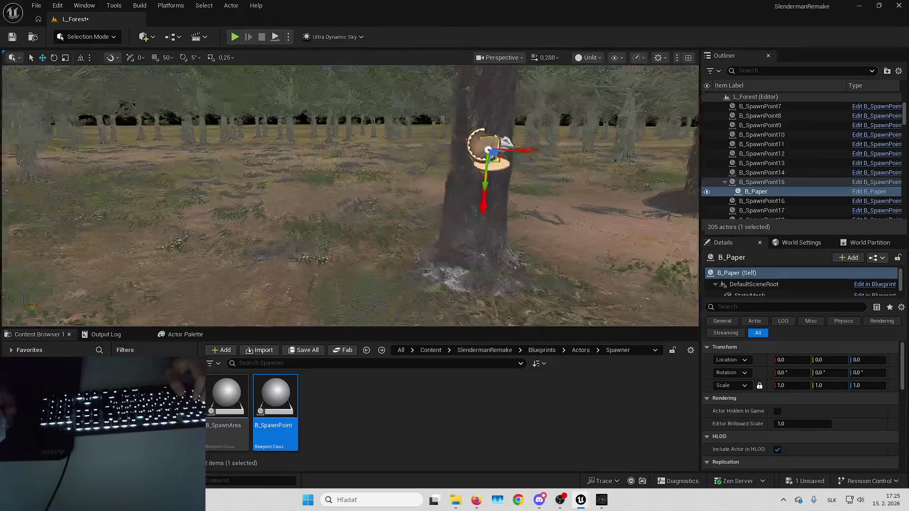
pyautogui.scroll(-2, 350, 195)
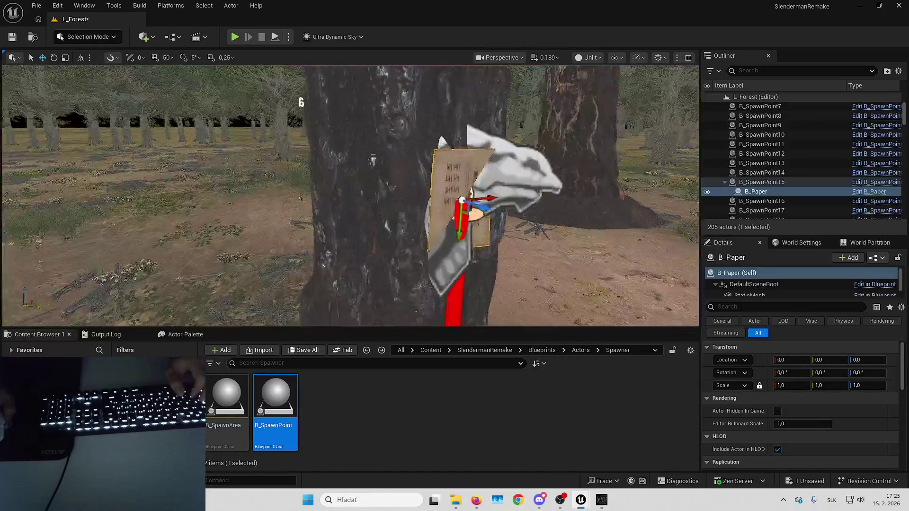
pyautogui.press('a')
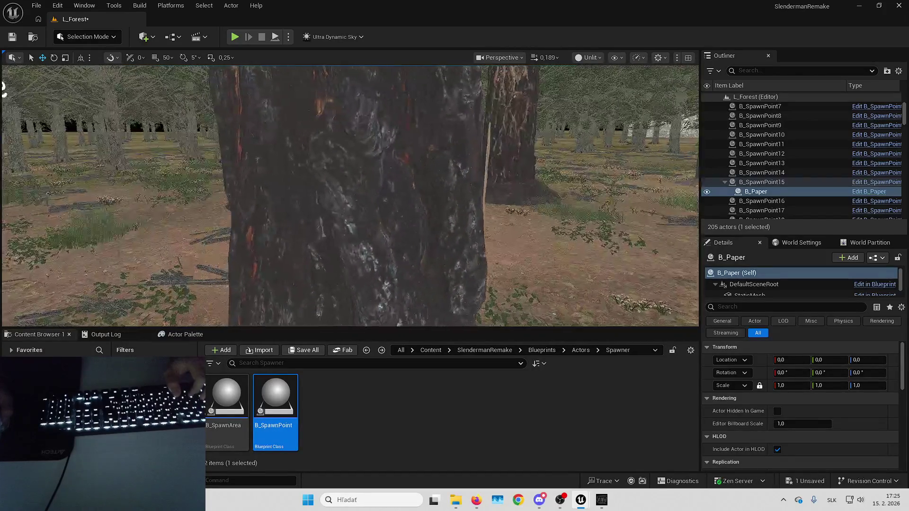
pyautogui.press('d')
pyautogui.press('a')
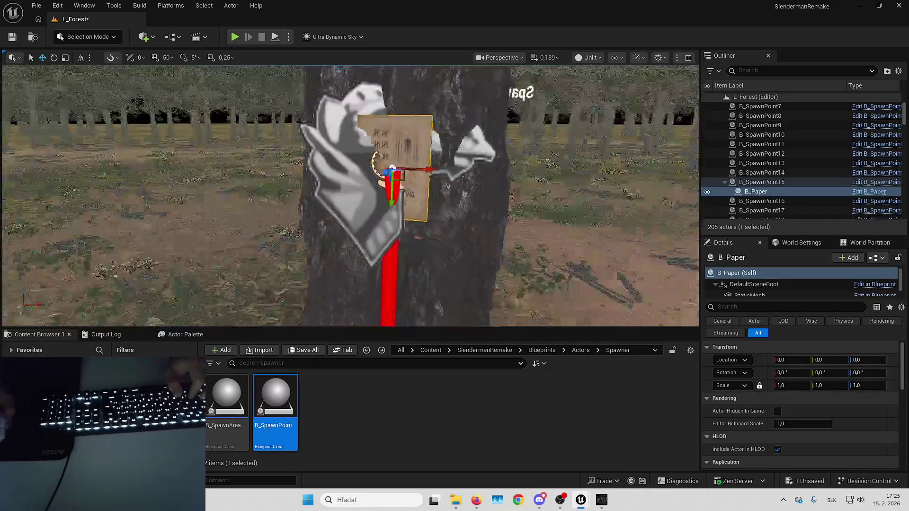
pyautogui.press('a')
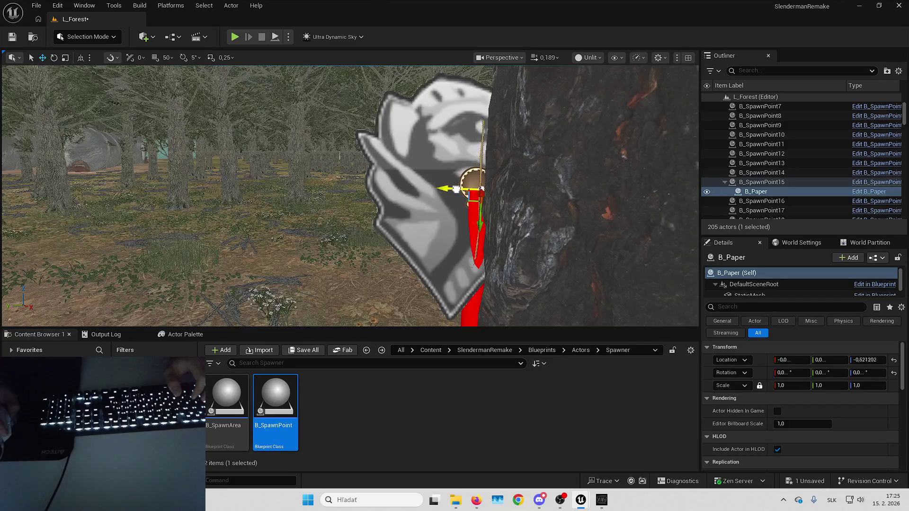
pyautogui.press('s')
# Step: Select the paper note on the tree and frame the view close to it
pyautogui.rightClick(457, 184)
pyautogui.press('Escape')
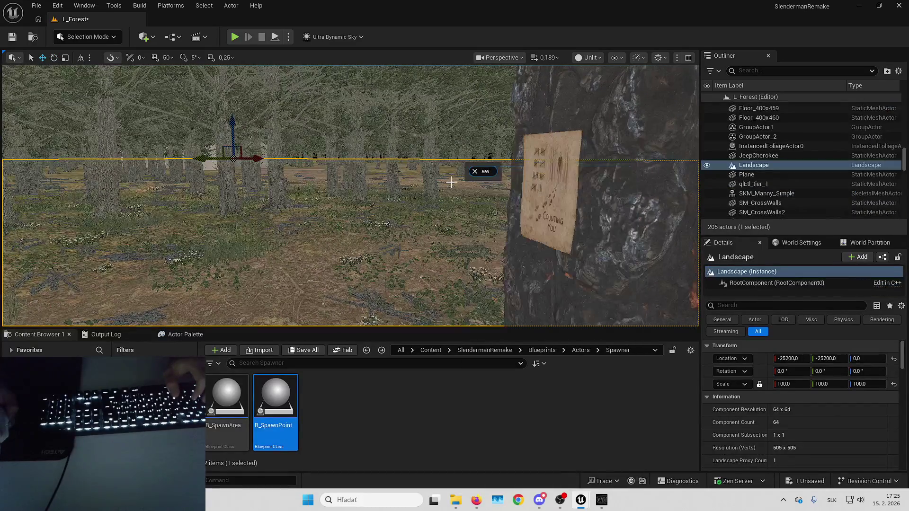
pyautogui.press('Escape')
pyautogui.click(509, 189)
pyautogui.press('f')
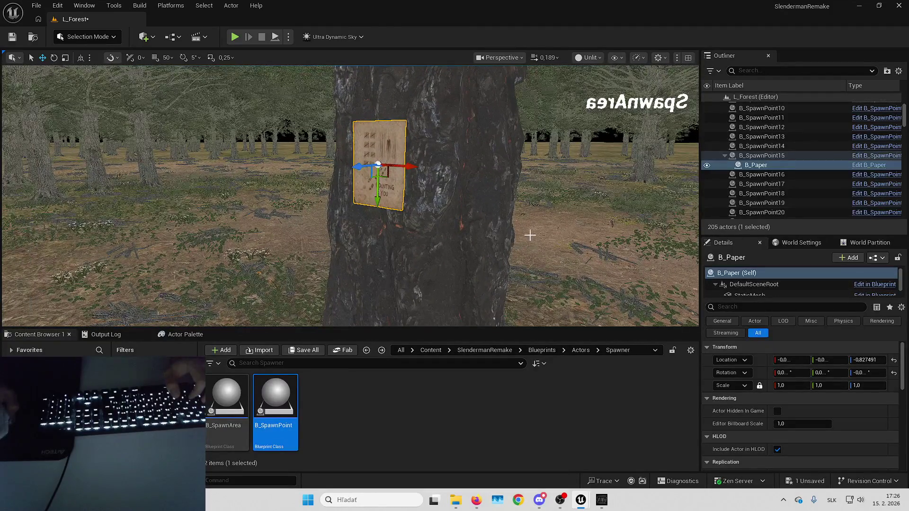
pyautogui.click(469, 213)
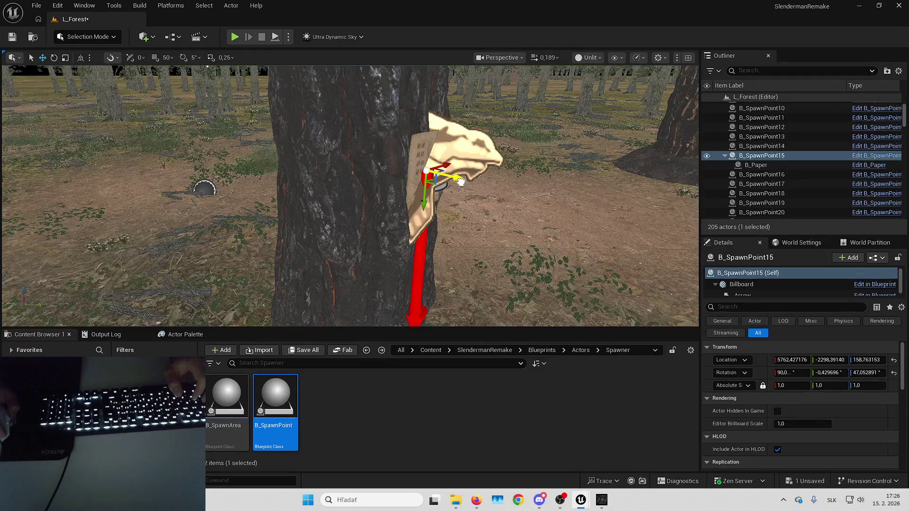
pyautogui.click(424, 152)
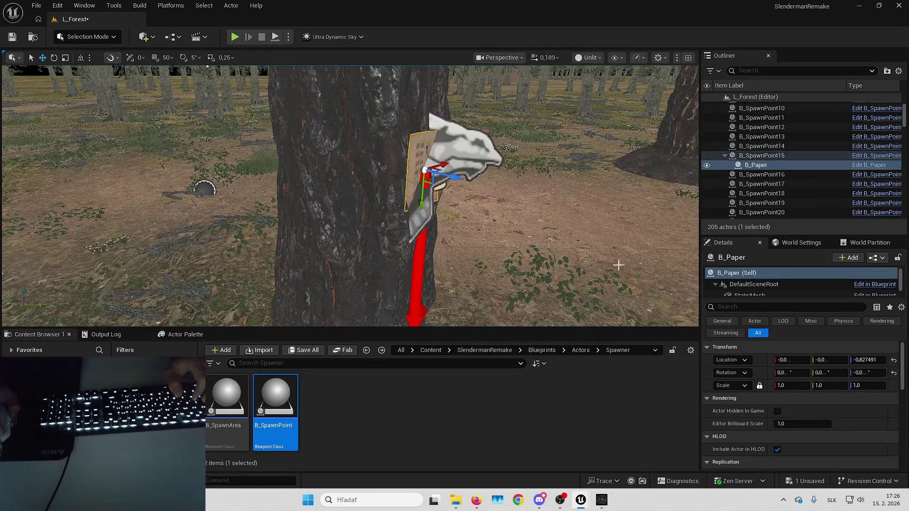
pyautogui.moveTo(615, 217); pyautogui.dragTo(615, 216)
pyautogui.scroll(-3, 411, 210)
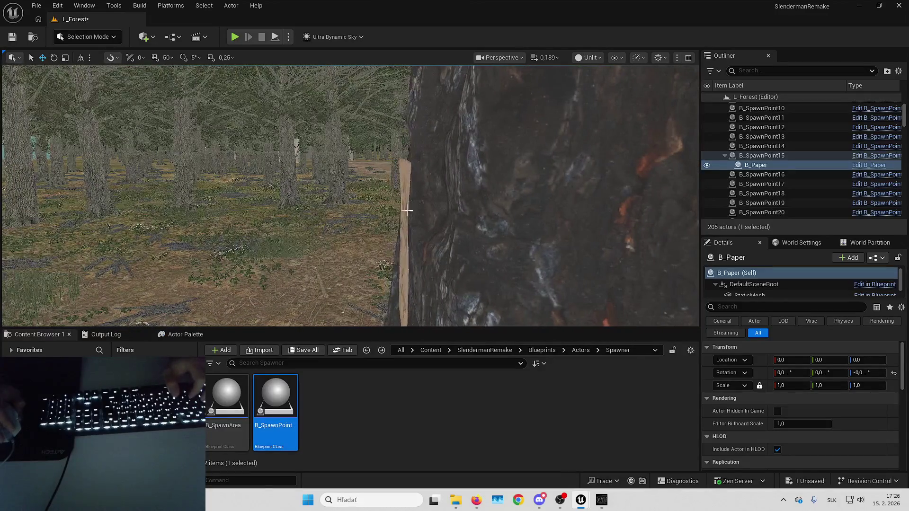
# Step: Attach the paper to B_SpawnPoint16 and zero its rotation
pyautogui.click(406, 213)
pyautogui.click(400, 232)
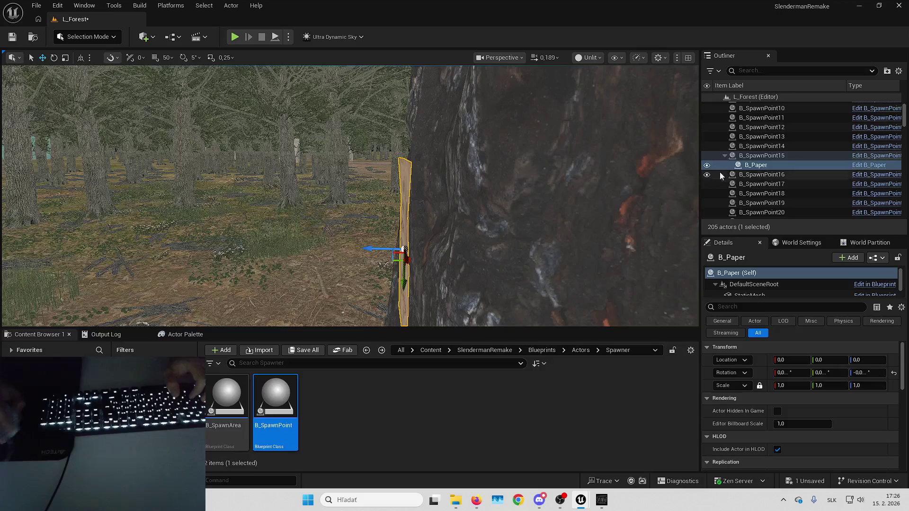
pyautogui.click(712, 155)
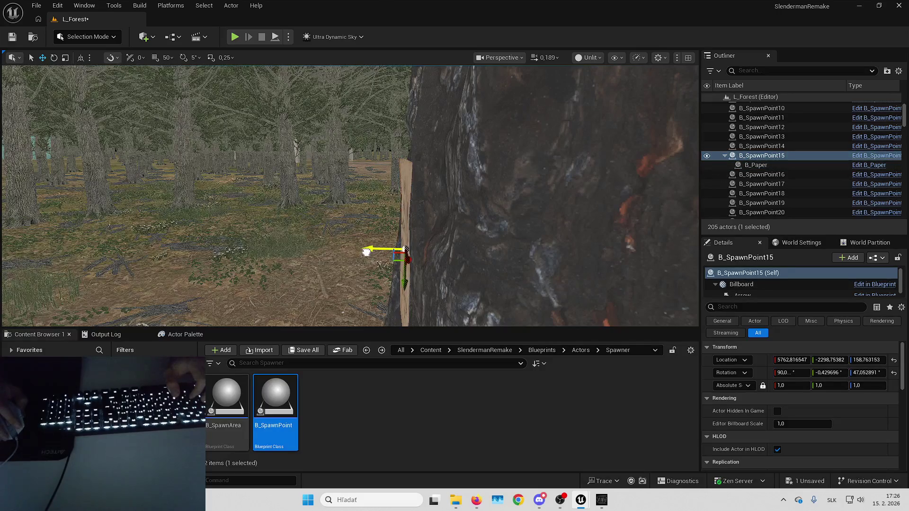
pyautogui.press('f')
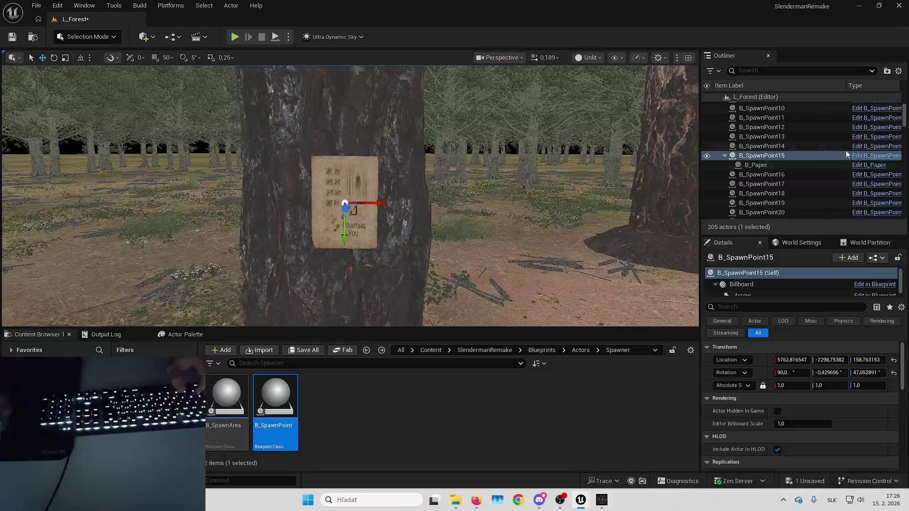
pyautogui.moveTo(757, 165); pyautogui.dragTo(780, 175)
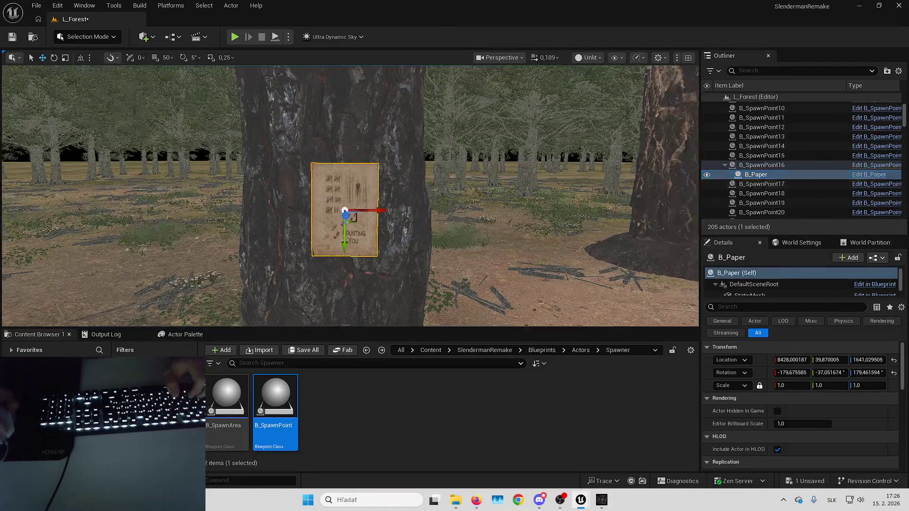
pyautogui.click(893, 373)
# Step: Zero the paper's location on B_SpawnPoint16 and frame it
pyautogui.click(894, 360)
pyautogui.press('f')
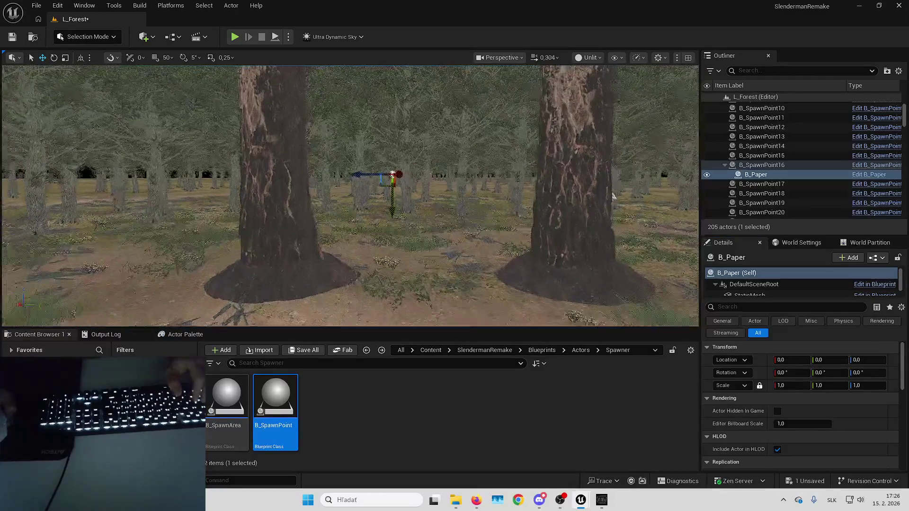
pyautogui.scroll(3, 610, 194)
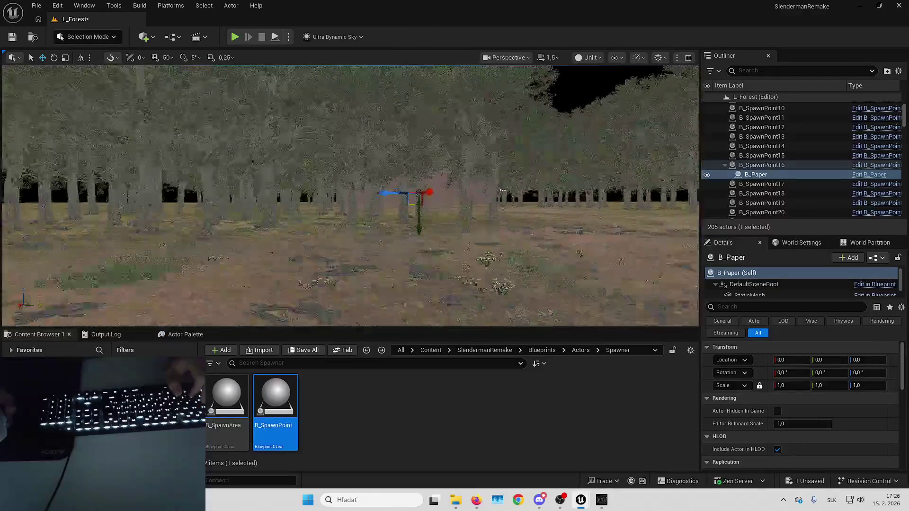
pyautogui.scroll(-2, 350, 194)
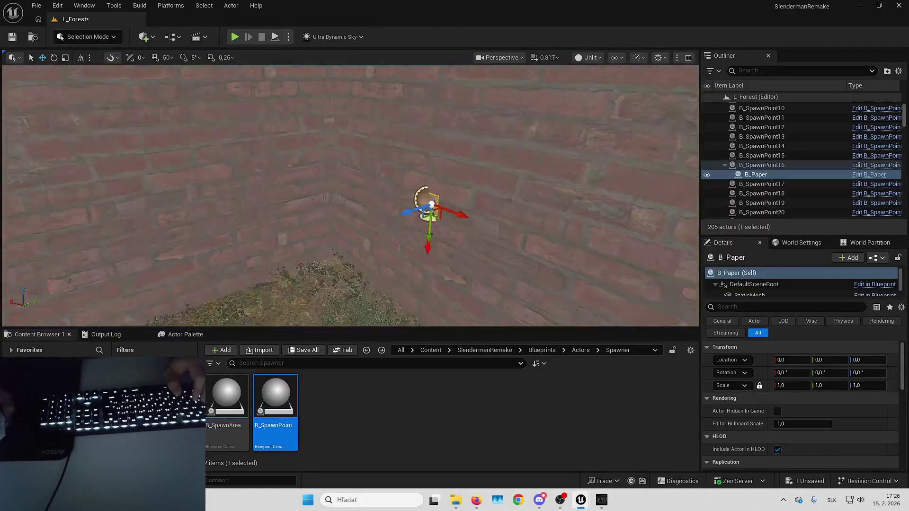
pyautogui.scroll(-2, 350, 194)
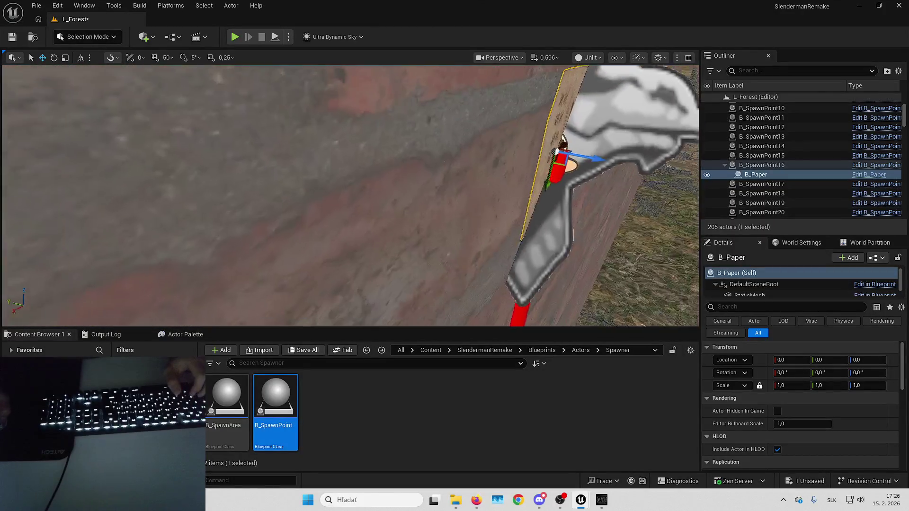
pyautogui.press('f')
# Step: Attach the paper to B_SpawnPoint17 and zero its location
pyautogui.moveTo(759, 176); pyautogui.dragTo(760, 184)
pyautogui.click(892, 360)
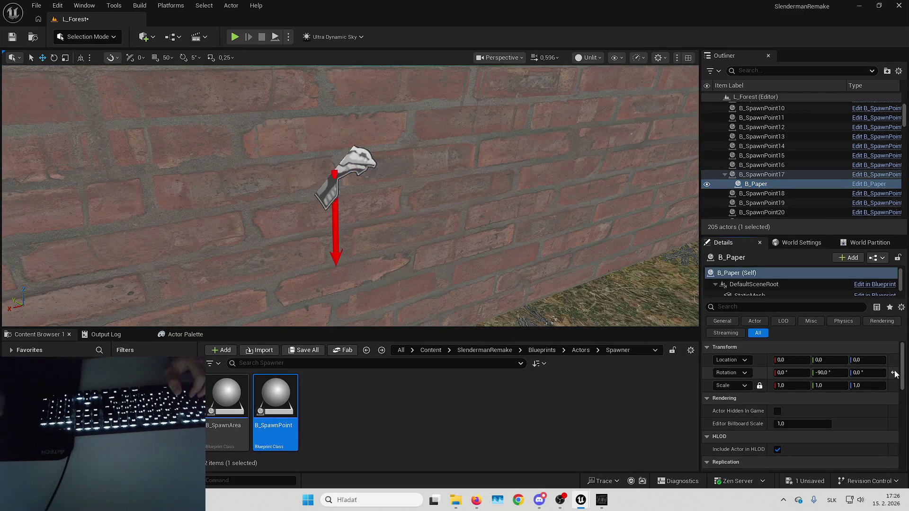
pyautogui.moveTo(403, 233); pyautogui.dragTo(370, 199)
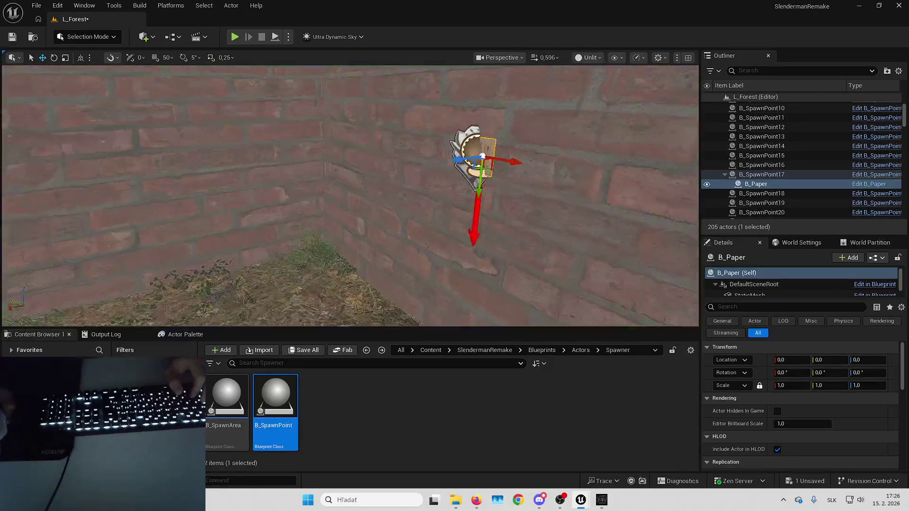
pyautogui.scroll(-5, 369, 199)
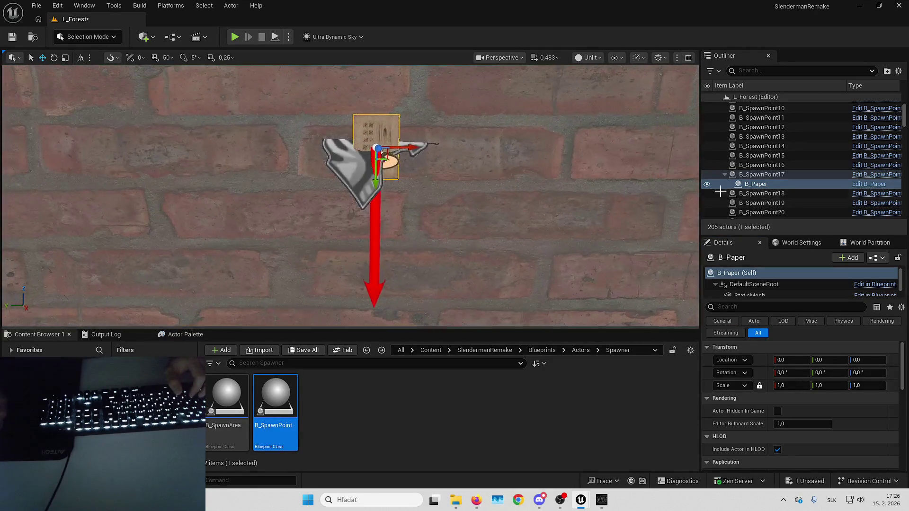
# Step: Pass the paper through B_SpawnPoint18 and 19, zeroing location, then attach it to B_SpawnPoint20
pyautogui.moveTo(770, 197); pyautogui.dragTo(769, 195)
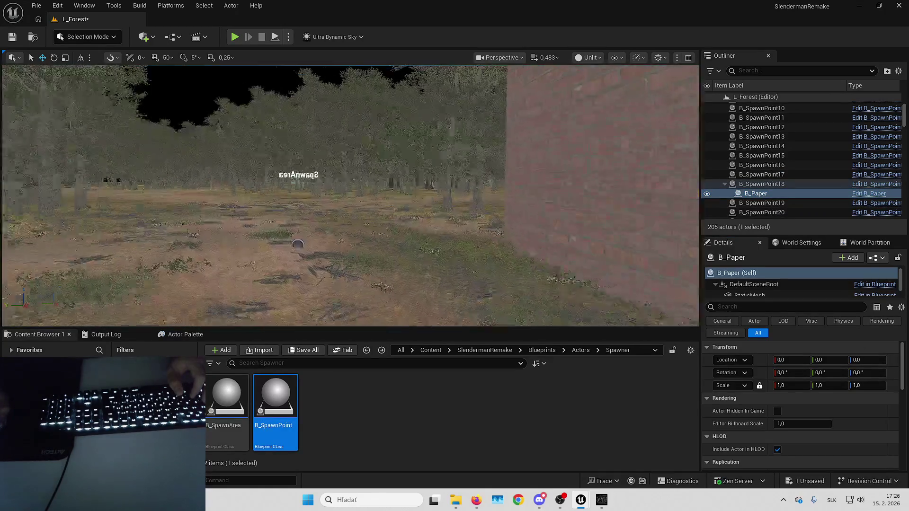
pyautogui.moveTo(796, 196); pyautogui.dragTo(790, 202)
pyautogui.click(893, 361)
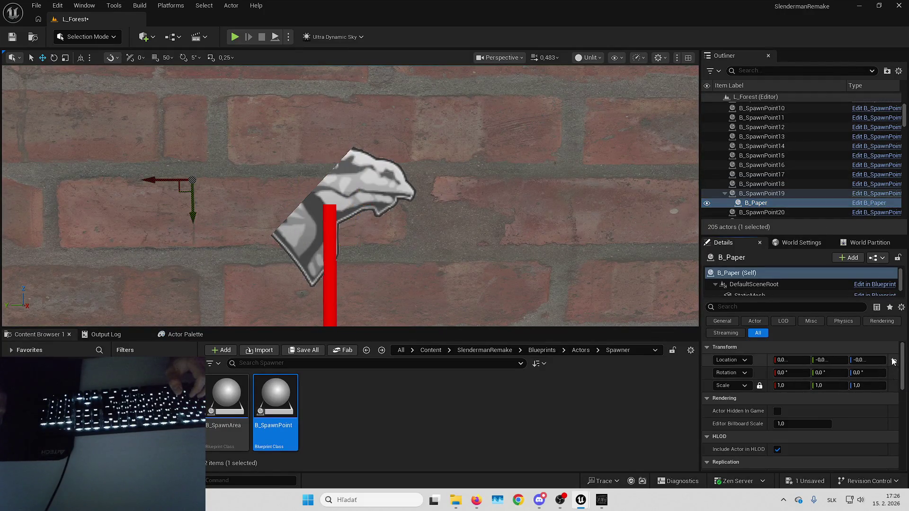
pyautogui.scroll(2, 350, 195)
pyautogui.scroll(2, 350, 195)
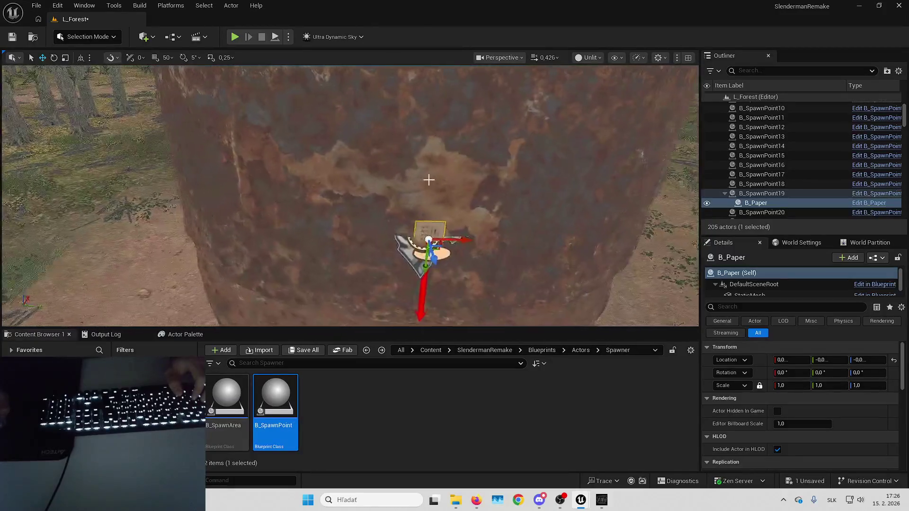
pyautogui.moveTo(756, 203); pyautogui.dragTo(763, 213)
# Step: Zero the paper on B_SpawnPoint20, then move it to B_SpawnPoint21 by the rock and zero it
pyautogui.click(894, 372)
pyautogui.click(894, 360)
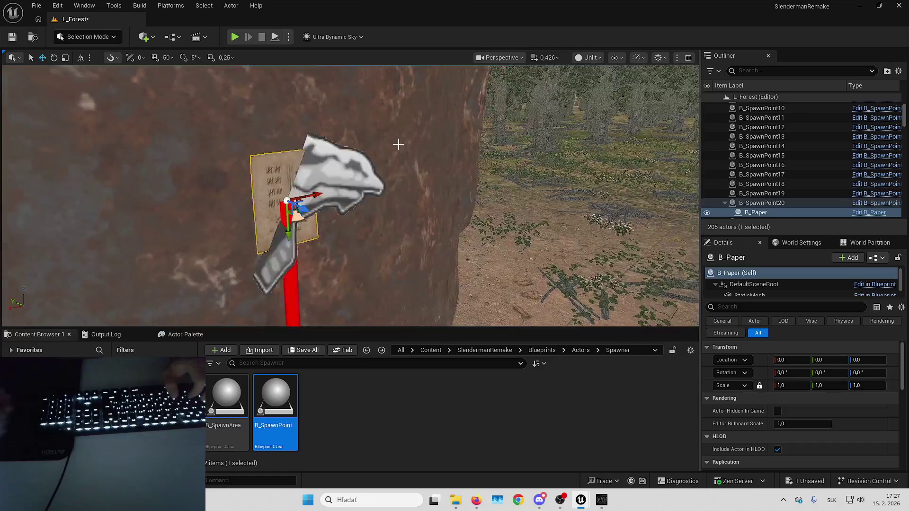
pyautogui.moveTo(755, 212); pyautogui.dragTo(762, 167)
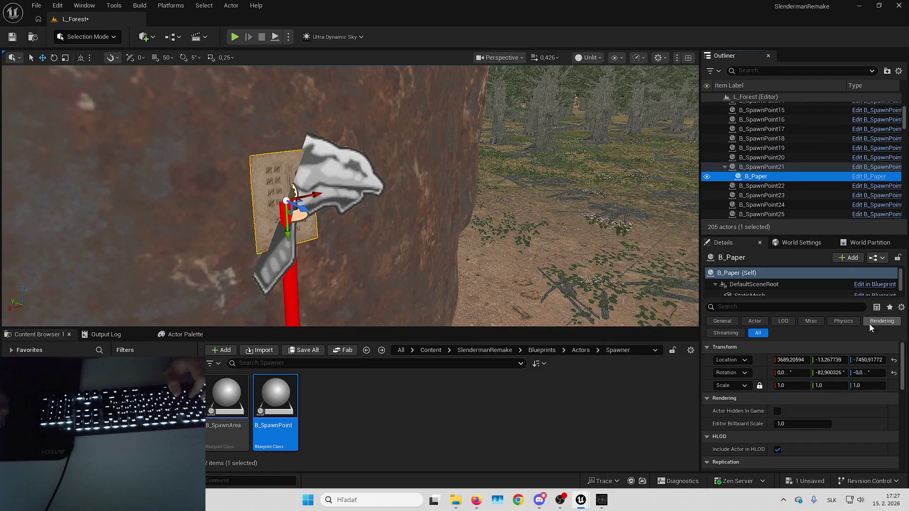
pyautogui.click(893, 373)
pyautogui.click(893, 360)
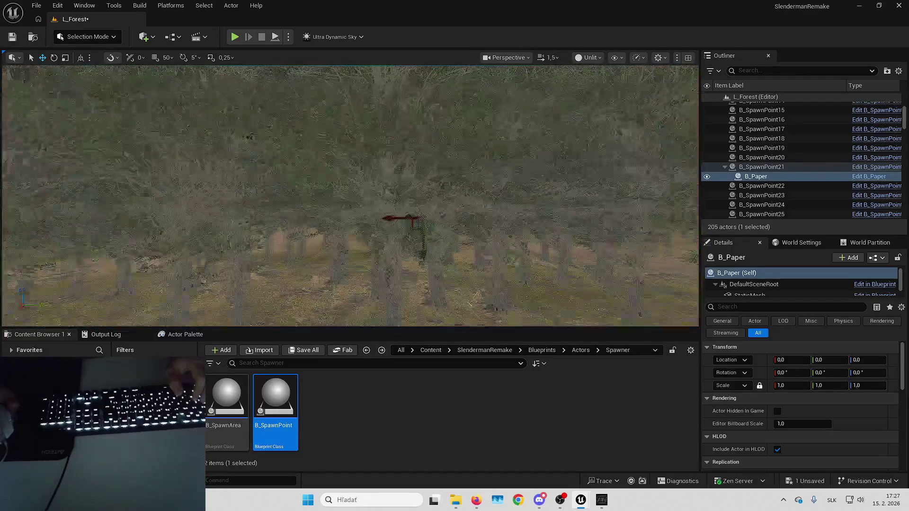
pyautogui.press('f')
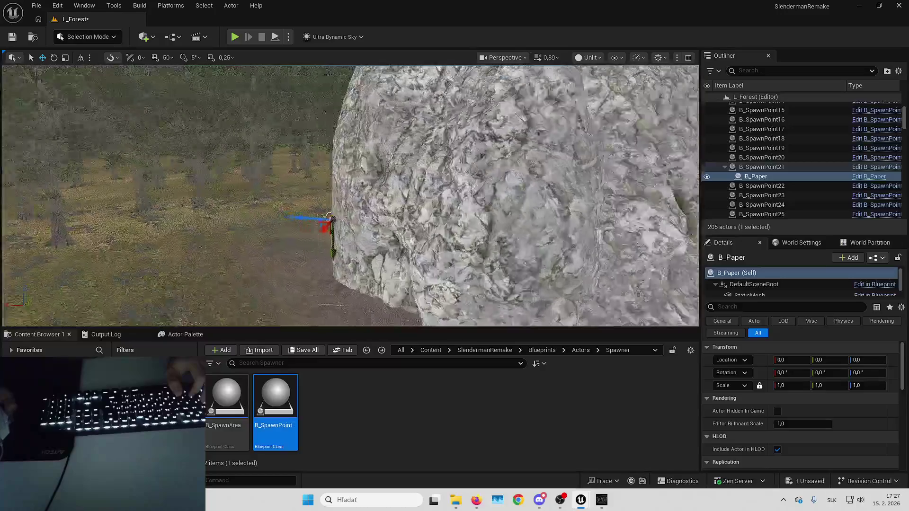
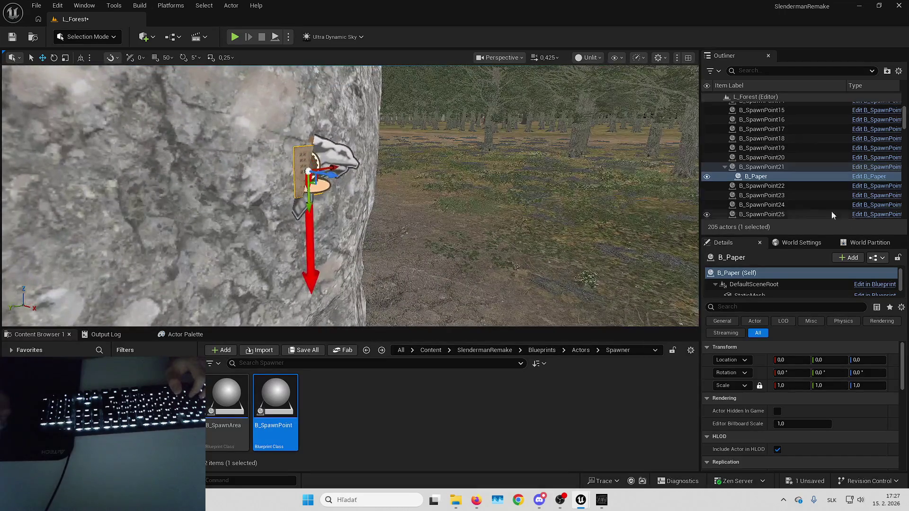
# Step: Attach B_Paper to B_SpawnPoint22 and adjust that spawn point's roll so the paper tilts onto the rock
pyautogui.moveTo(775, 177); pyautogui.dragTo(777, 186)
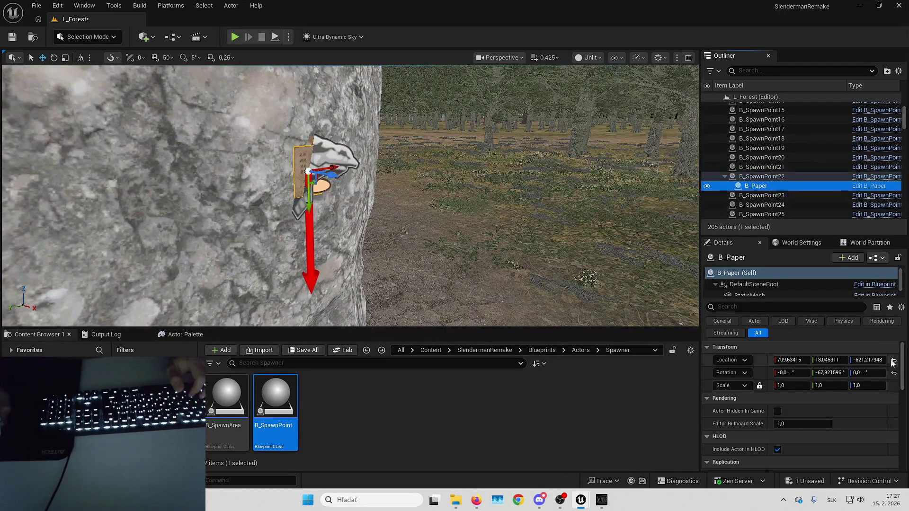
pyautogui.press('f')
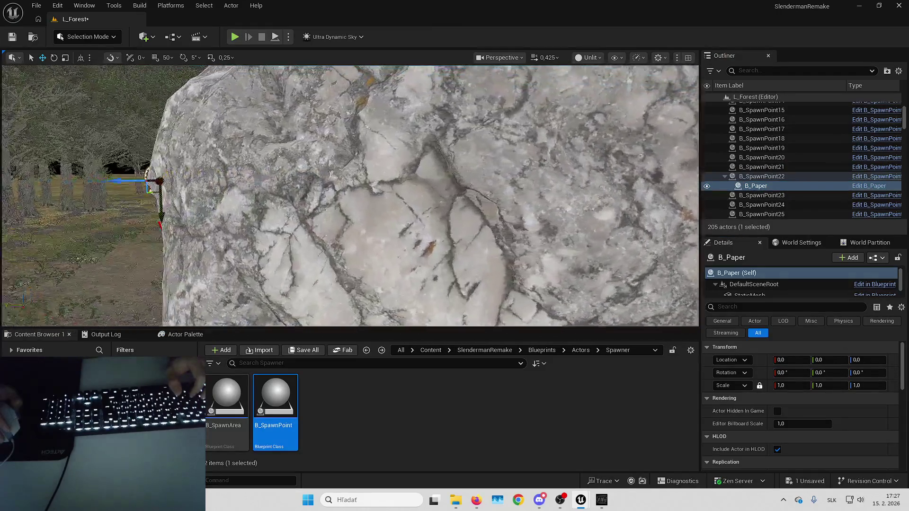
pyautogui.moveTo(350, 196); pyautogui.dragTo(407, 184)
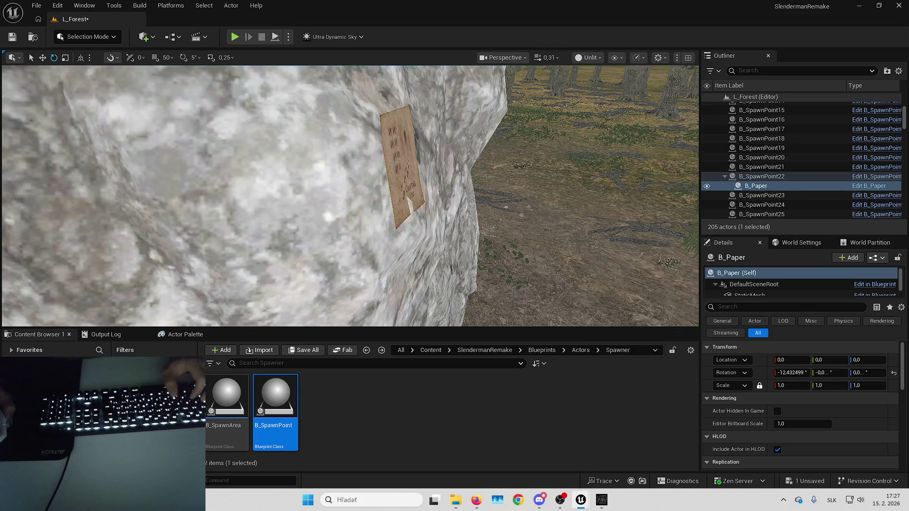
pyautogui.moveTo(446, 146); pyautogui.dragTo(419, 144)
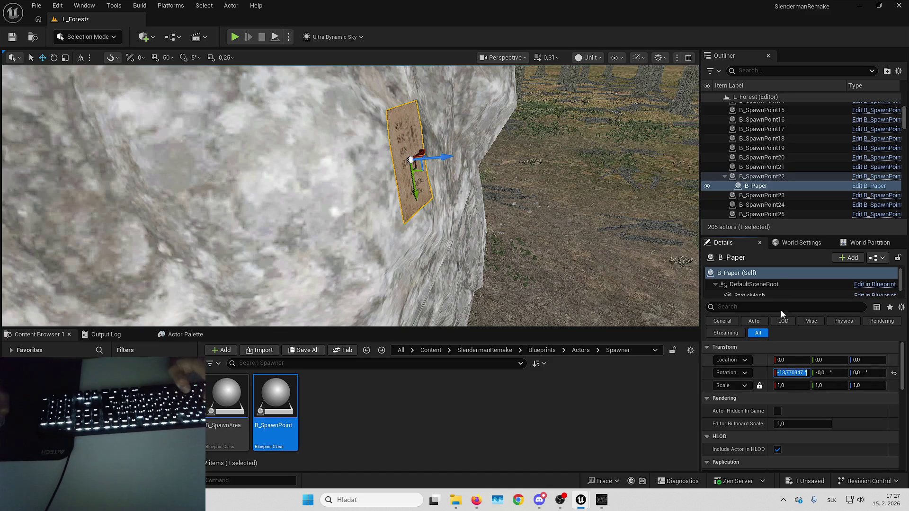
pyautogui.click(766, 176)
pyautogui.click(795, 373)
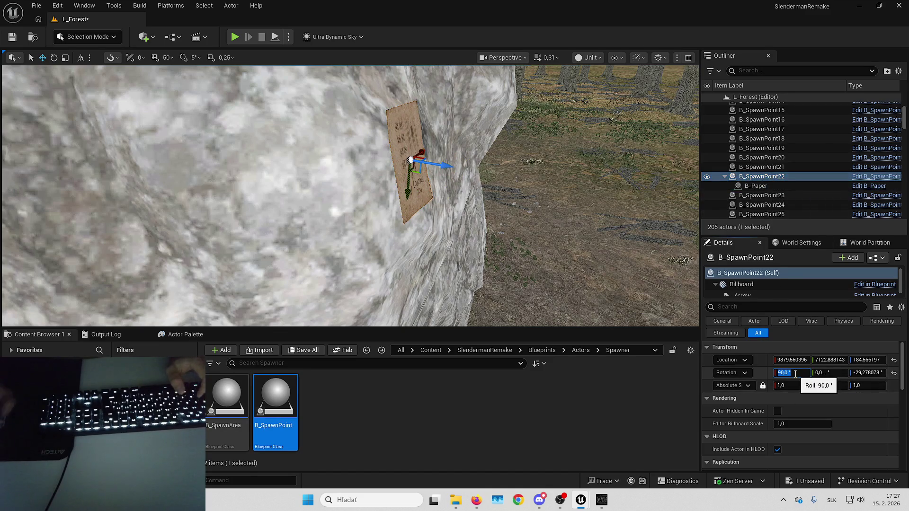
pyautogui.write('76,229653')
pyautogui.press('Return')
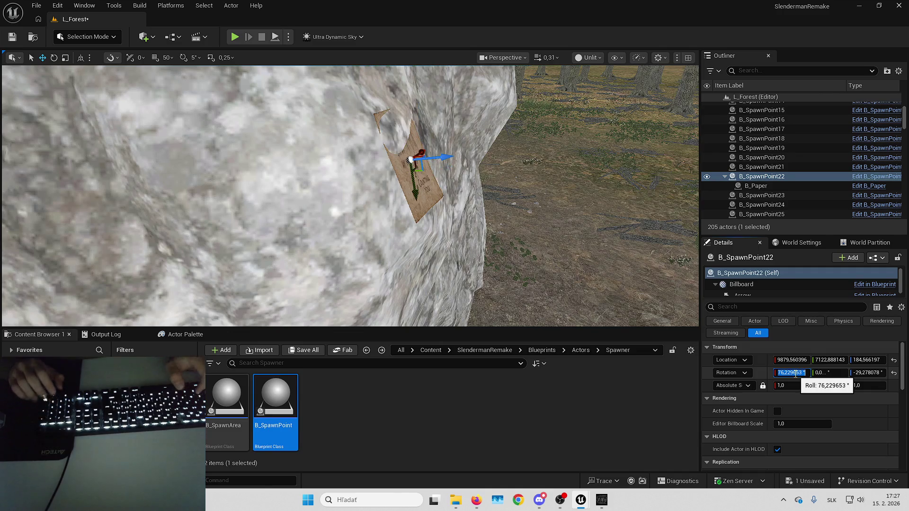
# Step: Move B_Paper under B_SpawnPoint23 with zeroed transform and tilt the spawn point's roll to about 85°
pyautogui.click(448, 195)
pyautogui.moveTo(755, 185); pyautogui.dragTo(761, 195)
pyautogui.click(893, 362)
pyautogui.click(894, 373)
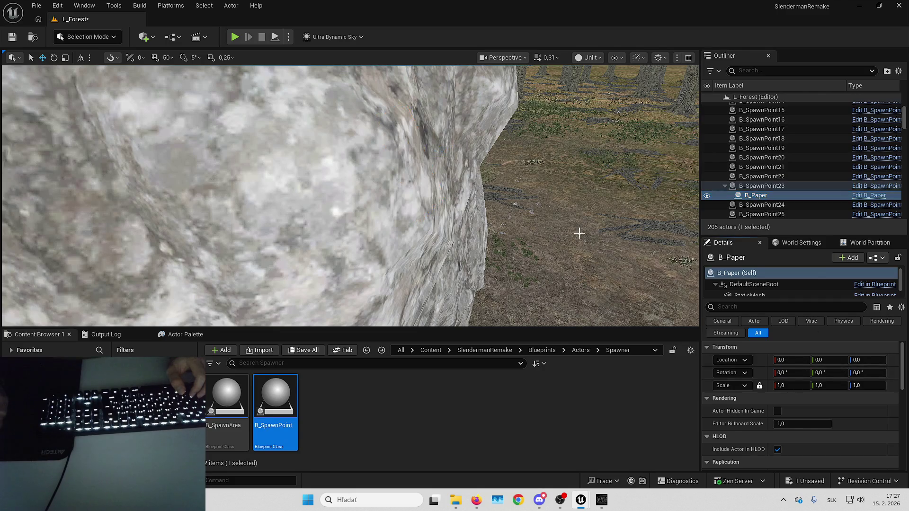
pyautogui.press('f')
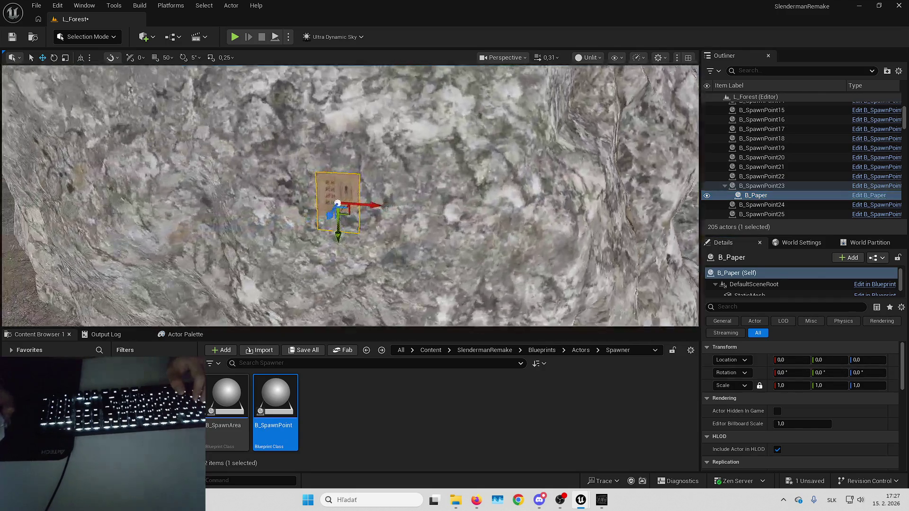
pyautogui.moveTo(410, 163)
pyautogui.mouseDown()
pyautogui.moveTo(369, 160)
pyautogui.moveTo(410, 163)
pyautogui.moveTo(388, 170)
pyautogui.moveTo(419, 175)
pyautogui.mouseUp()
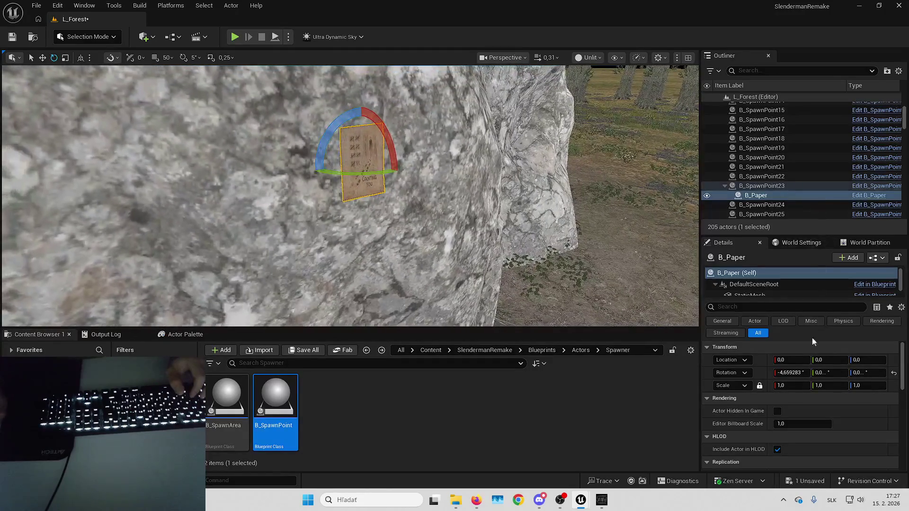
pyautogui.click(772, 186)
pyautogui.moveTo(793, 374); pyautogui.dragTo(783, 374)
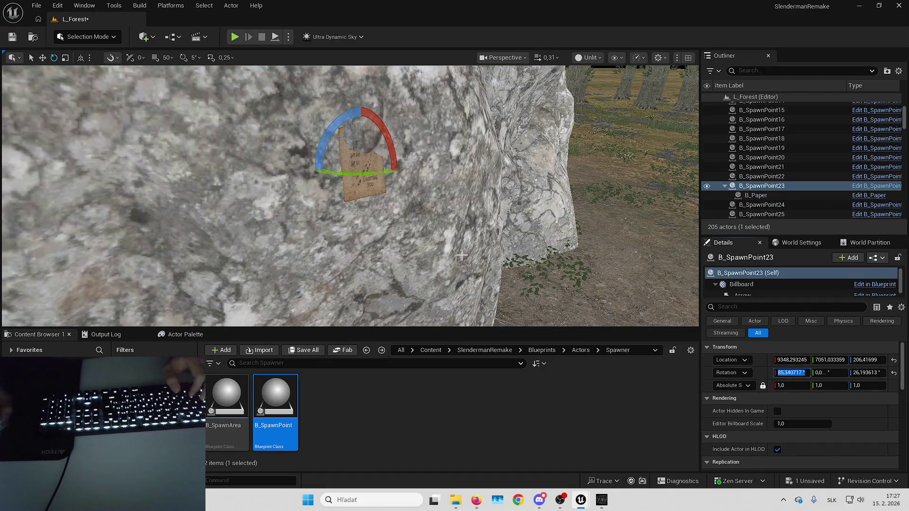
# Step: Rotate B_SpawnPoint24, then attach B_Paper to B_SpawnPoint25 with location and rotation reset
pyautogui.doubleClick(761, 195)
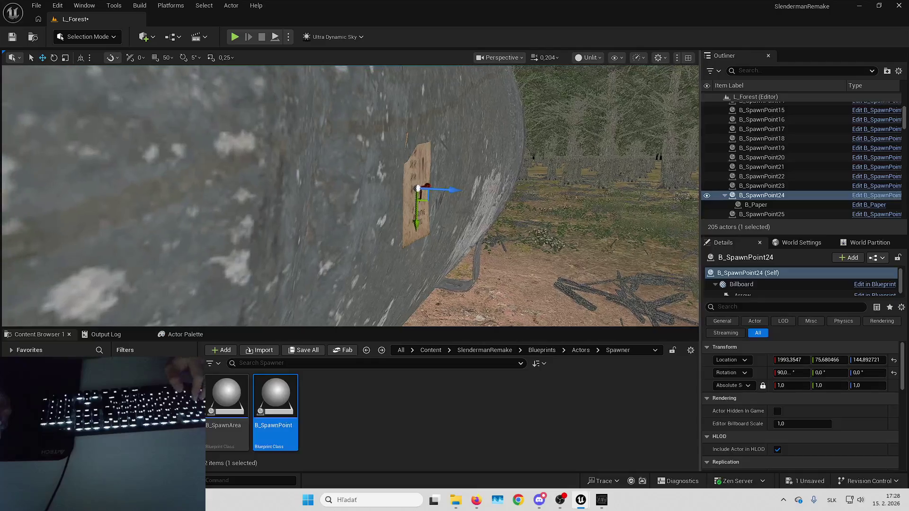
pyautogui.press('s')
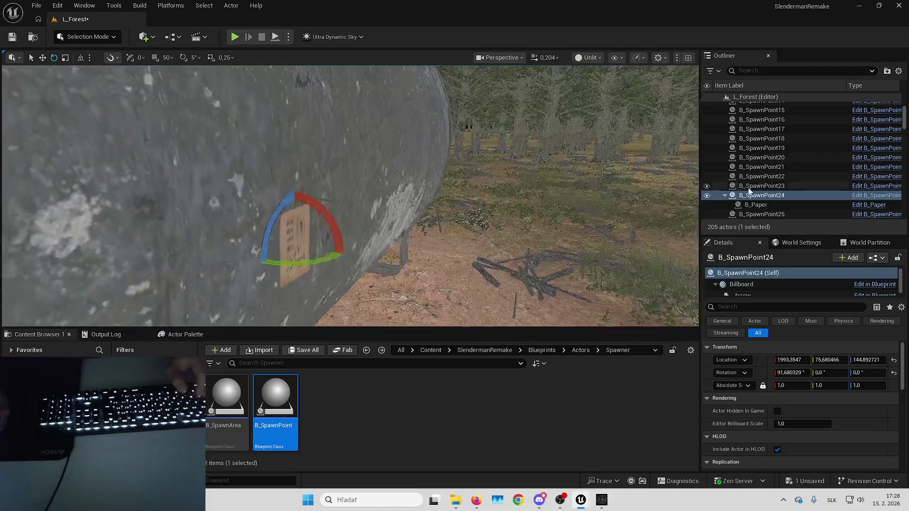
pyautogui.scroll(-1, 765, 177)
pyautogui.click(759, 175)
pyautogui.moveTo(765, 177); pyautogui.dragTo(761, 184)
pyautogui.click(894, 360)
pyautogui.click(894, 373)
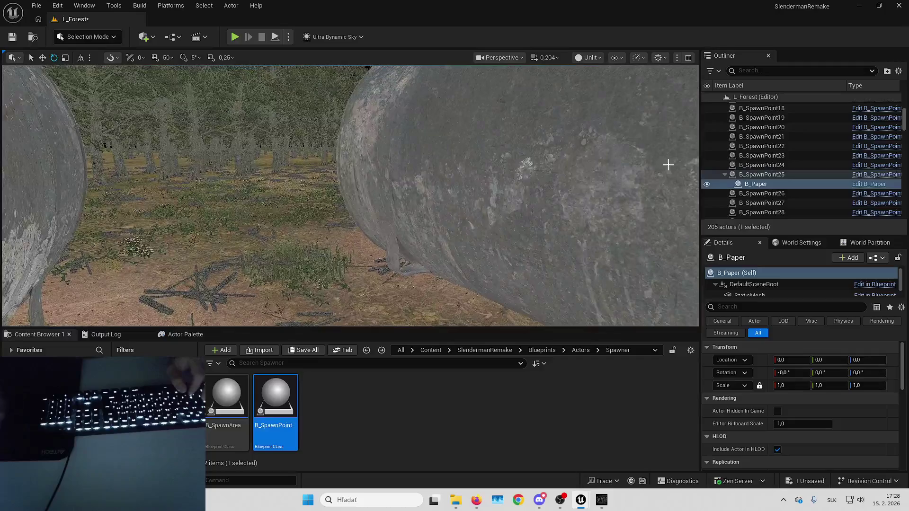
pyautogui.doubleClick(761, 174)
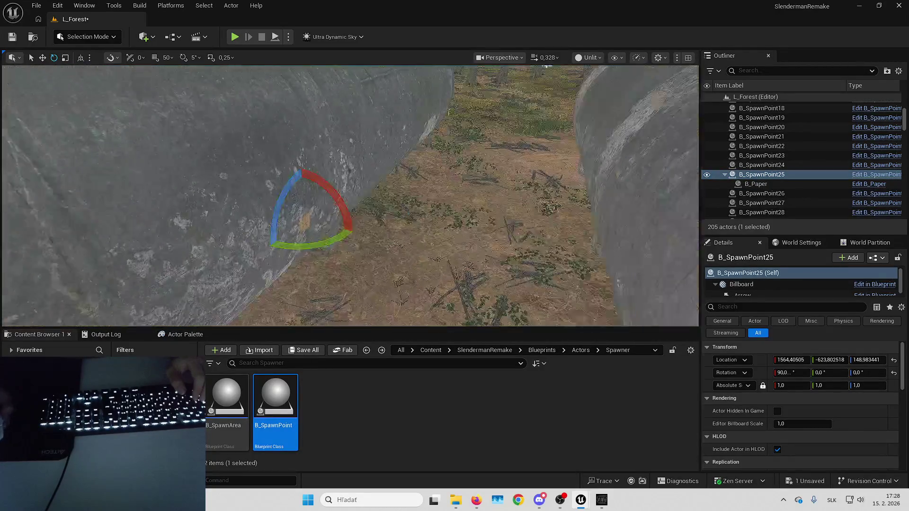
# Step: Reset the paper's location and rotation under B_SpawnPoint26 and frame it in the viewport
pyautogui.scroll(-2, 429, 195)
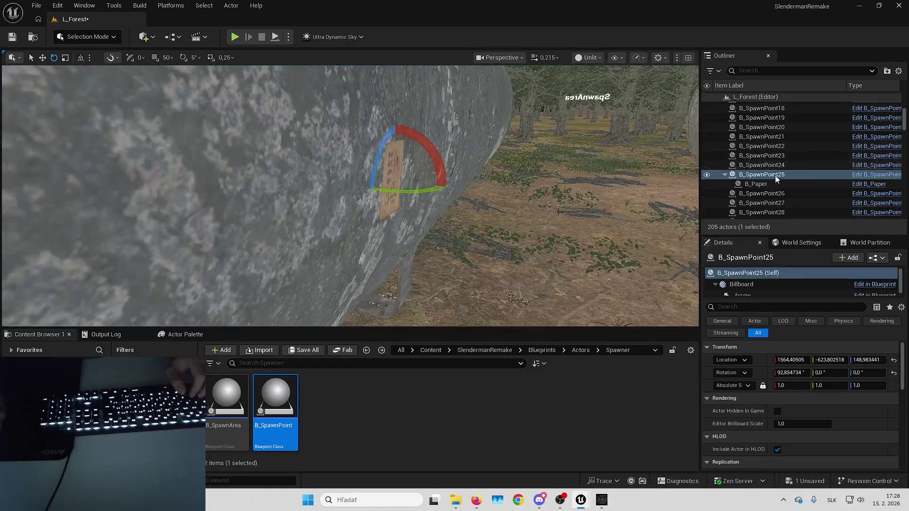
pyautogui.click(771, 194)
pyautogui.click(894, 372)
pyautogui.click(893, 360)
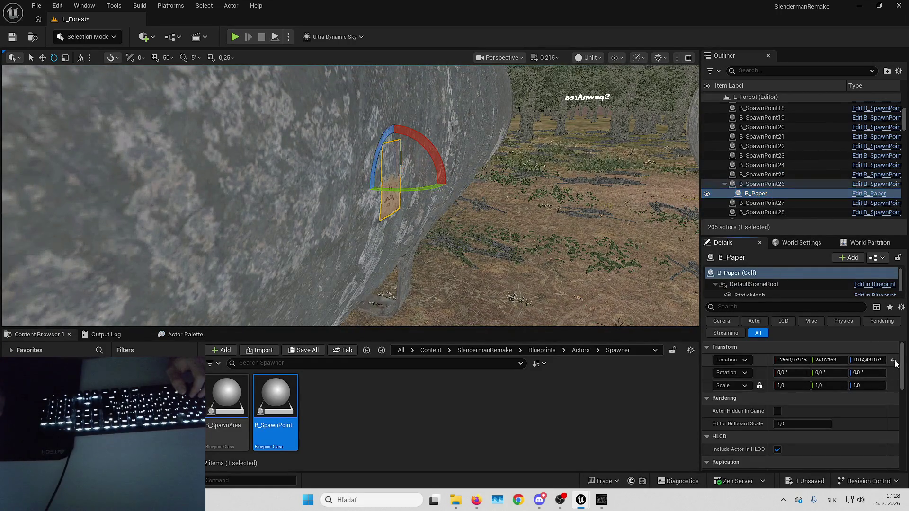
pyautogui.press('f')
pyautogui.scroll(-5, 350, 195)
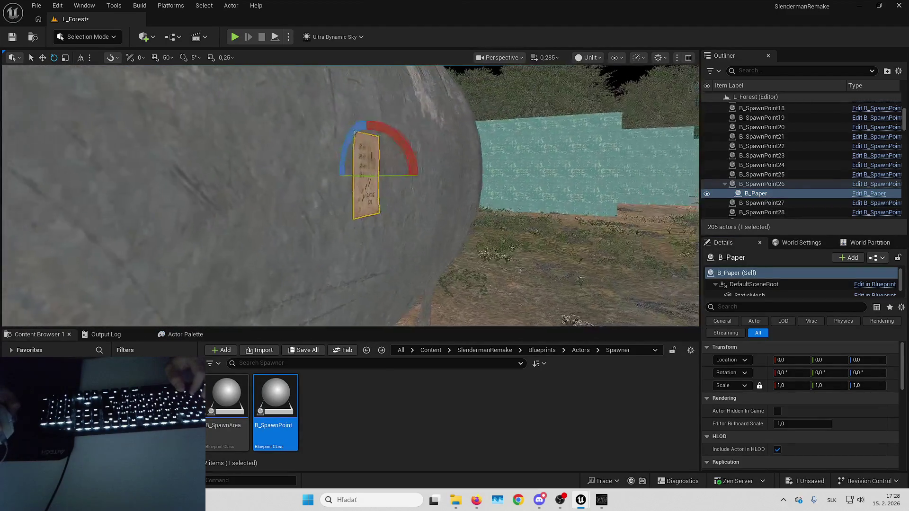
# Step: Attach B_Paper to B_SpawnPoint27 and bring it into view on its rock face
pyautogui.press('w')
pyautogui.moveTo(756, 193); pyautogui.dragTo(761, 204)
pyautogui.doubleClick(763, 197)
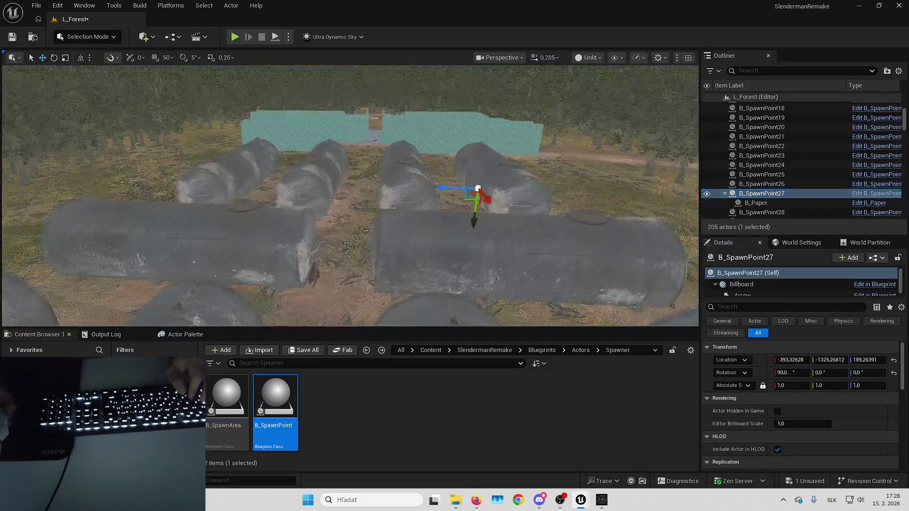
pyautogui.scroll(5, 351, 195)
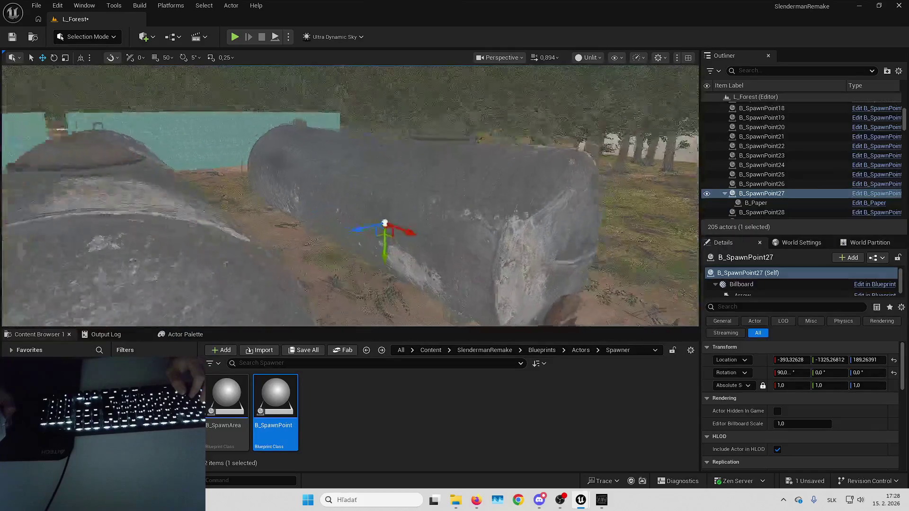
pyautogui.doubleClick(760, 203)
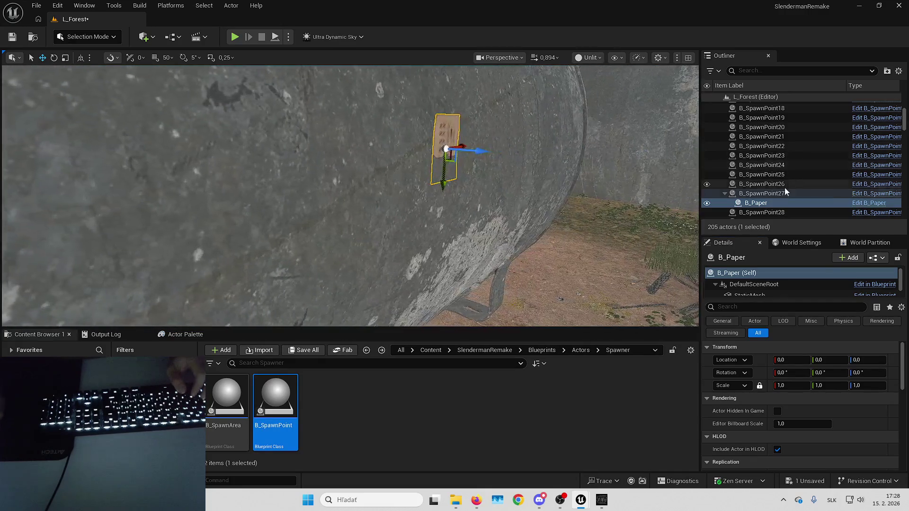
# Step: Adjust B_SpawnPoint27's rotation, then attach B_Paper to B_SpawnPoint28 at zero location
pyautogui.click(783, 194)
pyautogui.press('e')
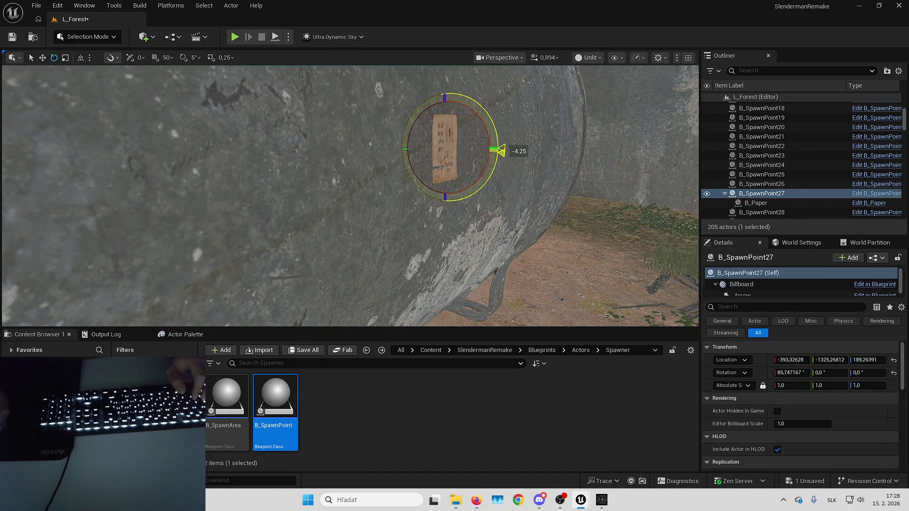
pyautogui.press('w')
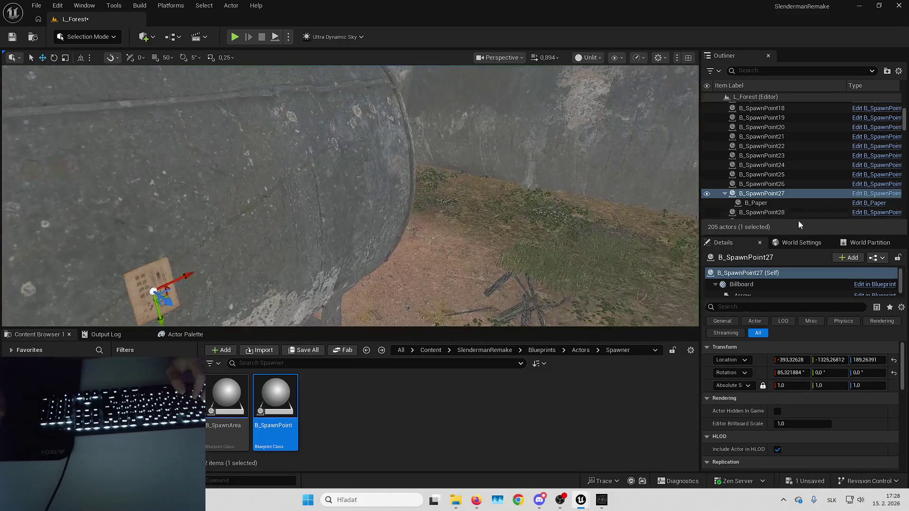
pyautogui.moveTo(781, 204); pyautogui.dragTo(780, 215)
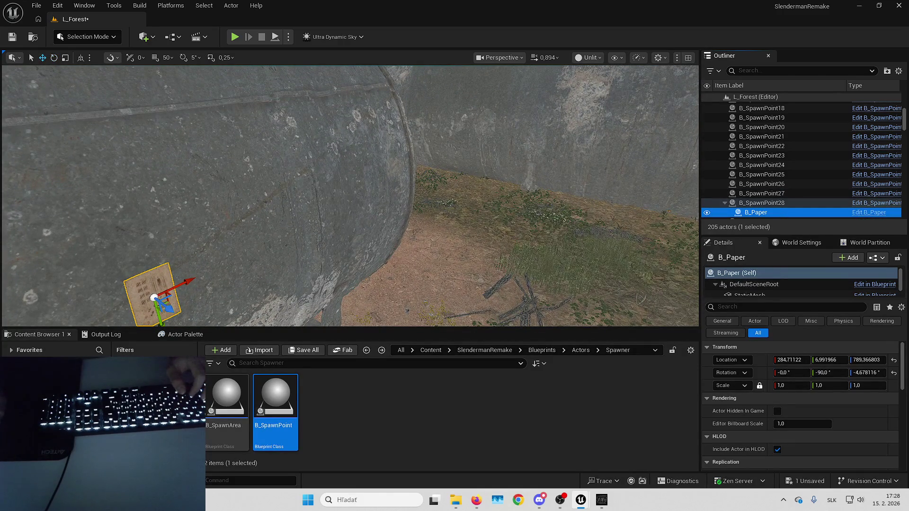
pyautogui.click(893, 360)
# Step: Roll B_SpawnPoint28 to about 87.5° so the paper fits the pipe
pyautogui.doubleClick(757, 203)
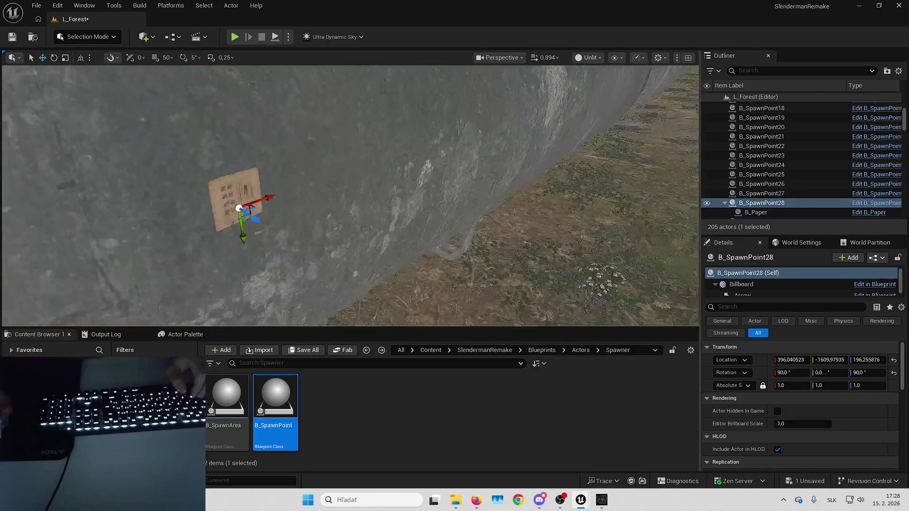
pyautogui.press('e')
pyautogui.moveTo(418, 210); pyautogui.dragTo(421, 213)
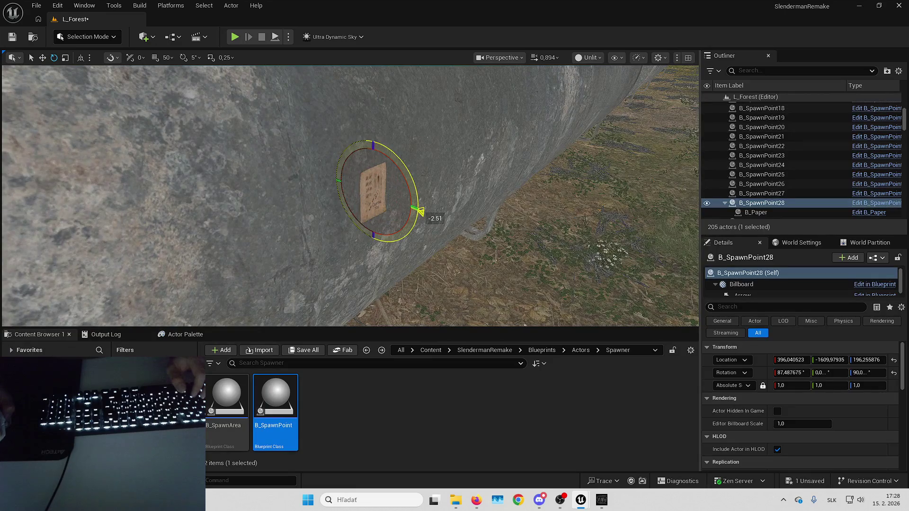
pyautogui.press('w')
# Step: Attach B_Paper to B_SpawnPoint29 with zeroed transform, then move it under B_SpawnPoint30
pyautogui.moveTo(796, 211); pyautogui.dragTo(768, 156)
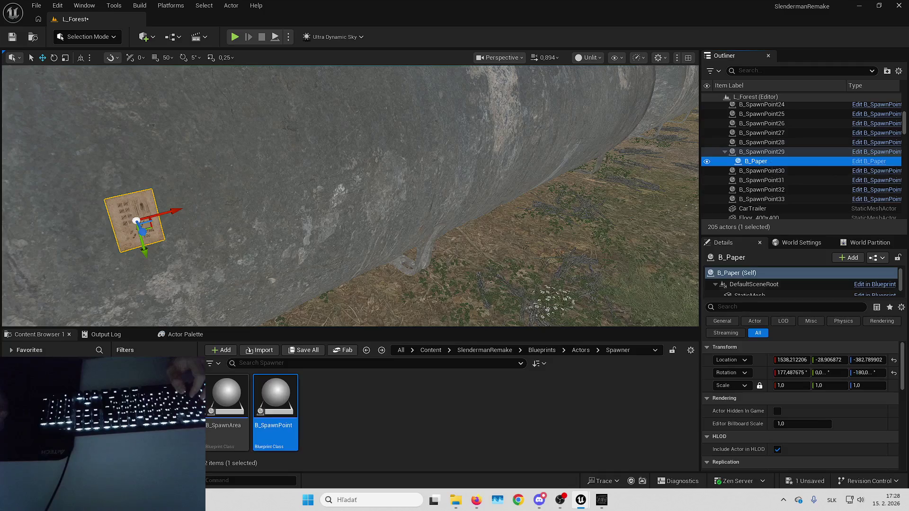
pyautogui.click(893, 373)
pyautogui.click(893, 360)
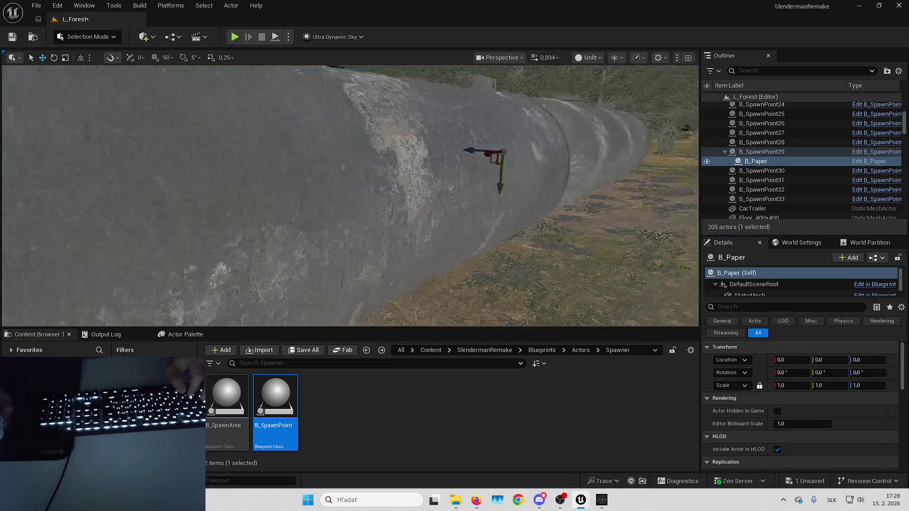
pyautogui.press('f')
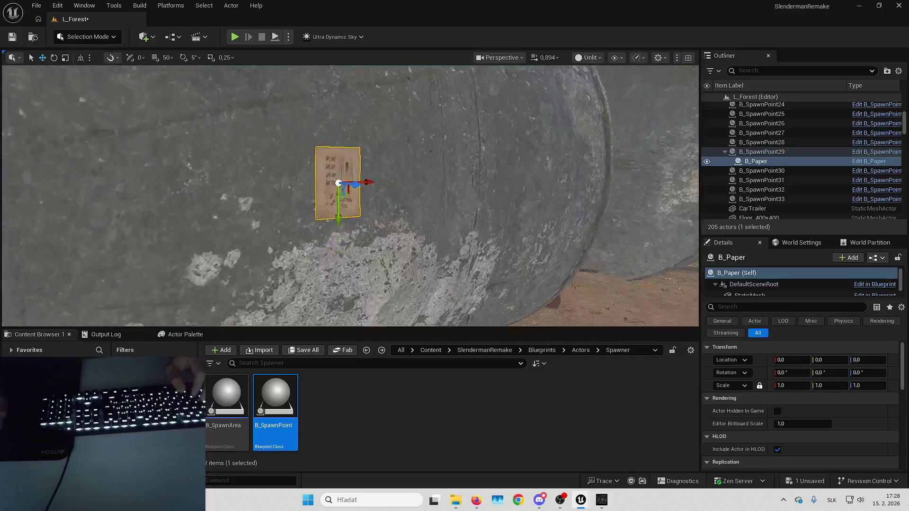
pyautogui.click(763, 162)
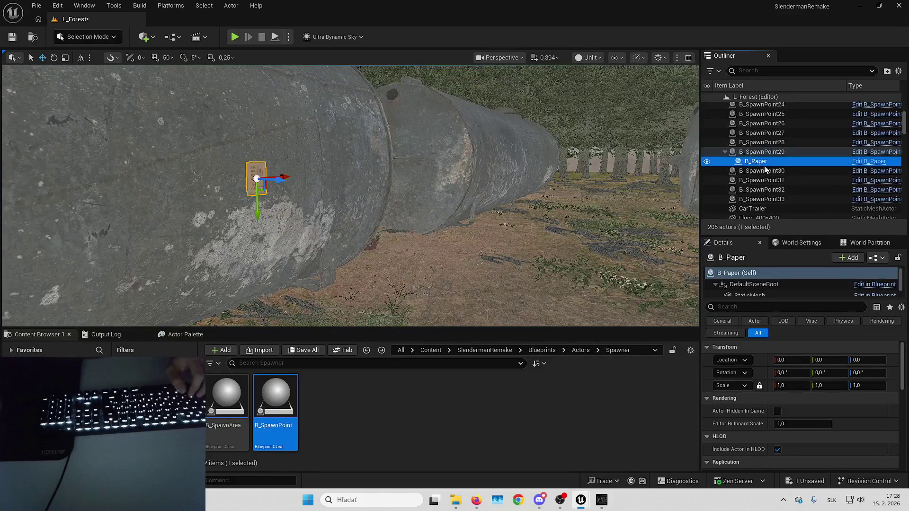
pyautogui.moveTo(763, 164); pyautogui.dragTo(771, 178)
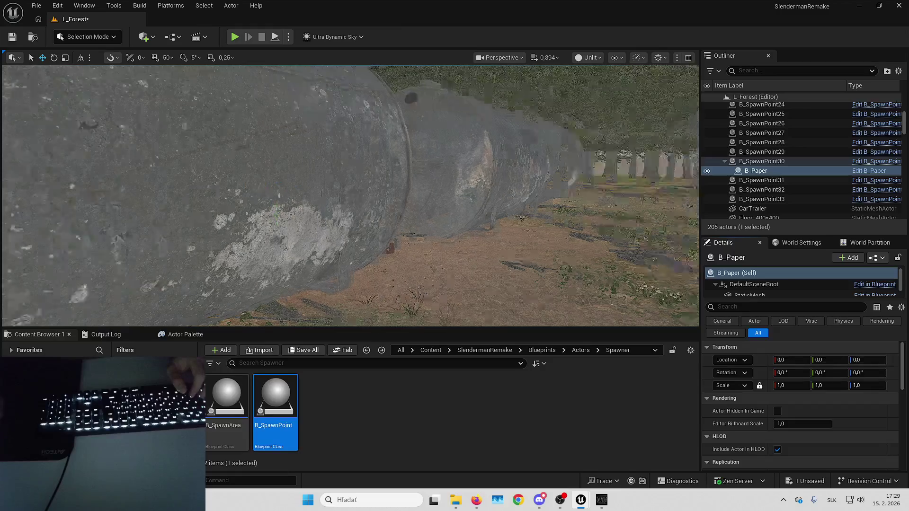
# Step: Attach B_Paper to B_SpawnPoint31 with location and rotation reset to zero
pyautogui.scroll(2, 351, 196)
pyautogui.press('w')
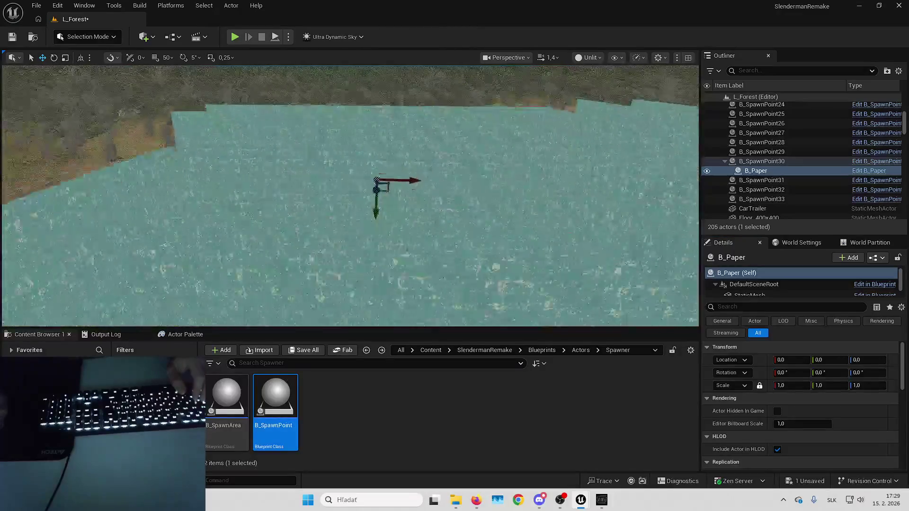
pyautogui.press('w')
pyautogui.moveTo(772, 171); pyautogui.dragTo(775, 181)
pyautogui.click(893, 373)
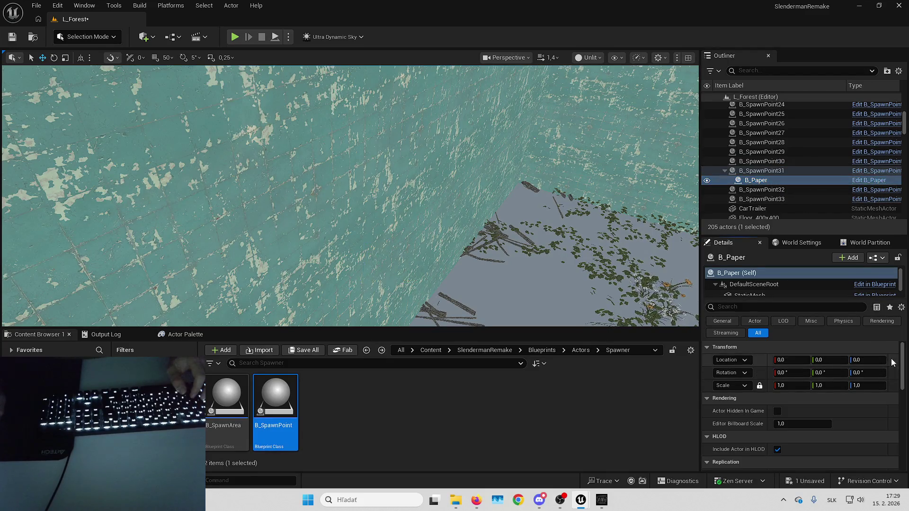
pyautogui.click(893, 360)
pyautogui.press('f')
# Step: Move B_Paper under B_SpawnPoint32 and then B_SpawnPoint33, zeroing its transform each time
pyautogui.doubleClick(780, 183)
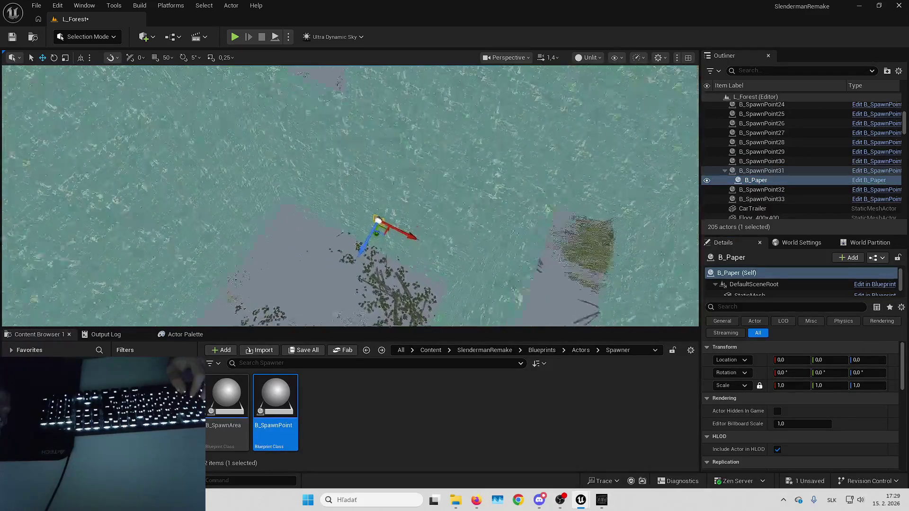
pyautogui.moveTo(781, 184); pyautogui.dragTo(783, 190)
pyautogui.click(893, 373)
pyautogui.click(894, 361)
pyautogui.press('f')
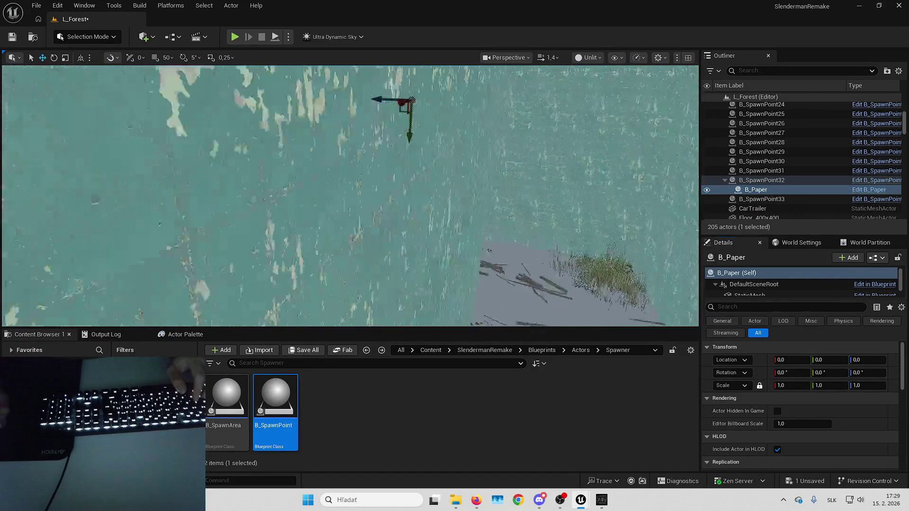
pyautogui.moveTo(756, 190); pyautogui.dragTo(762, 199)
pyautogui.click(893, 373)
pyautogui.click(893, 361)
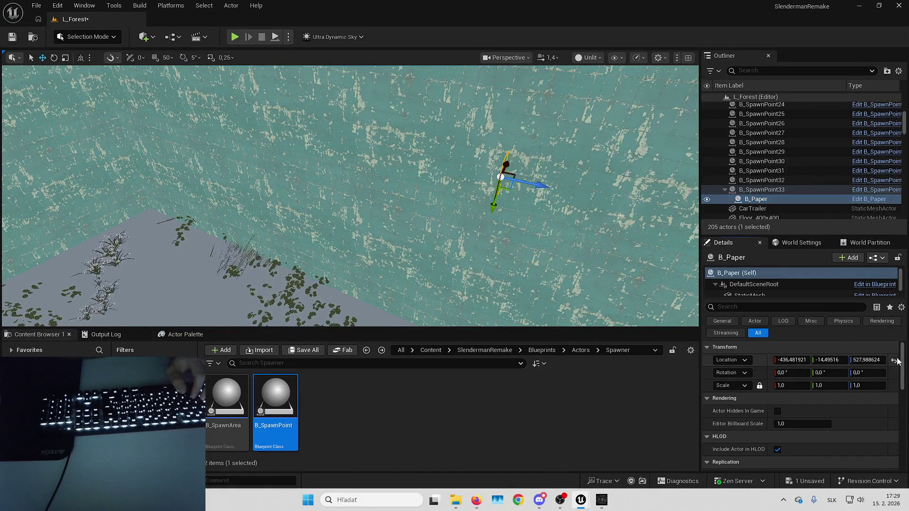
pyautogui.press('f')
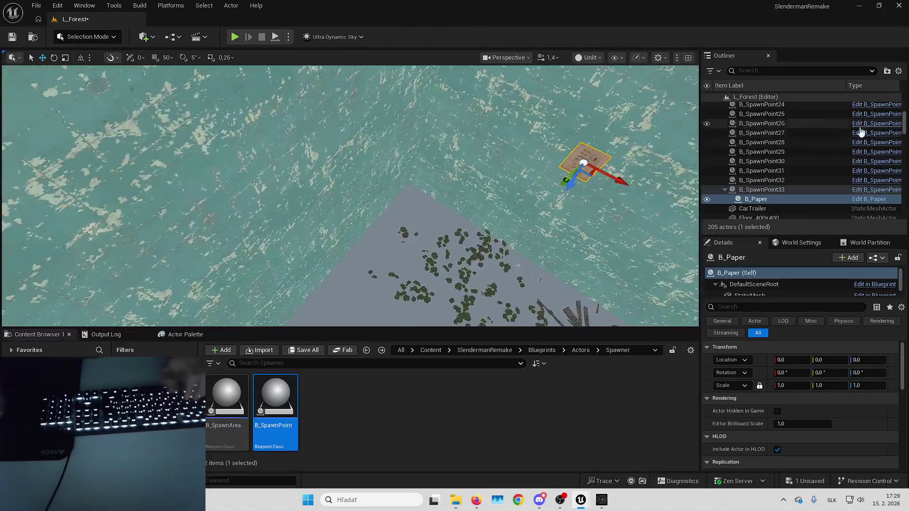
# Step: Delete the B_Paper actor and save the L_Forest level
pyautogui.press('Delete')
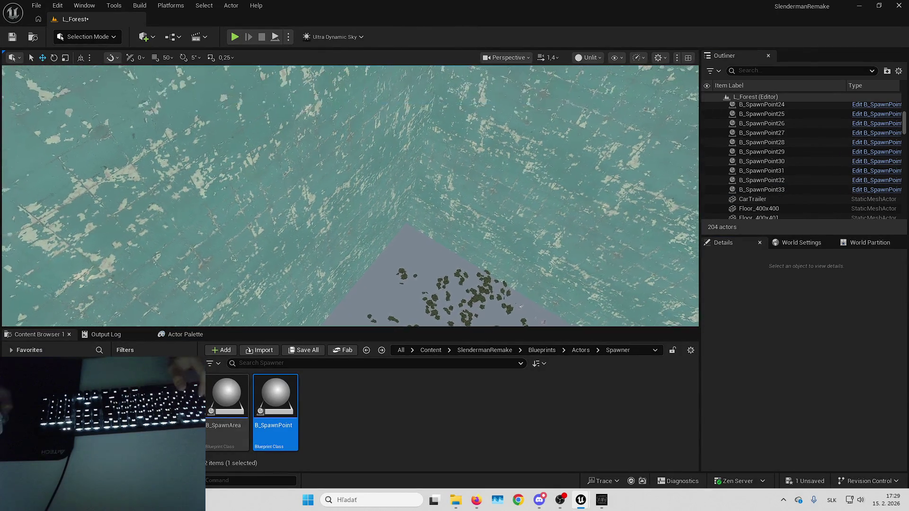
pyautogui.click(811, 482)
pyautogui.press('Return')
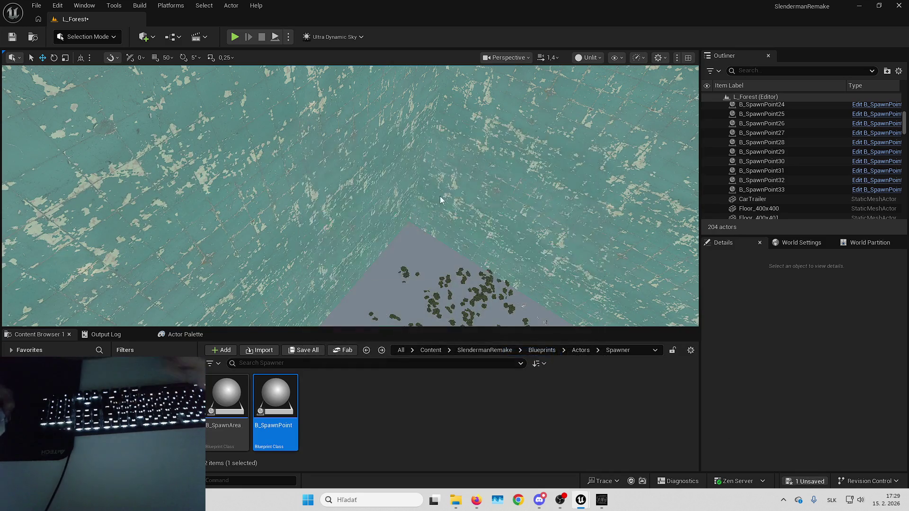
# Step: Start a play-test, filter the Outliner by 'b_paper', and inspect B_Paper0 through B_Paper2
pyautogui.click(234, 37)
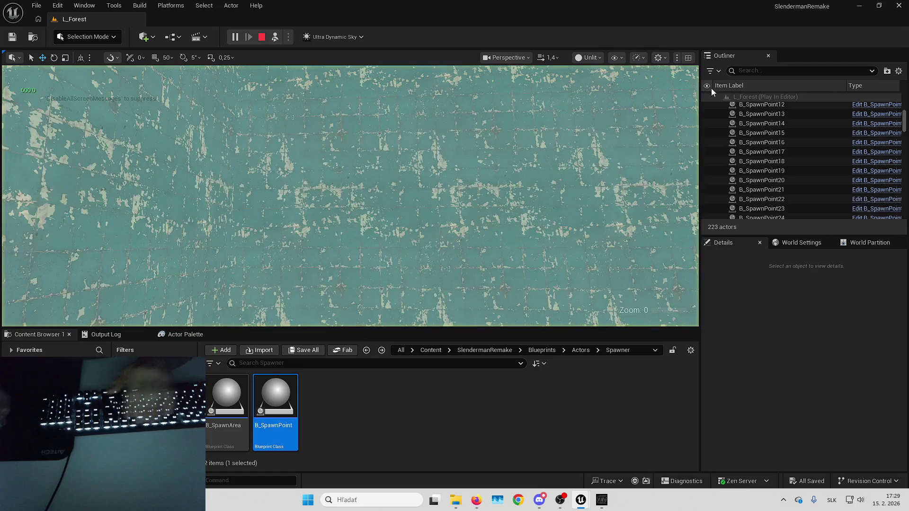
pyautogui.click(754, 71)
pyautogui.write('b_paper')
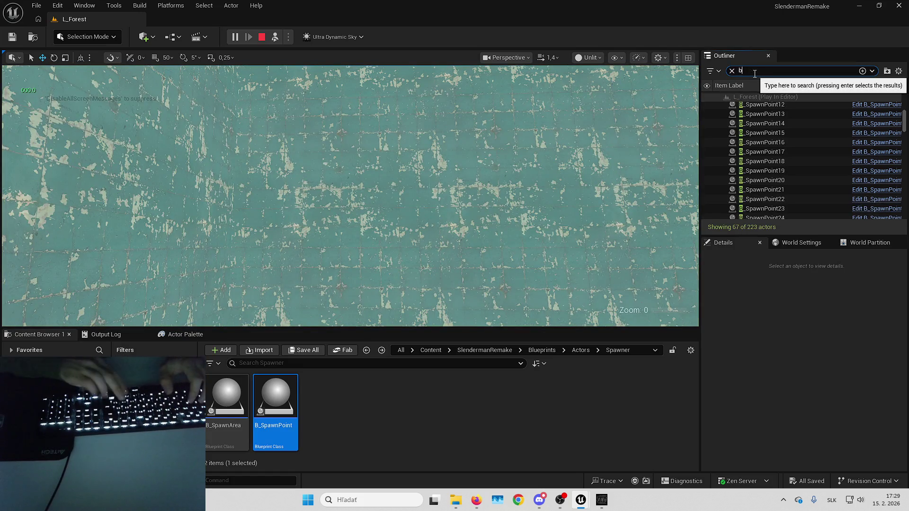
pyautogui.doubleClick(751, 106)
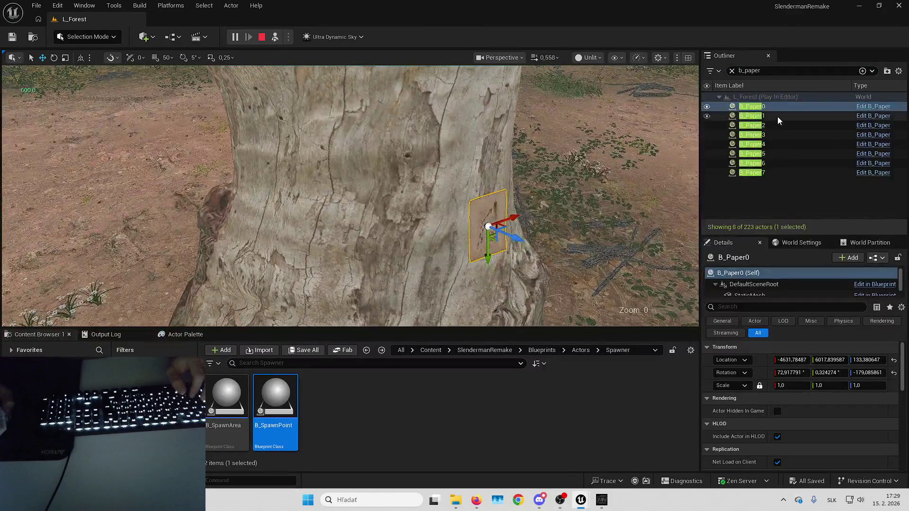
pyautogui.doubleClick(777, 116)
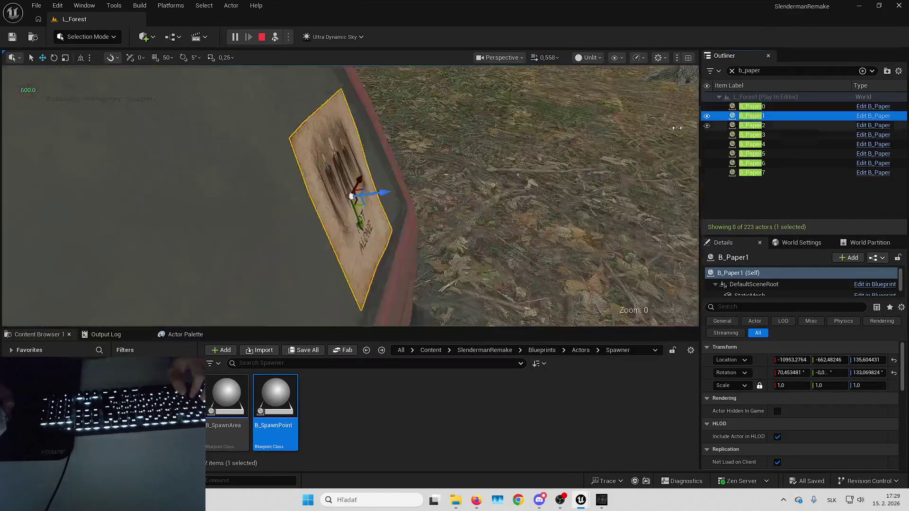
pyautogui.doubleClick(778, 125)
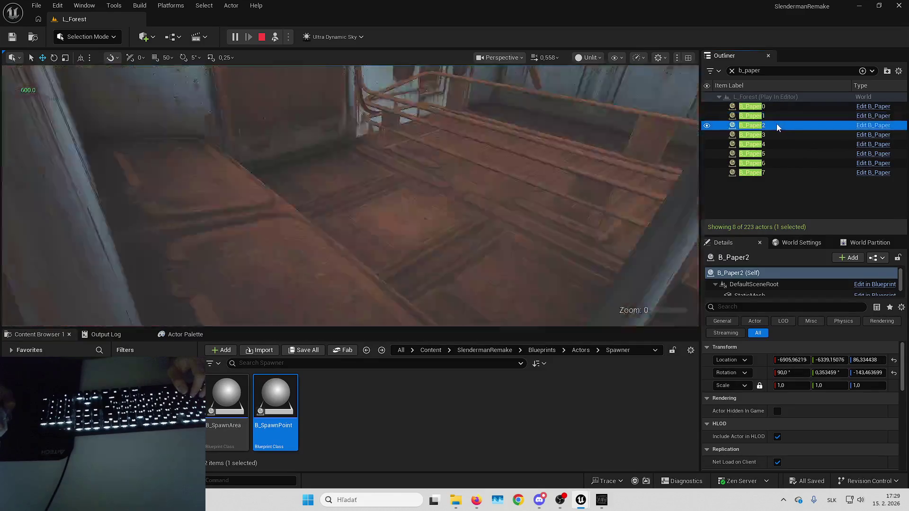
# Step: Inspect B_Paper3 through B_Paper7 on the tree, brick wall and rock, then stop the play-test
pyautogui.press('Down')
pyautogui.press('f')
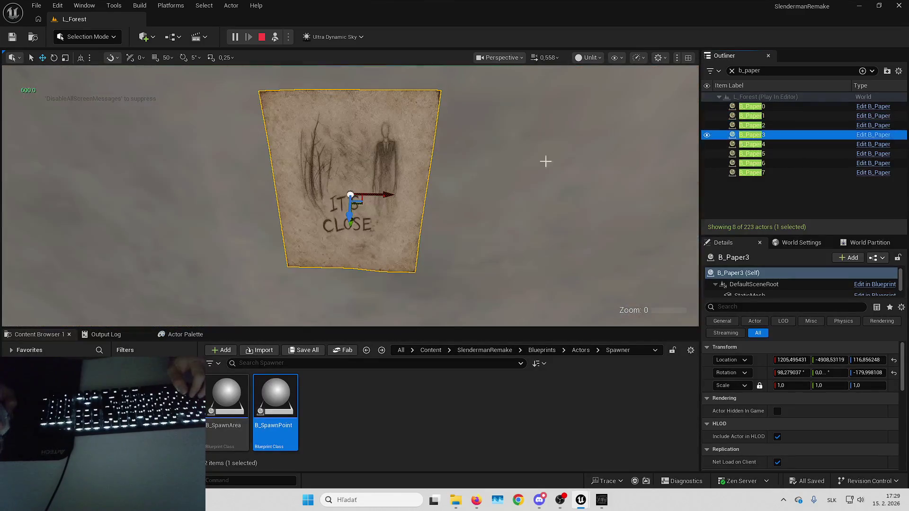
pyautogui.doubleClick(766, 143)
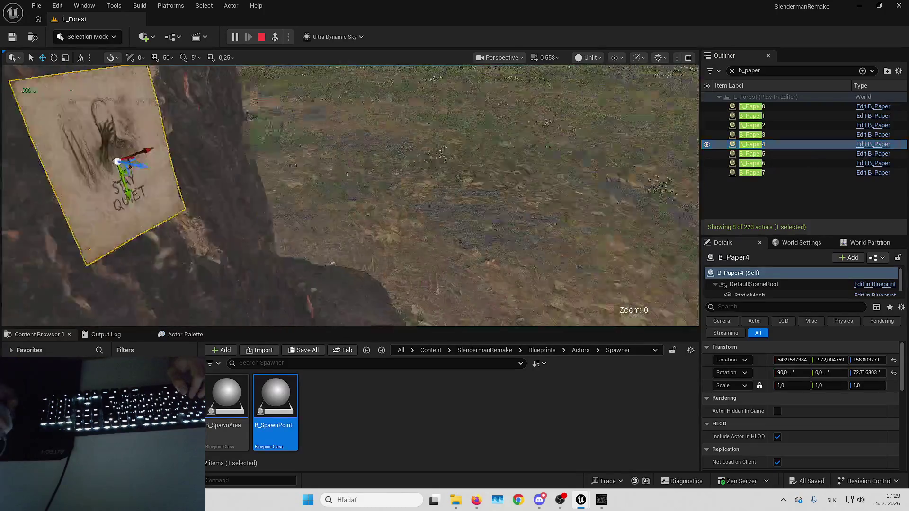
pyautogui.doubleClick(800, 153)
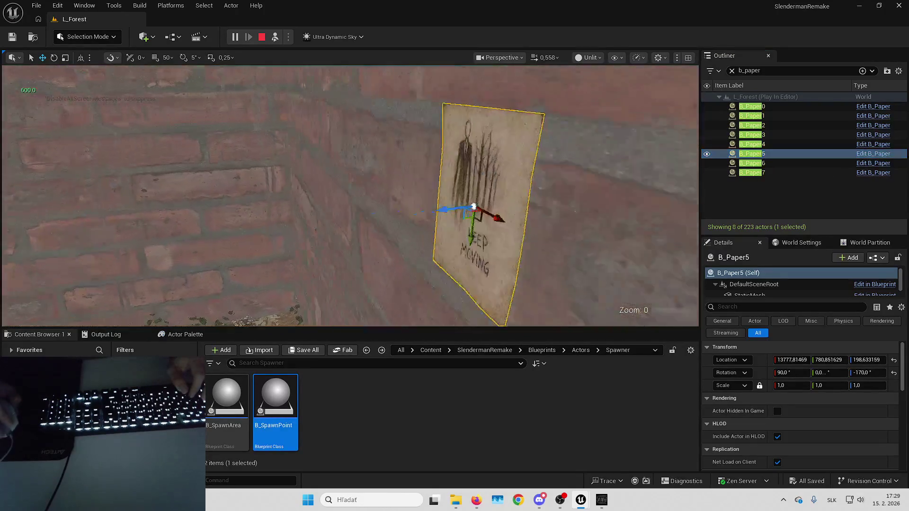
pyautogui.doubleClick(774, 162)
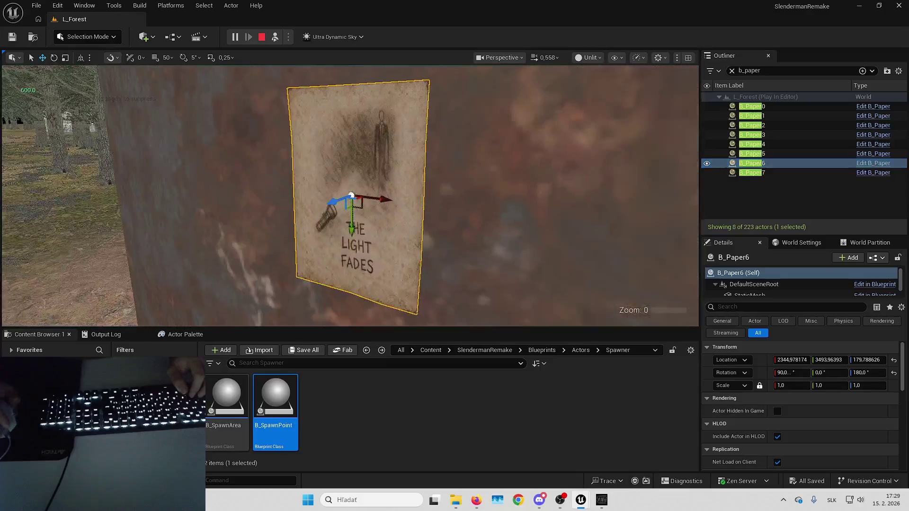
pyautogui.doubleClick(769, 169)
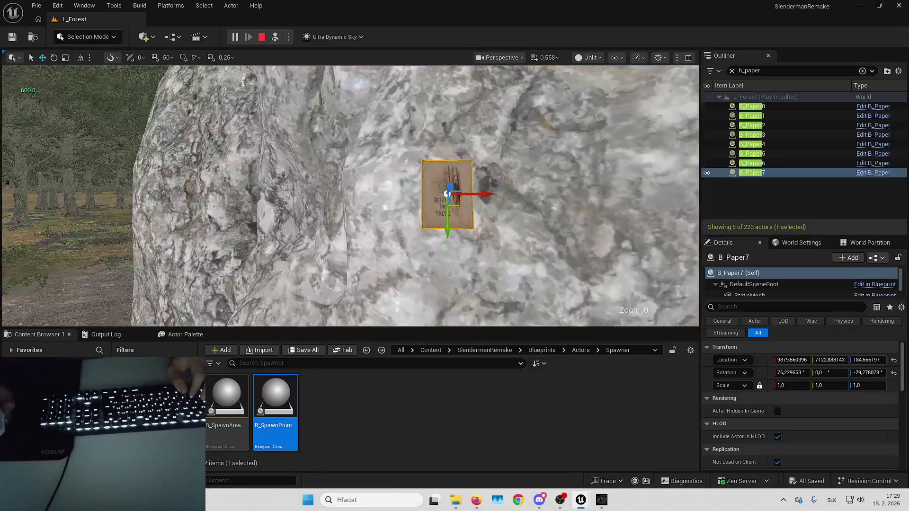
pyautogui.press('Escape')
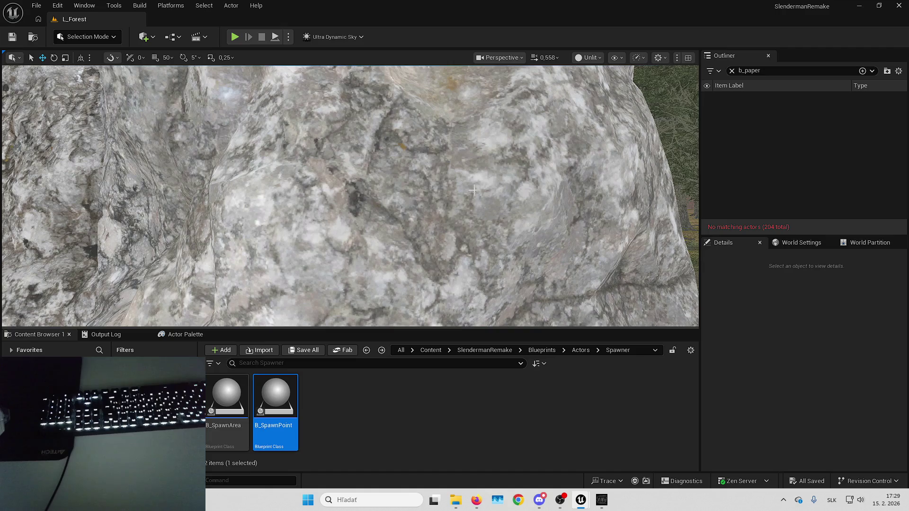
# Step: Switch from Foliage to Landscape mode and show the Paint target layers (Desert, Forest, Snow, Beach…)
pyautogui.moveTo(473, 190); pyautogui.dragTo(521, 213)
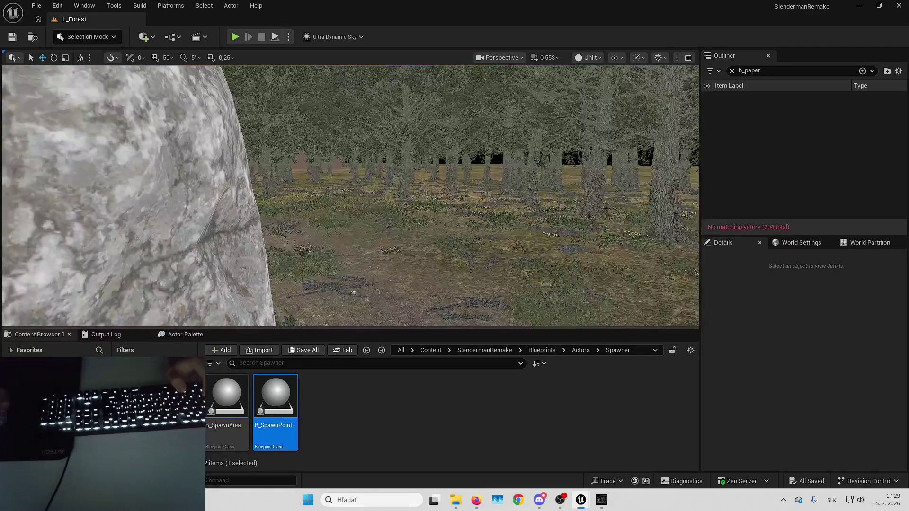
pyautogui.moveTo(358, 156)
pyautogui.mouseDown()
pyautogui.moveTo(308, 175)
pyautogui.moveTo(284, 213)
pyautogui.mouseUp()
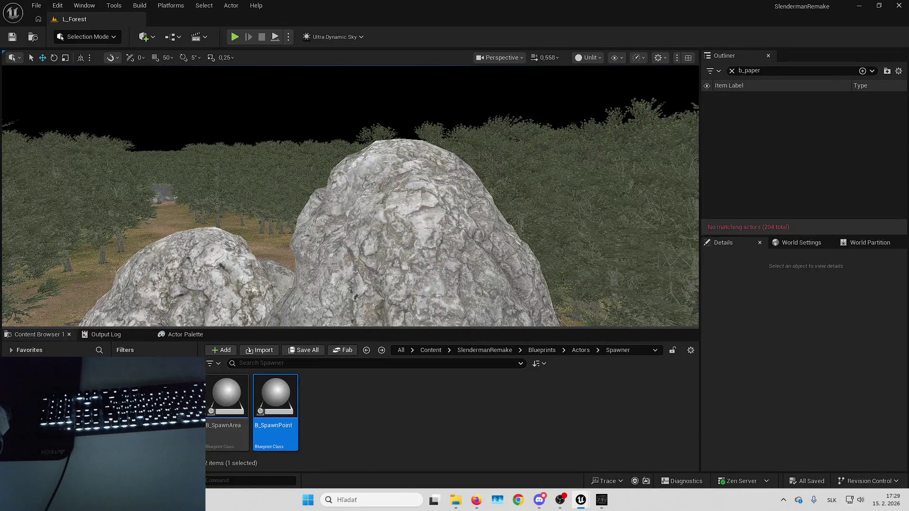
pyautogui.click(113, 37)
pyautogui.click(114, 74)
pyautogui.moveTo(412, 199)
pyautogui.mouseDown()
pyautogui.moveTo(412, 218)
pyautogui.moveTo(507, 209)
pyautogui.moveTo(189, 121)
pyautogui.mouseUp()
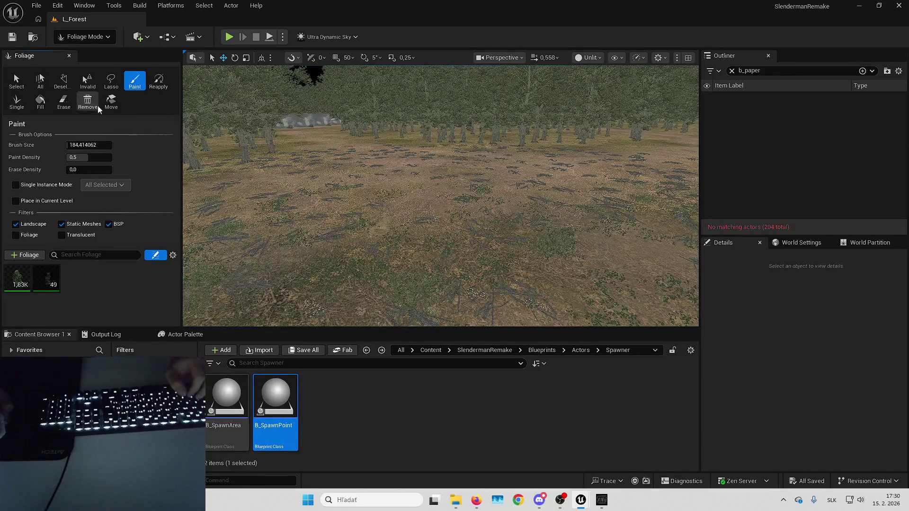
pyautogui.click(81, 36)
pyautogui.click(102, 63)
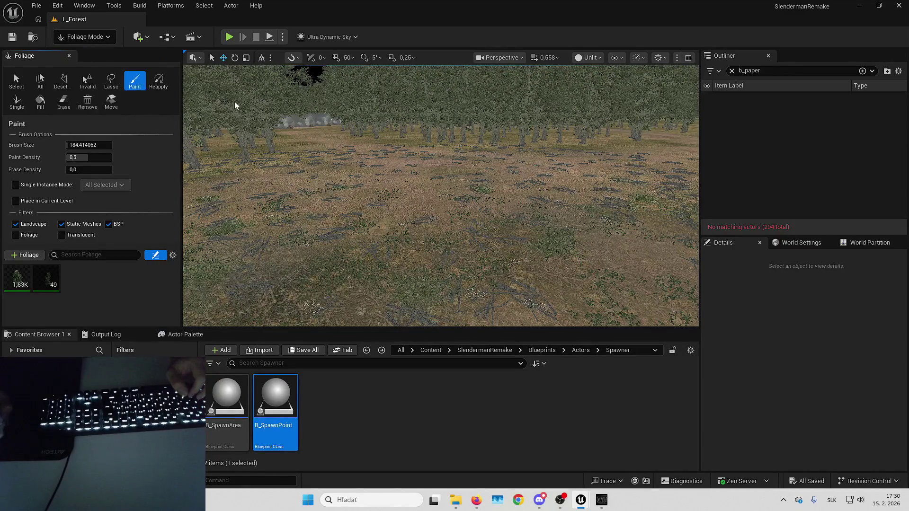
pyautogui.scroll(-10, 82, 220)
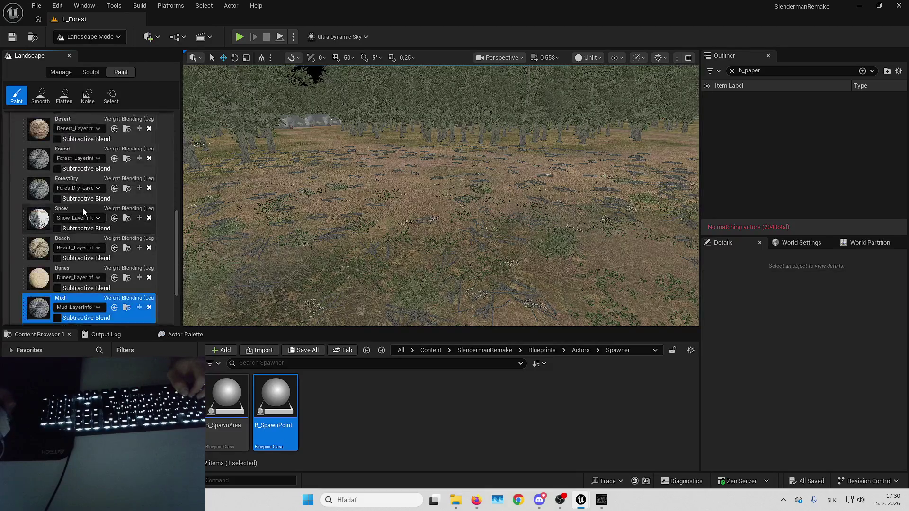
# Step: Select the RemoveProcedural layer and paint it onto the ground in the clearing
pyautogui.click(71, 303)
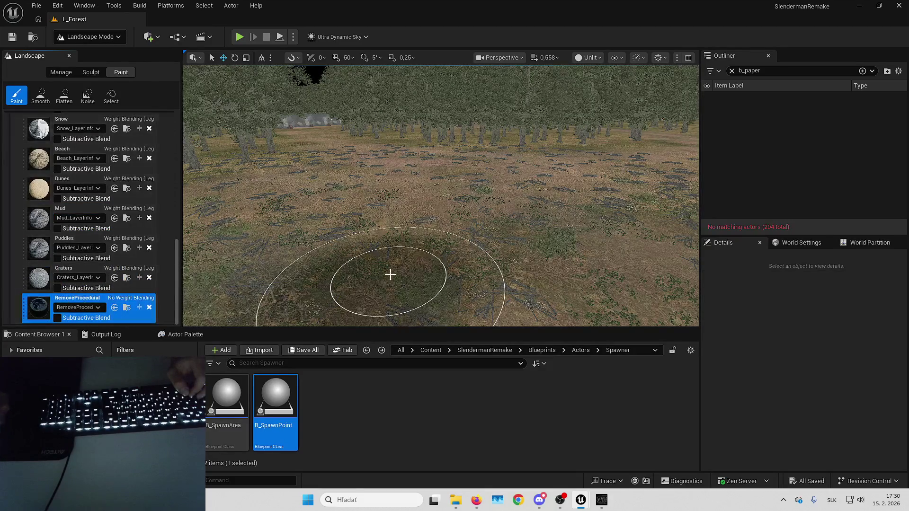
pyautogui.moveTo(390, 274); pyautogui.dragTo(464, 254)
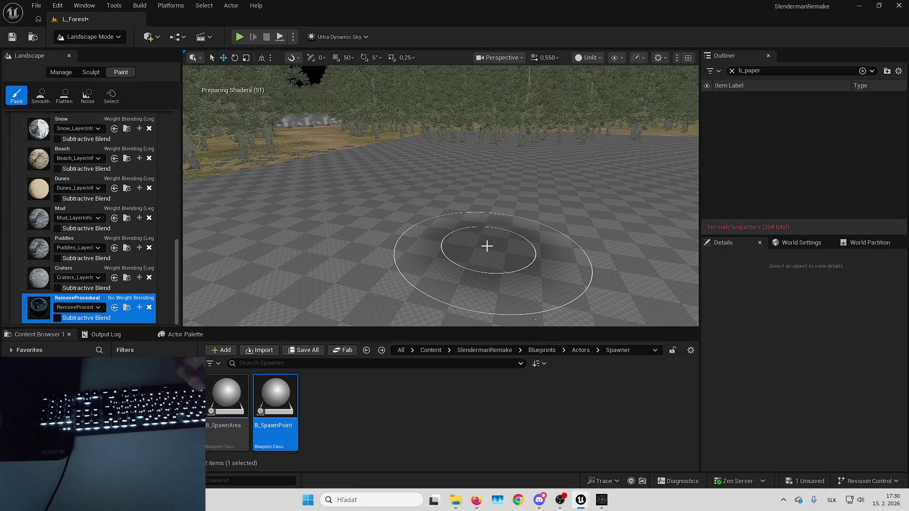
pyautogui.scroll(5, 487, 246)
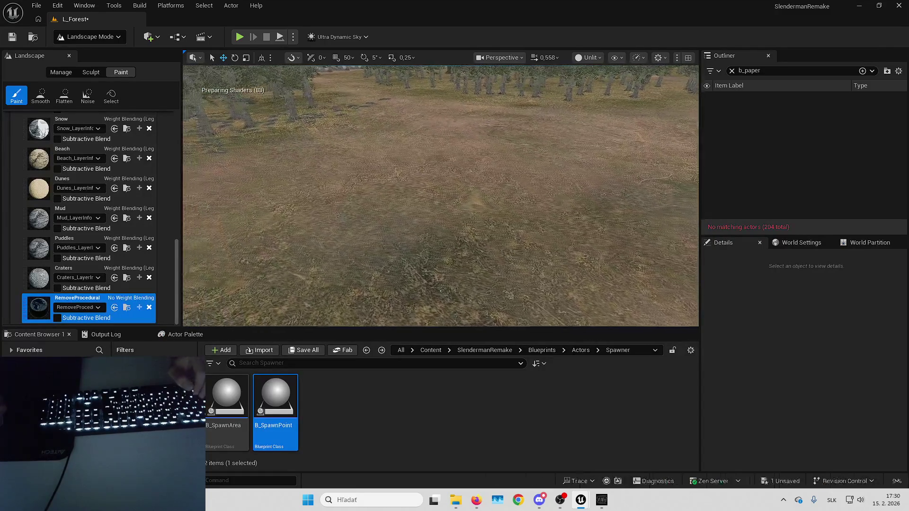
pyautogui.scroll(-5, 457, 213)
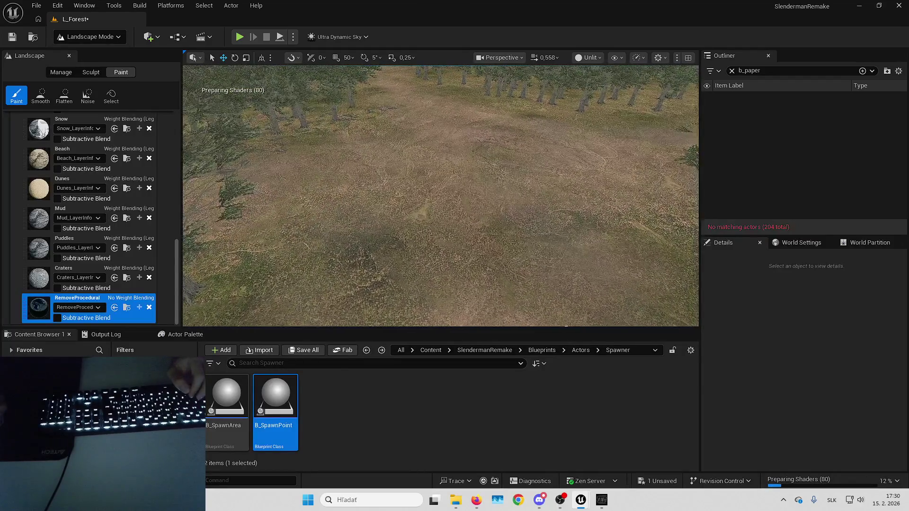
pyautogui.scroll(5, 440, 195)
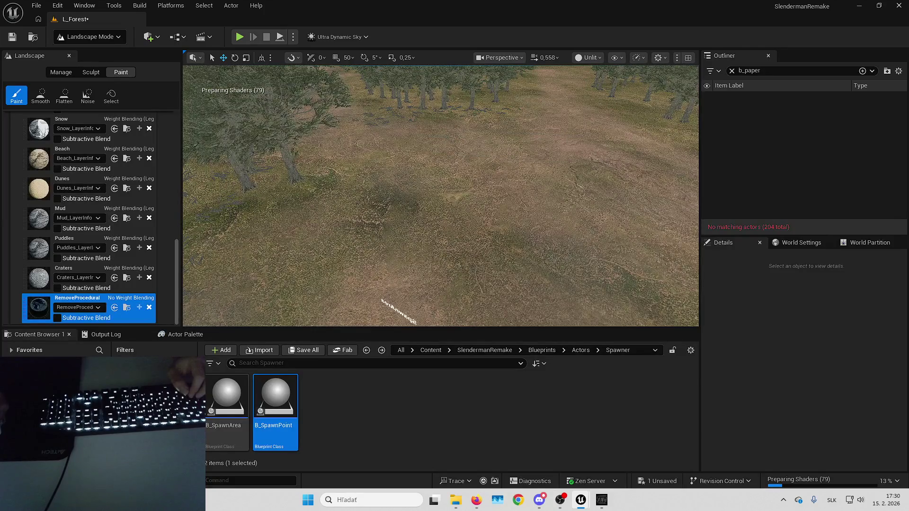
pyautogui.scroll(5, 440, 195)
pyautogui.scroll(-3, 440, 196)
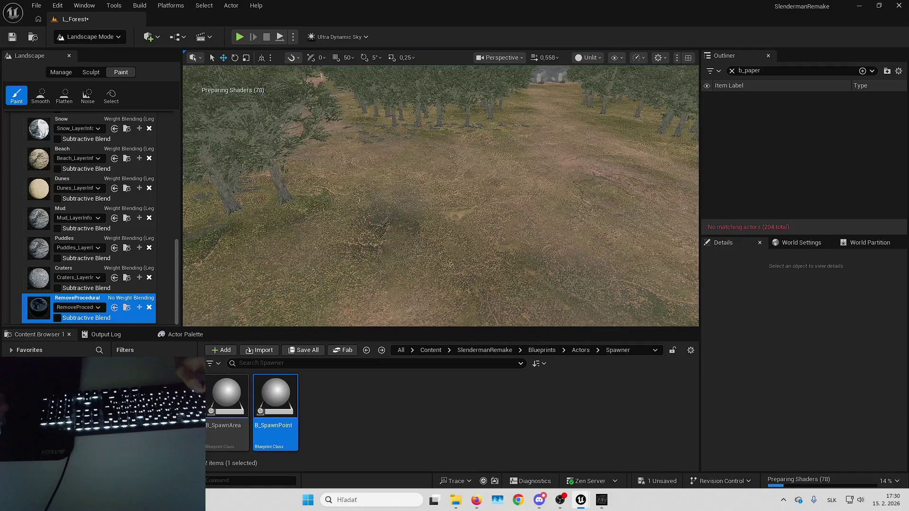
pyautogui.scroll(3, 440, 196)
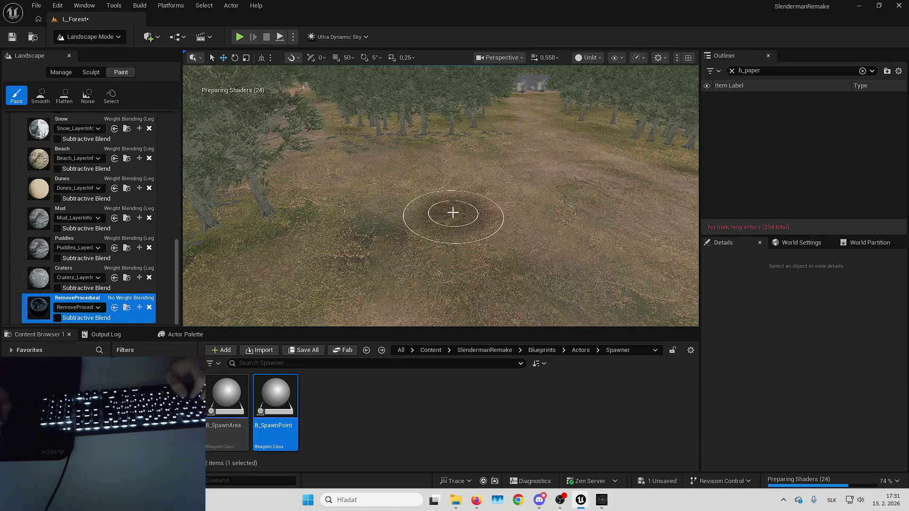
# Step: Fly the view forward over the open terrain toward the trees to keep painting
pyautogui.press('w')
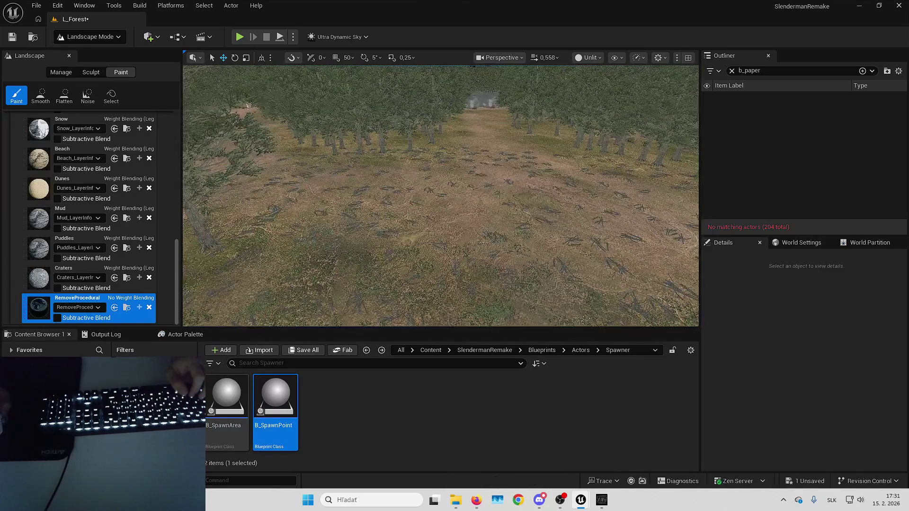
pyautogui.press('w')
pyautogui.press('w')
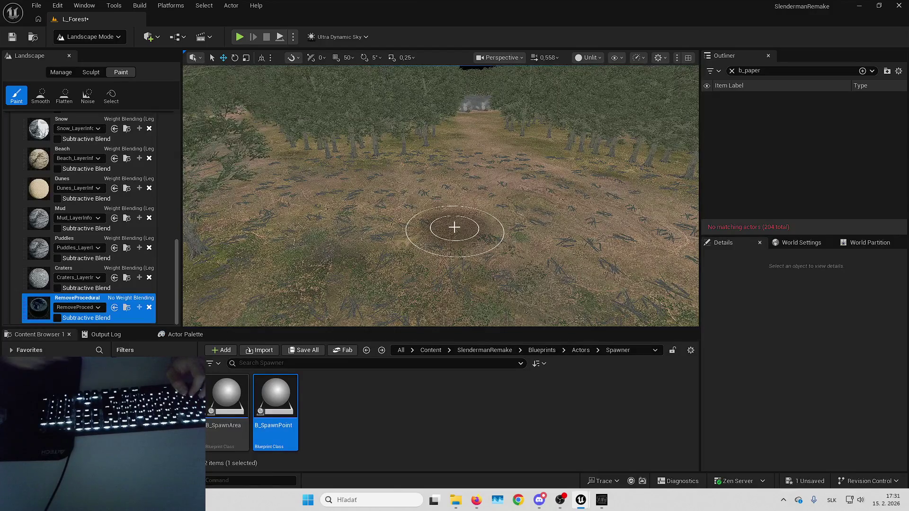
pyautogui.press('w')
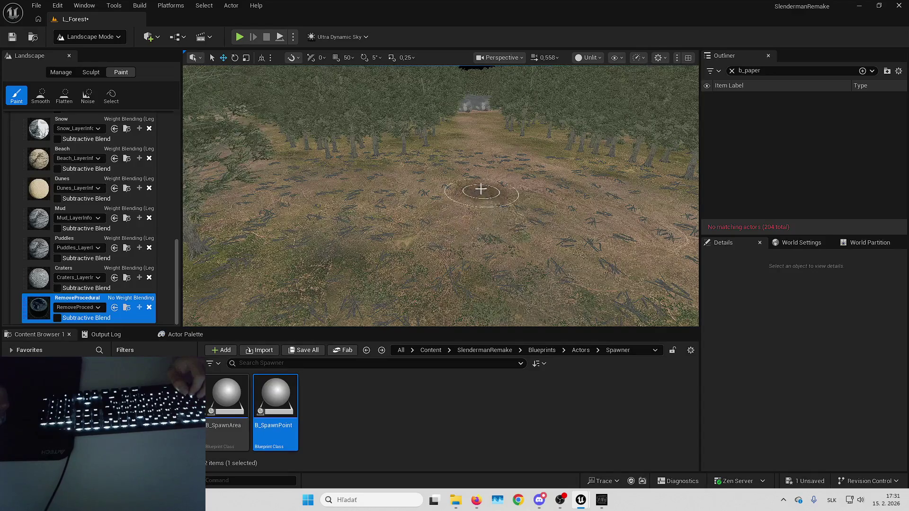
pyautogui.press('w')
pyautogui.press('w')
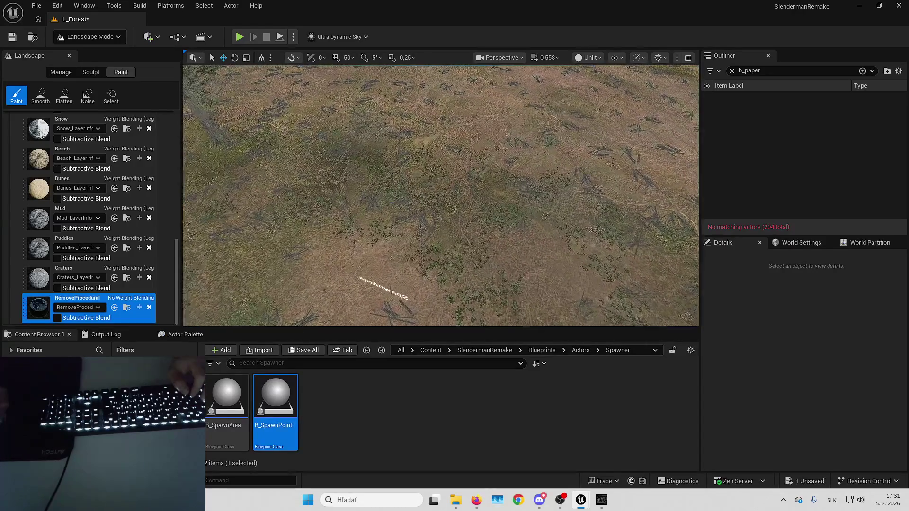
pyautogui.press('w')
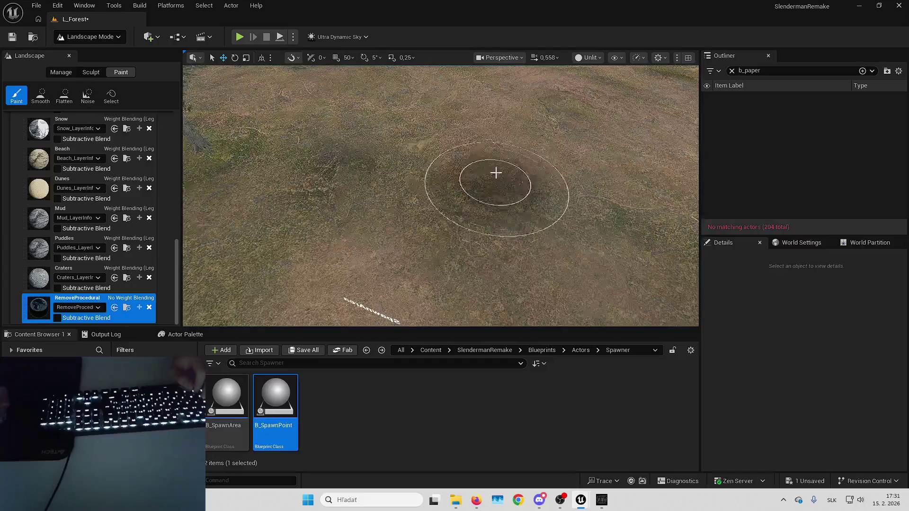
pyautogui.press('w')
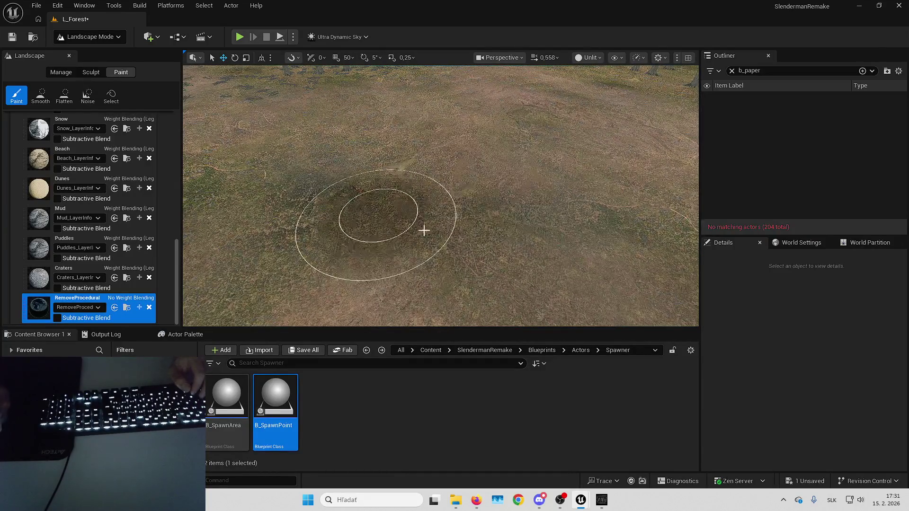
pyautogui.press('w')
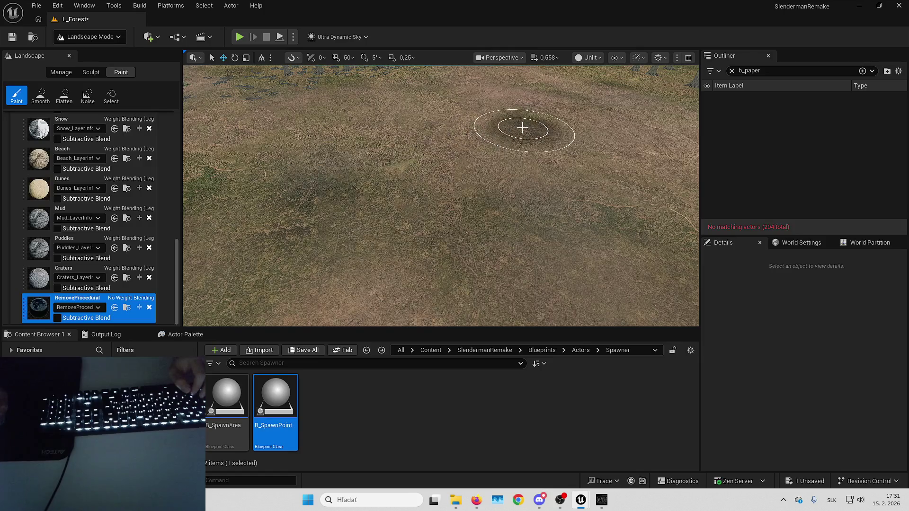
pyautogui.press('w')
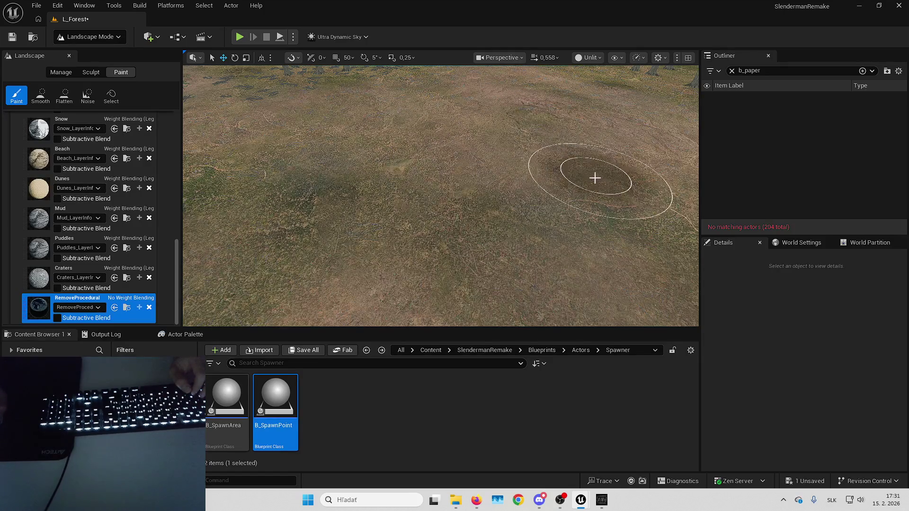
pyautogui.press('w')
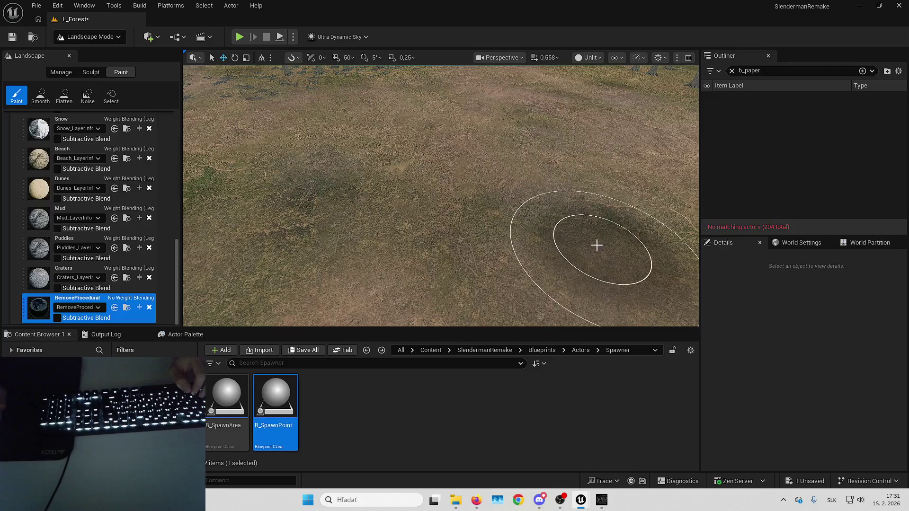
pyautogui.scroll(15, 118, 189)
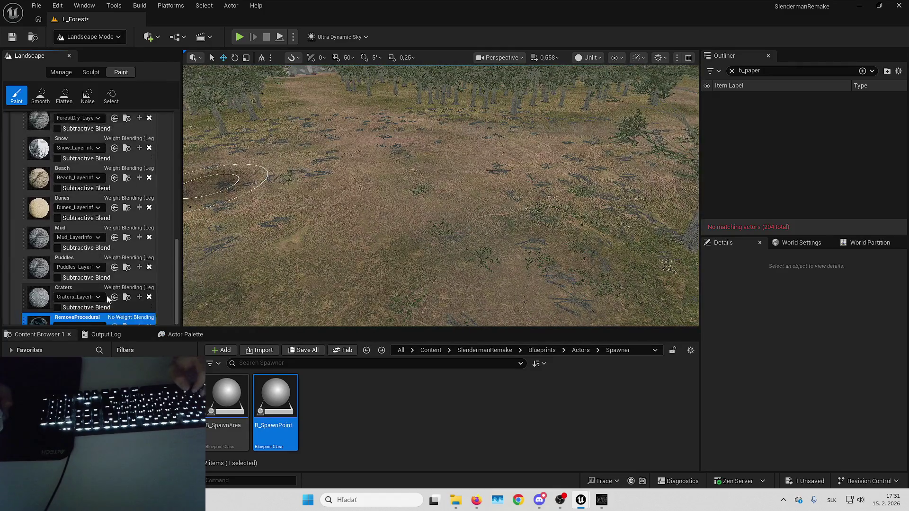
# Step: Set Tool Strength to 1.0 and repaint RemoveProcedural on the ground around the rock
pyautogui.click(109, 170)
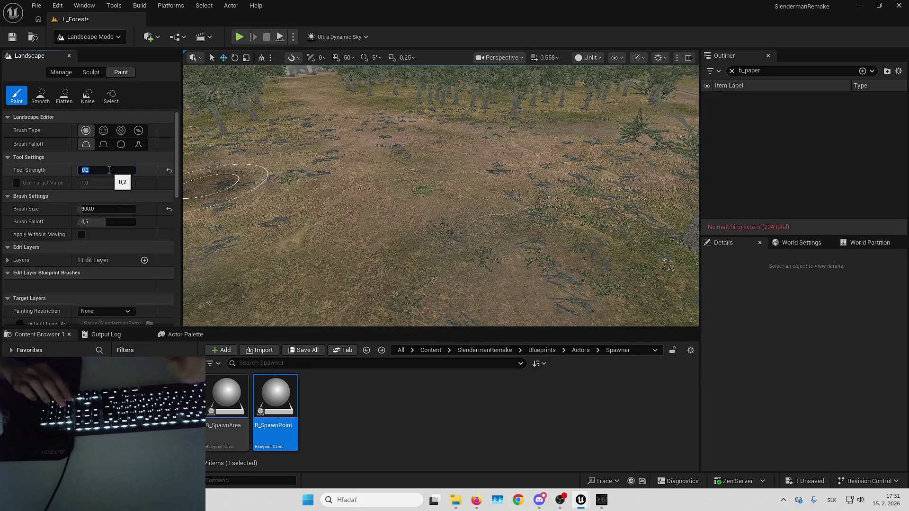
pyautogui.write('1')
pyautogui.press('Return')
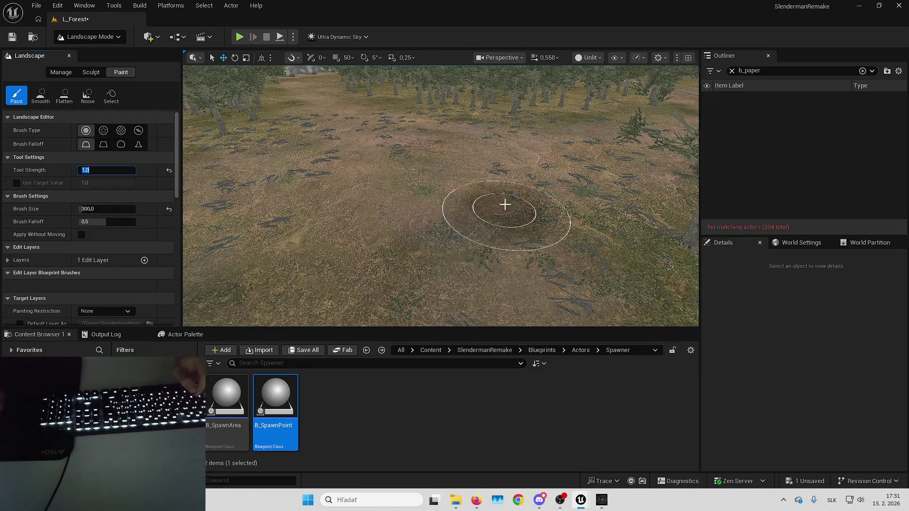
pyautogui.scroll(10, 523, 278)
pyautogui.scroll(-10, 449, 290)
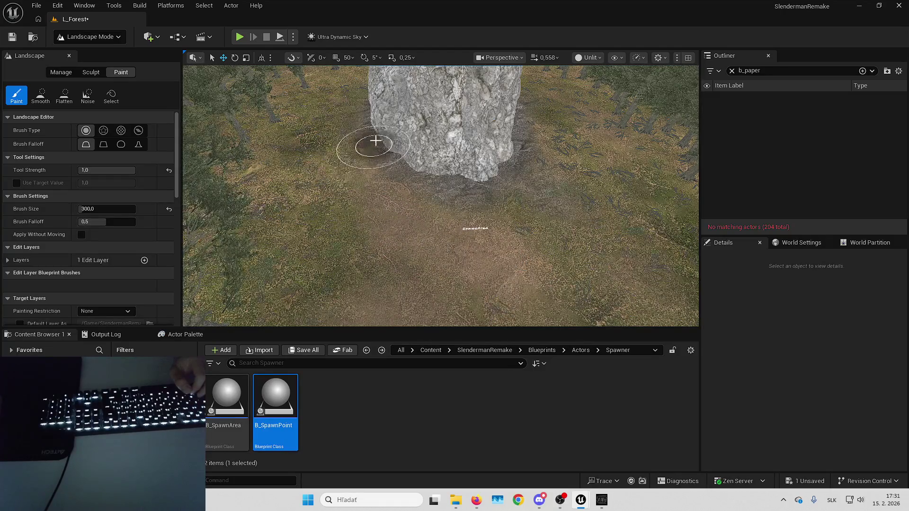
pyautogui.scroll(2, 371, 142)
pyautogui.scroll(2, 416, 187)
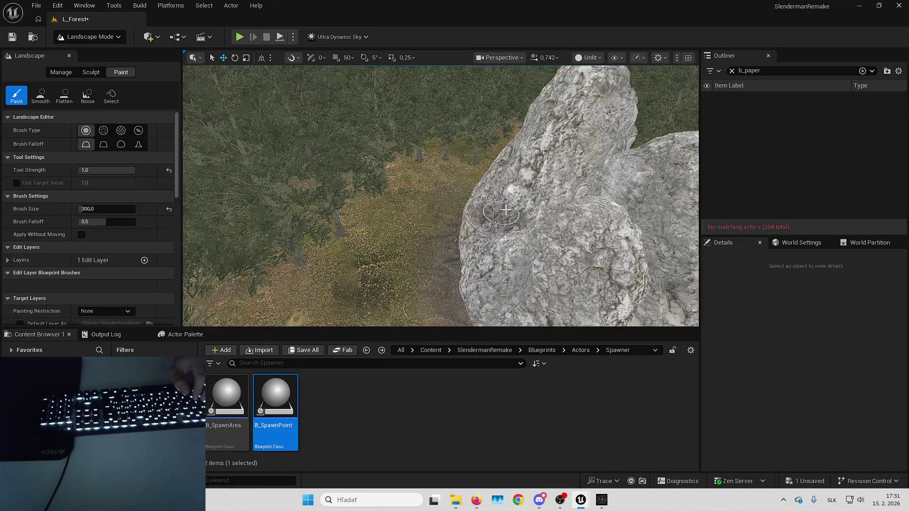
pyautogui.scroll(1, 444, 197)
pyautogui.scroll(-2, 450, 176)
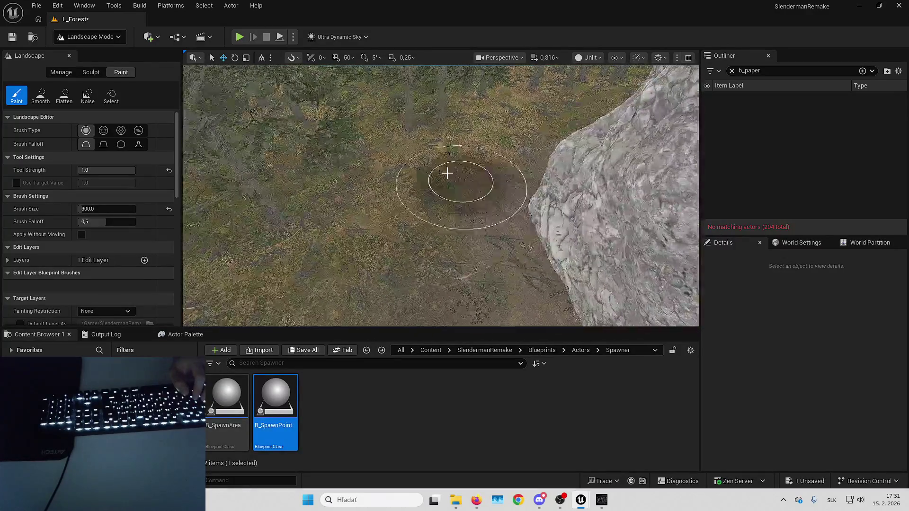
pyautogui.scroll(3, 527, 132)
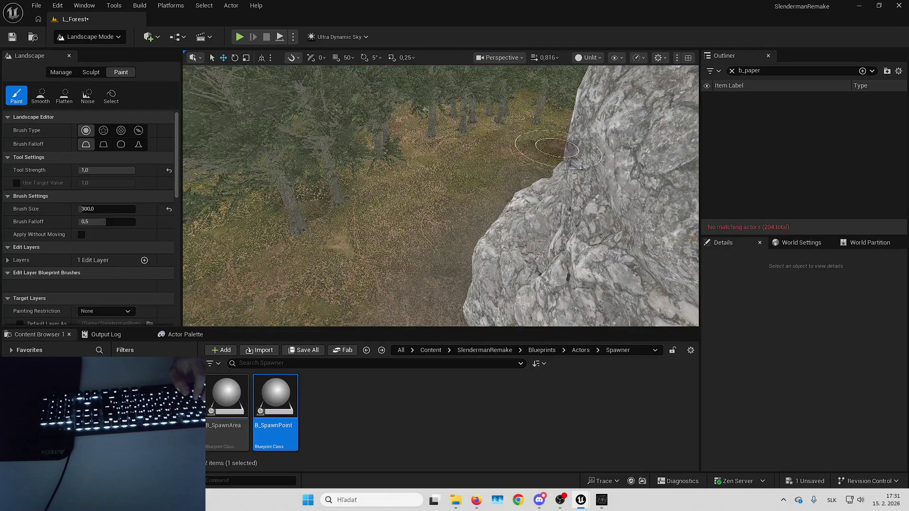
pyautogui.scroll(-5, 527, 148)
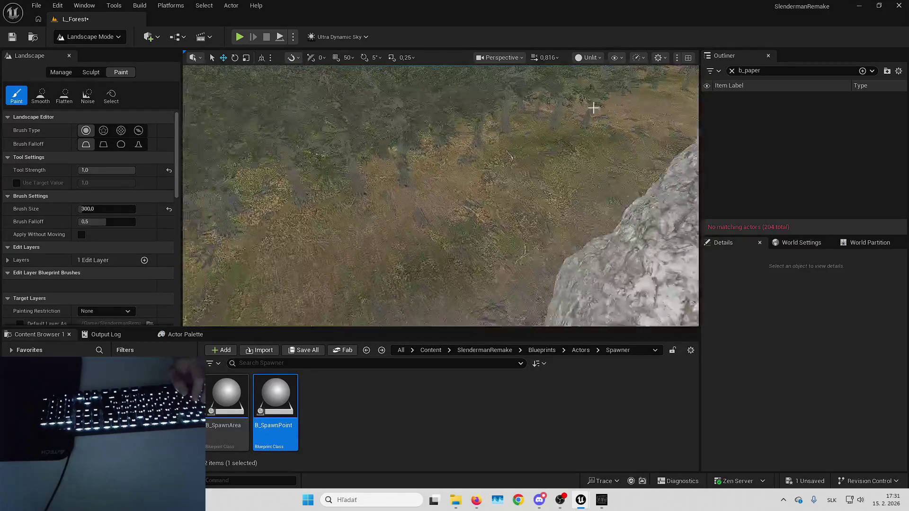
pyautogui.scroll(4, 621, 249)
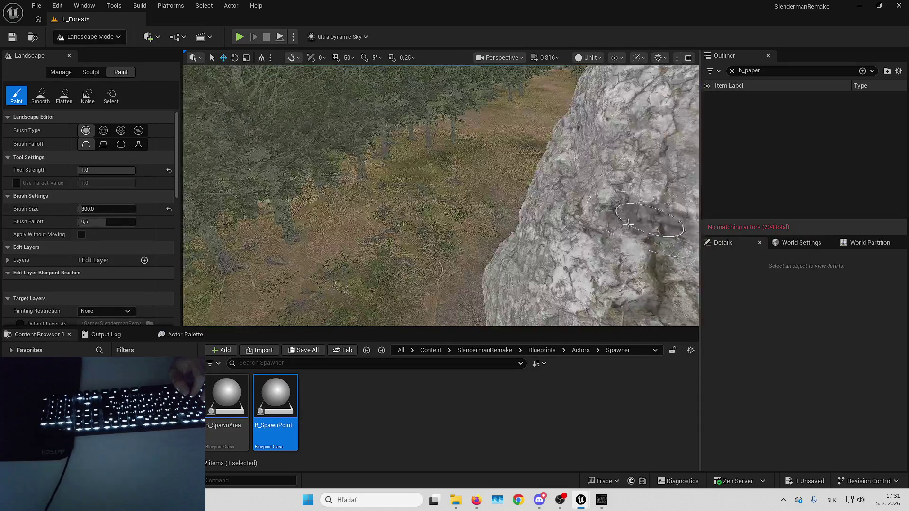
# Step: Paint RemoveProcedural along the winding dirt path, clearing trees up to the brick wall
pyautogui.scroll(-5, 589, 253)
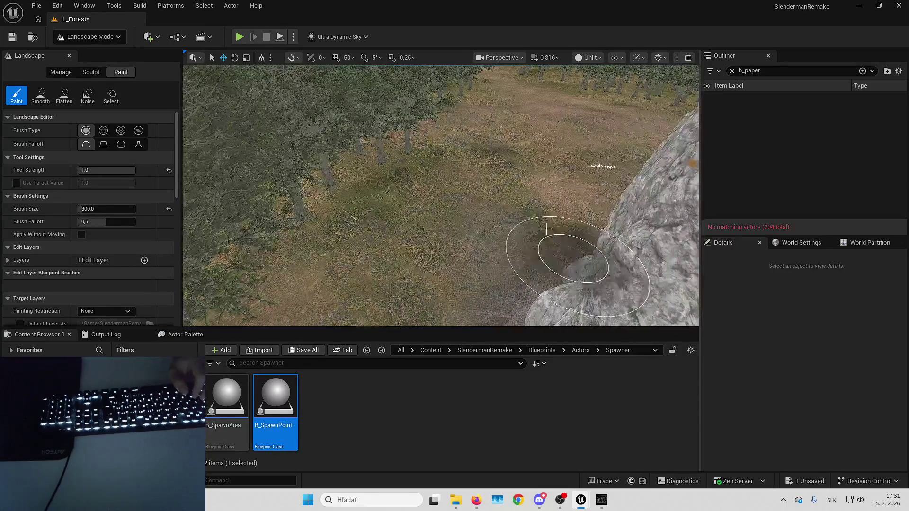
pyautogui.scroll(6, 477, 138)
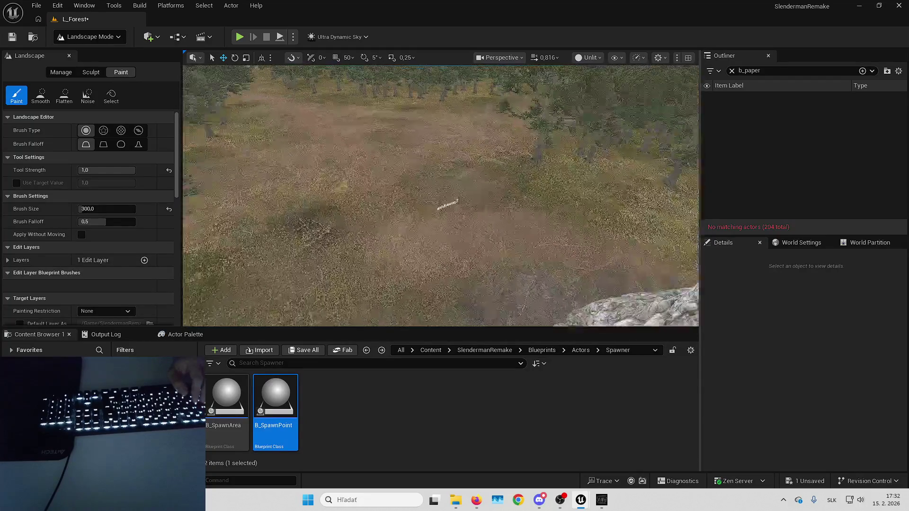
pyautogui.scroll(5, 490, 162)
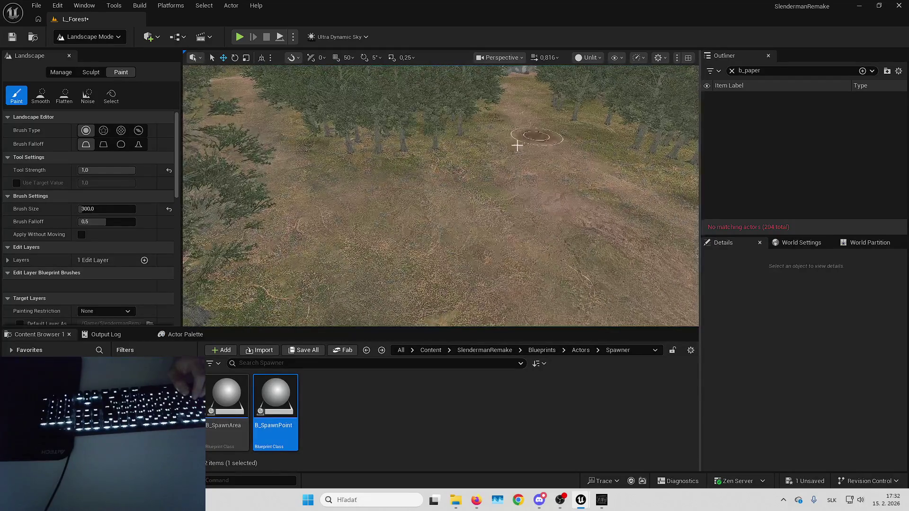
pyautogui.scroll(5, 558, 194)
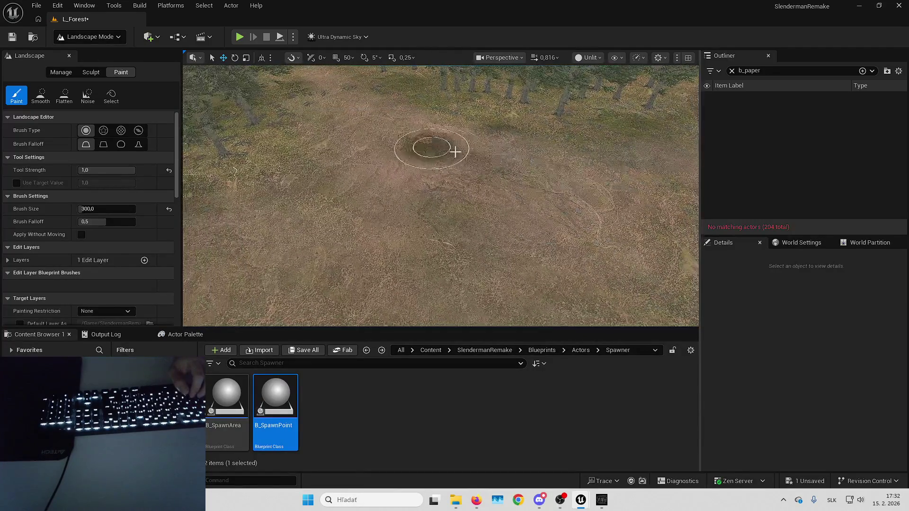
pyautogui.scroll(-5, 462, 203)
pyautogui.scroll(-5, 543, 275)
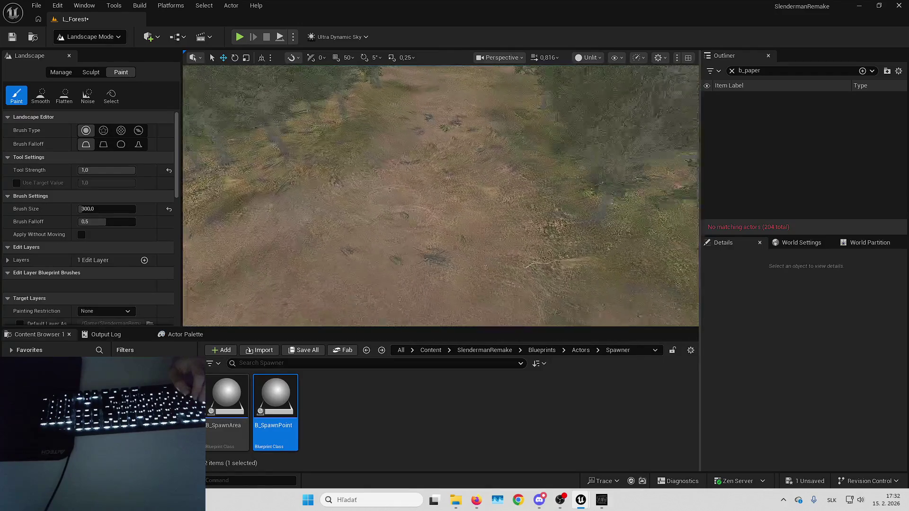
pyautogui.scroll(-3, 408, 146)
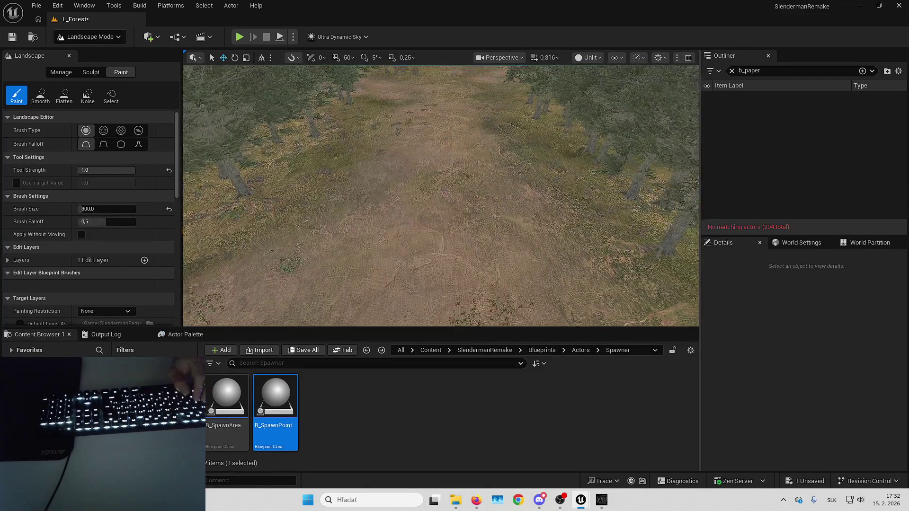
pyautogui.scroll(3, 426, 166)
pyautogui.scroll(-3, 380, 150)
pyautogui.scroll(5, 461, 241)
pyautogui.scroll(-3, 461, 241)
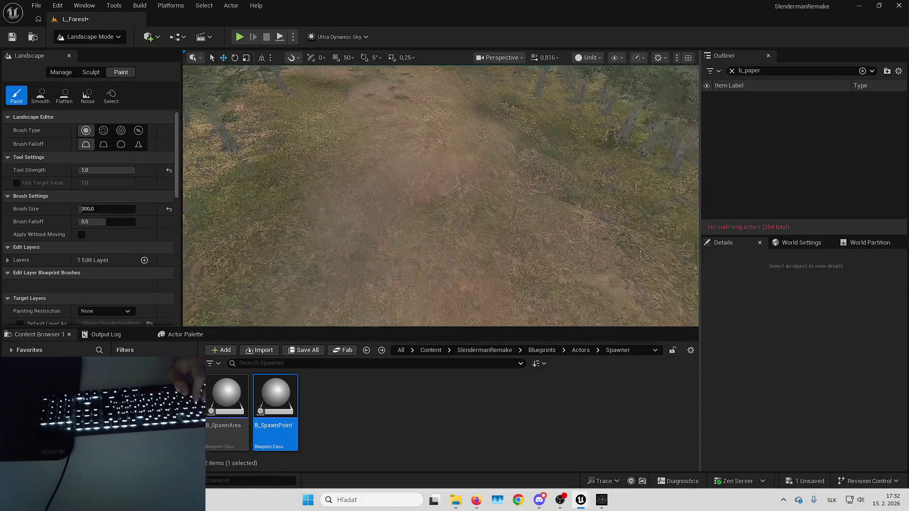
pyautogui.scroll(6, 428, 195)
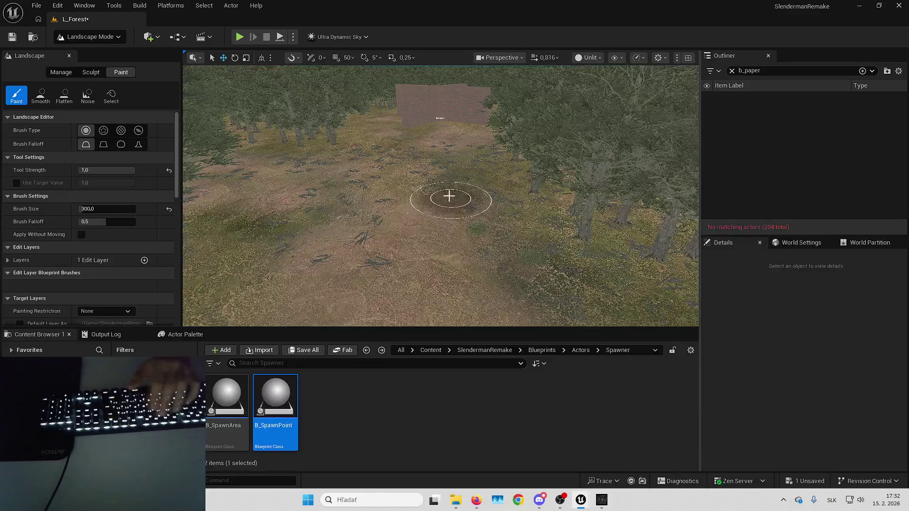
pyautogui.press('F11')
# Step: Zoom the view in and out around the SpawnArea wall
pyautogui.scroll(5, 454, 256)
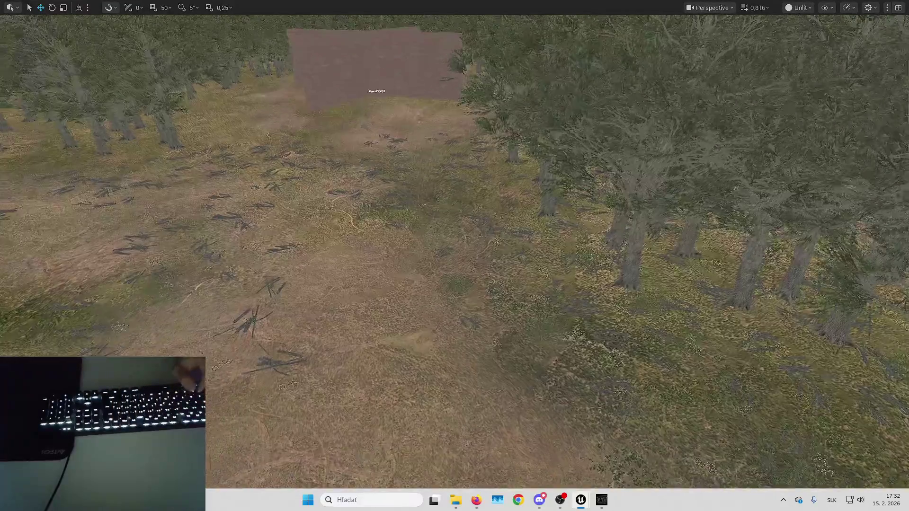
pyautogui.scroll(-6, 712, 301)
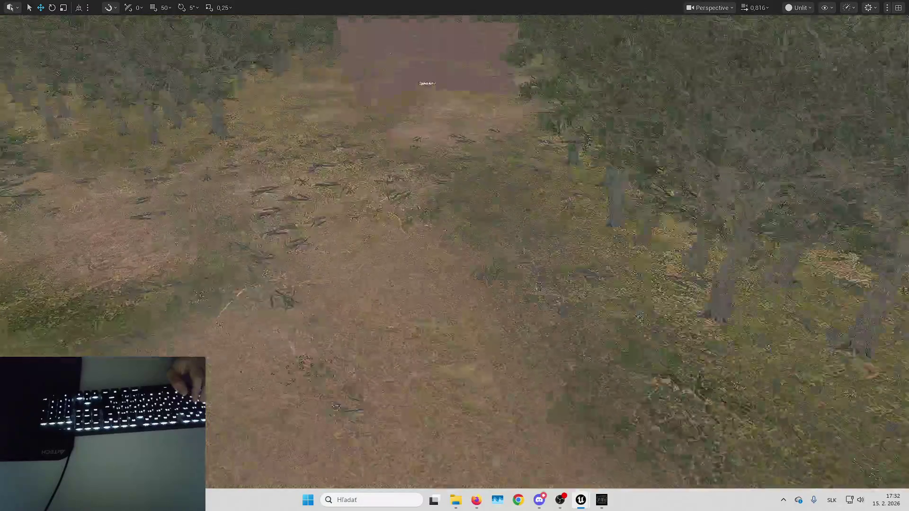
pyautogui.scroll(4, 458, 207)
pyautogui.scroll(4, 487, 284)
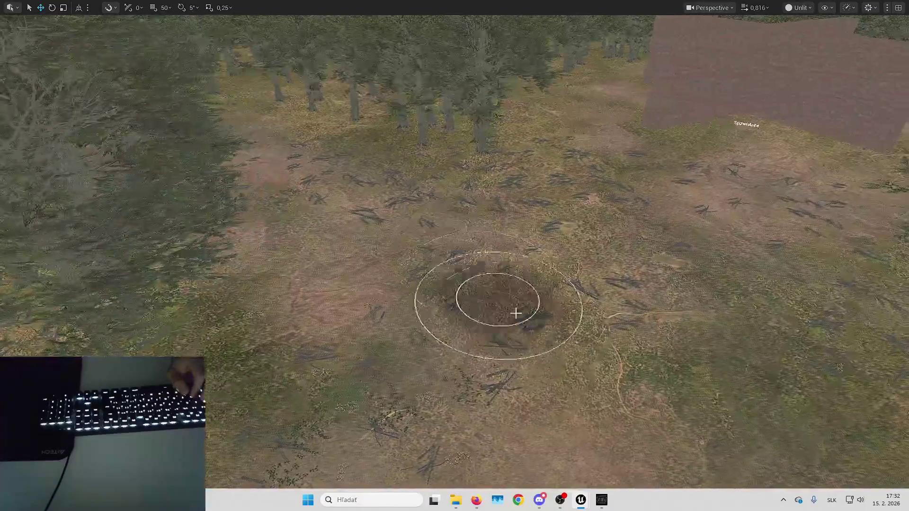
pyautogui.scroll(4, 662, 179)
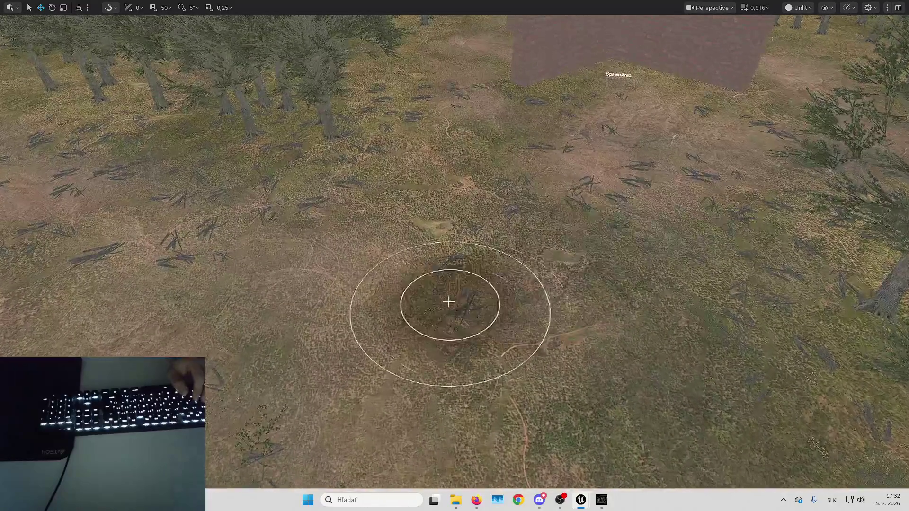
pyautogui.scroll(-6, 445, 303)
pyautogui.scroll(-5, 471, 171)
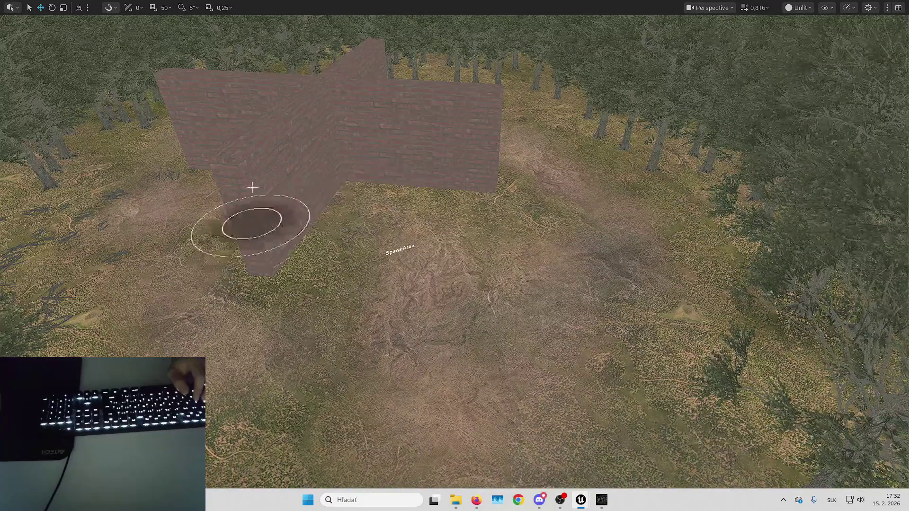
pyautogui.scroll(5, 180, 222)
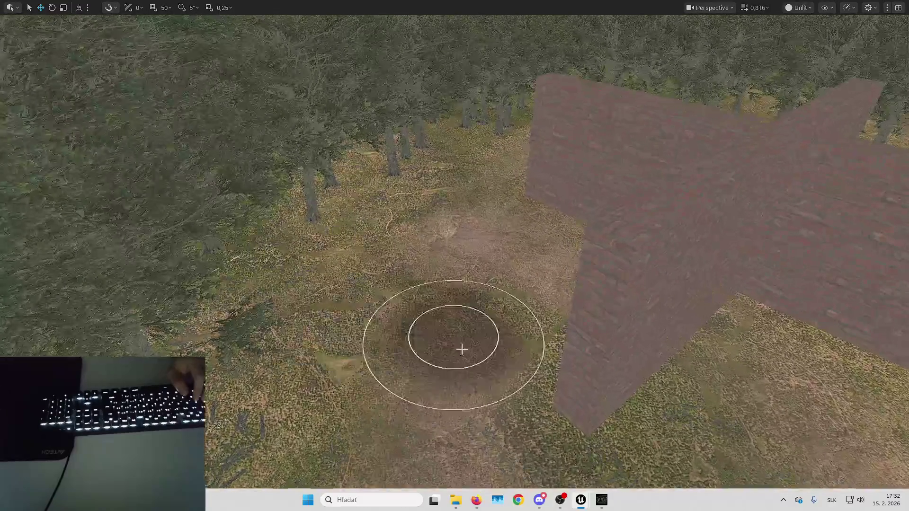
pyautogui.scroll(5, 733, 419)
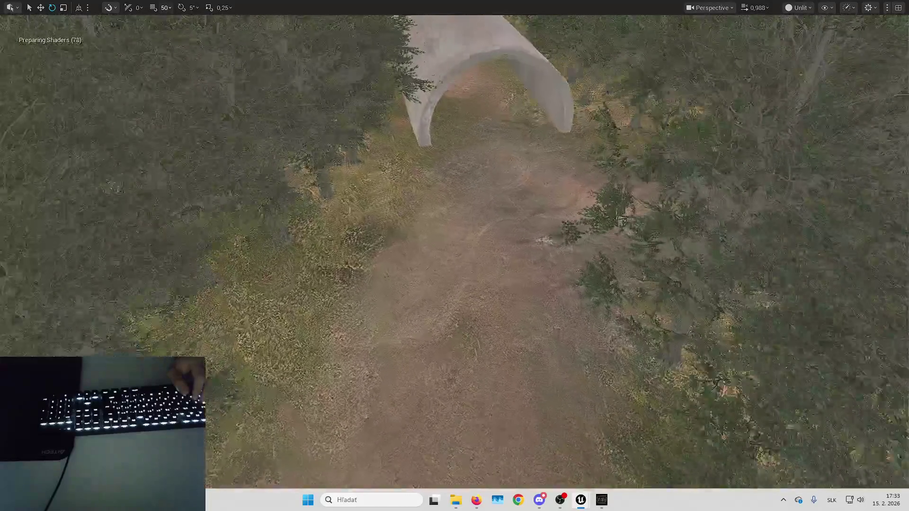
# Step: Fly down the orchard path past the tunnel arch and through the trees to the SpawnArea clearing
pyautogui.moveTo(454, 255); pyautogui.dragTo(455, 199)
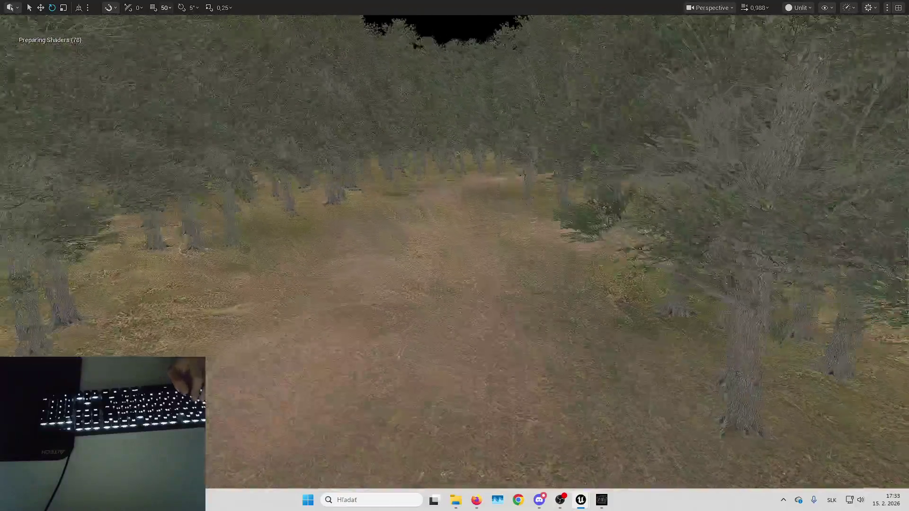
pyautogui.moveTo(471, 303)
pyautogui.mouseDown()
pyautogui.moveTo(476, 265)
pyautogui.moveTo(501, 308)
pyautogui.mouseUp()
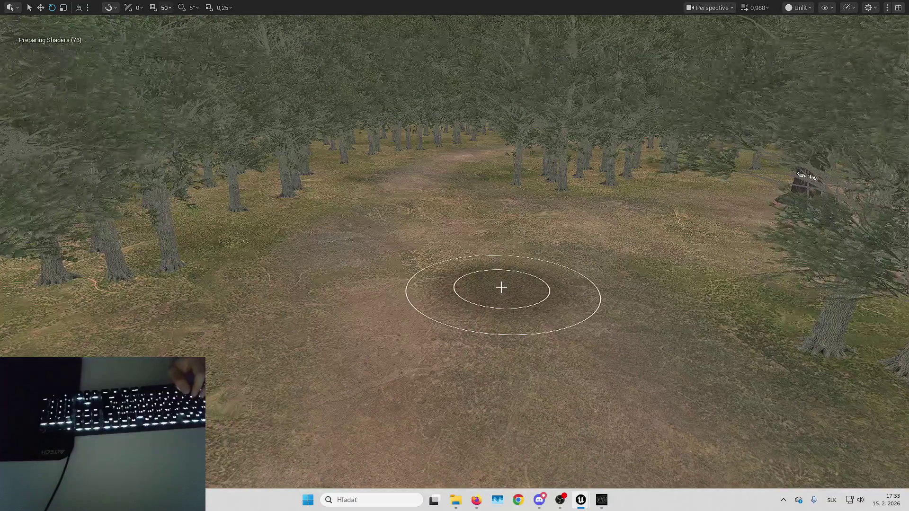
pyautogui.moveTo(506, 274); pyautogui.dragTo(515, 274)
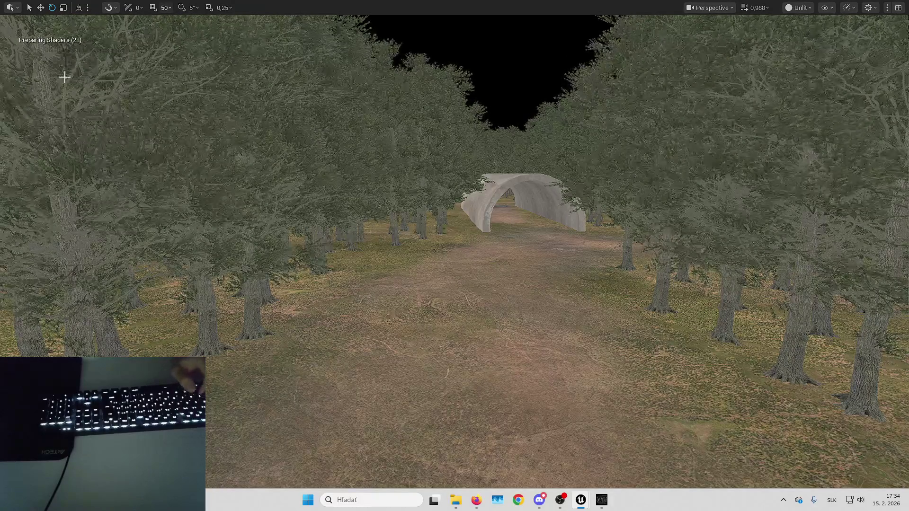
pyautogui.moveTo(418, 191)
pyautogui.mouseDown()
pyautogui.moveTo(369, 189)
pyautogui.moveTo(374, 246)
pyautogui.mouseUp()
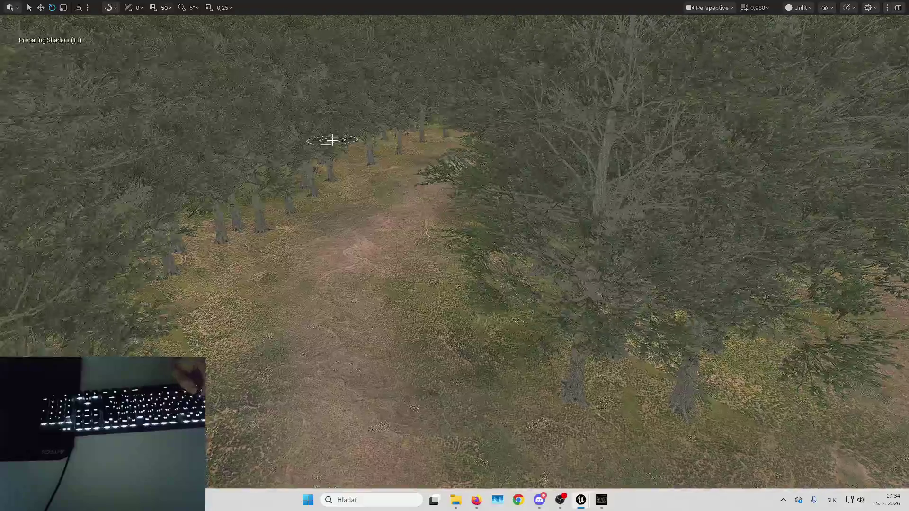
pyautogui.moveTo(331, 140); pyautogui.dragTo(331, 118)
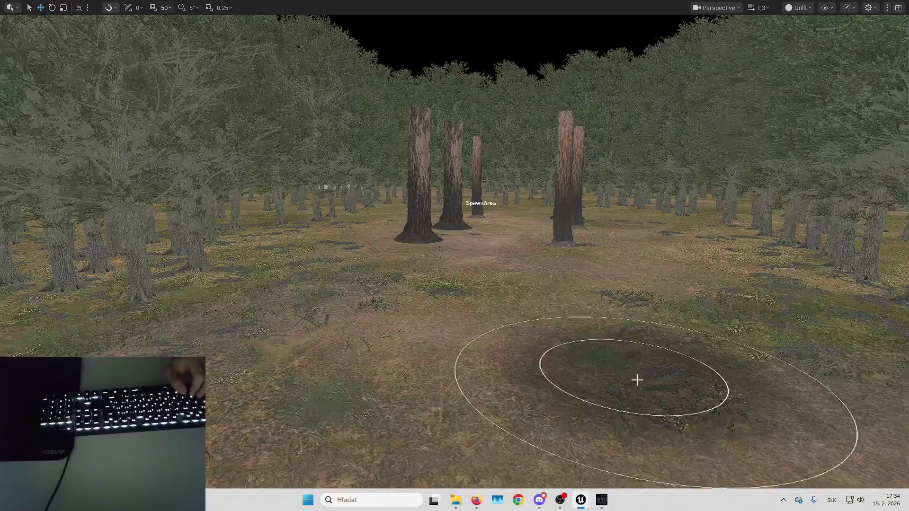
# Step: Erase the foliage clumps beside SpawnArea, then fly through the clearing and down the dirt path
pyautogui.moveTo(636, 378); pyautogui.dragTo(266, 314)
pyautogui.press('w')
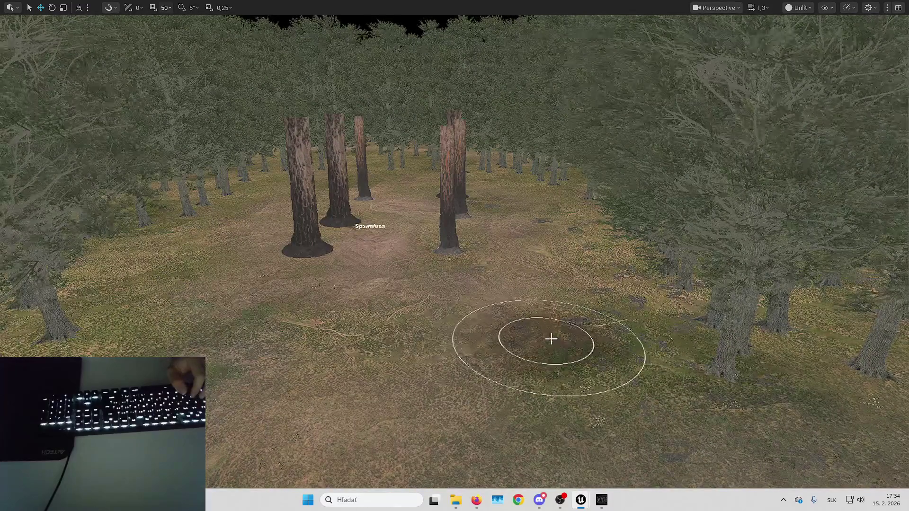
pyautogui.press('w')
pyautogui.press('s')
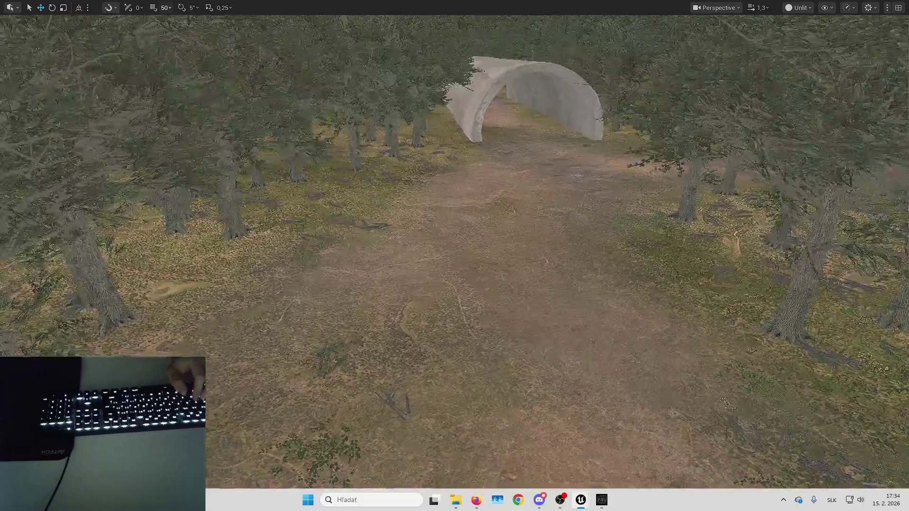
pyautogui.press('w')
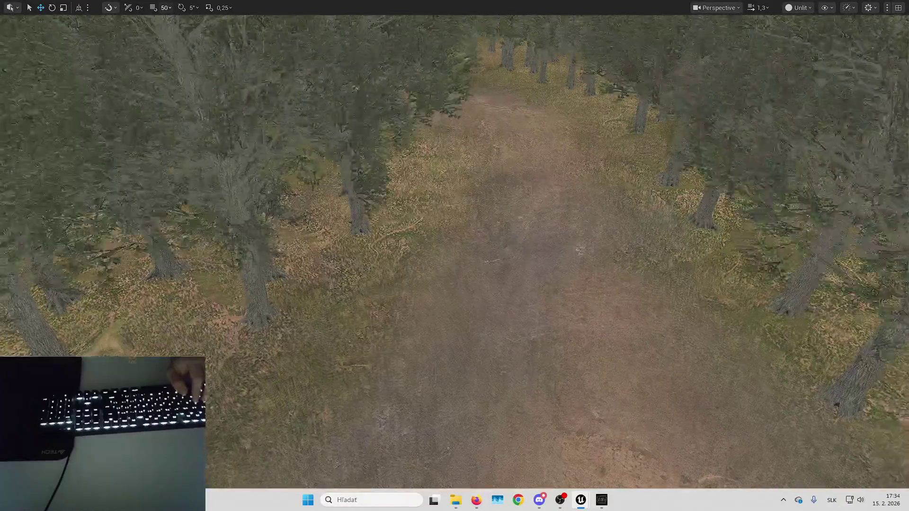
pyautogui.press('w')
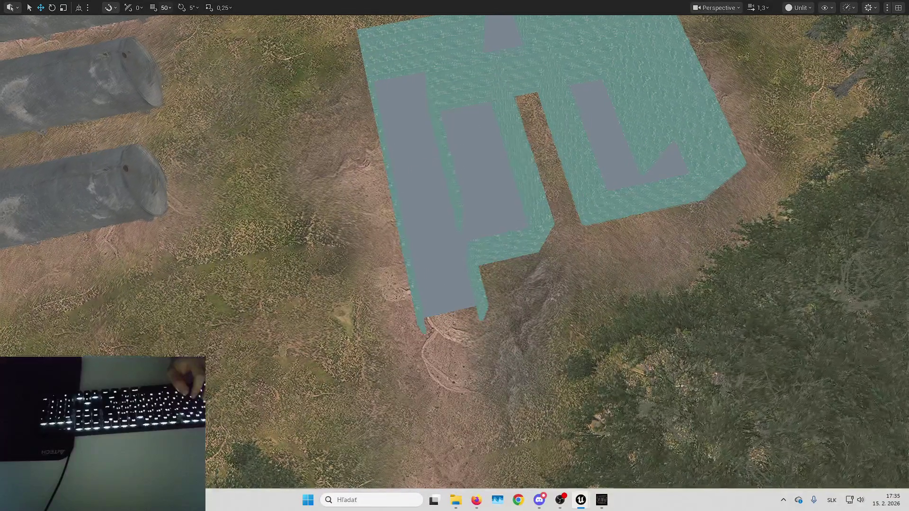
# Step: Tilt close over the teal maze walls, then center the grey slabs in an overhead view
pyautogui.scroll(10, 454, 255)
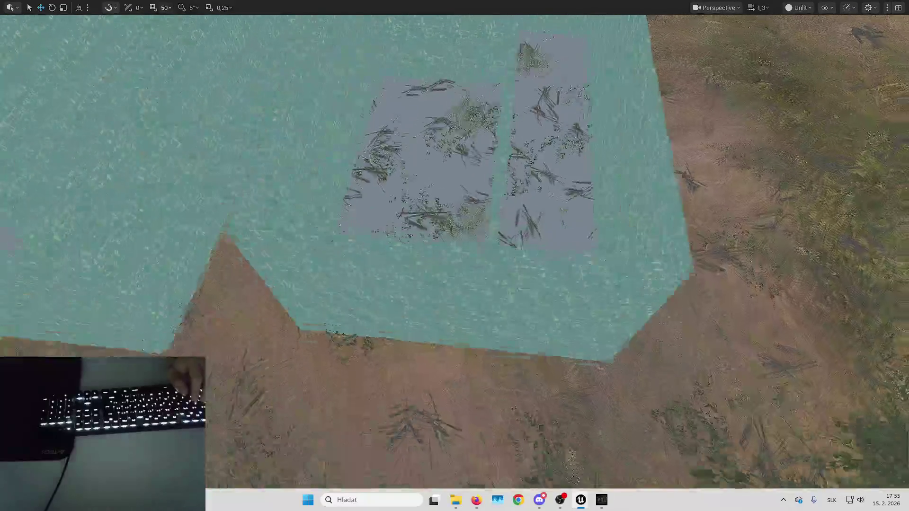
pyautogui.scroll(-5, 562, 225)
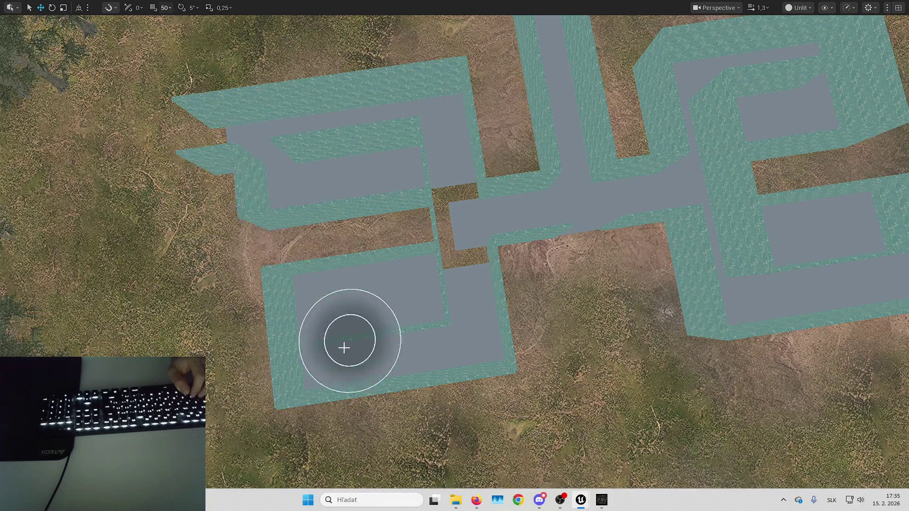
pyautogui.moveTo(394, 239); pyautogui.dragTo(394, 156)
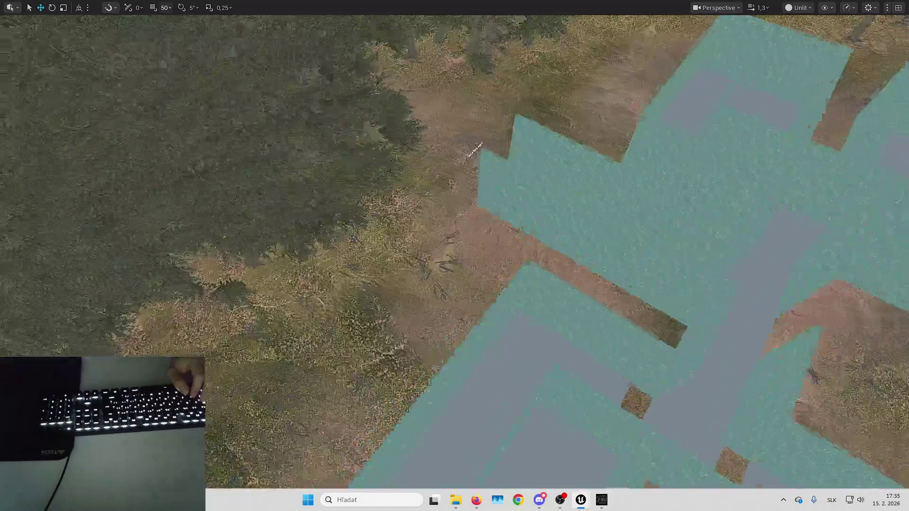
pyautogui.scroll(-10, 497, 274)
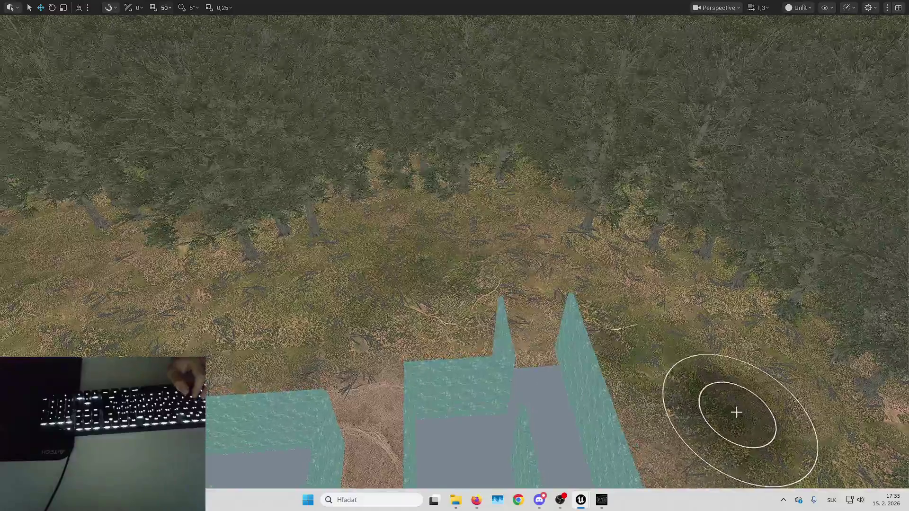
pyautogui.moveTo(340, 265); pyautogui.dragTo(327, 246)
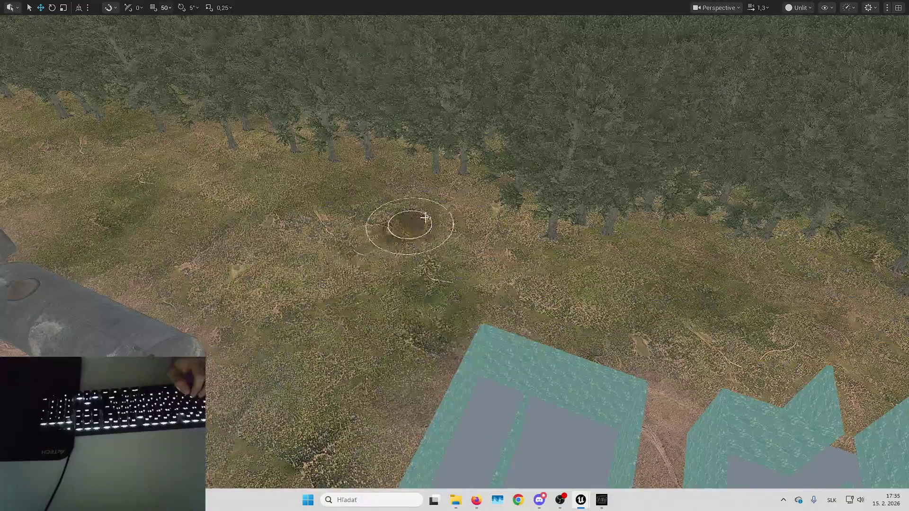
pyautogui.moveTo(425, 218); pyautogui.dragTo(497, 290)
pyautogui.scroll(5, 376, 381)
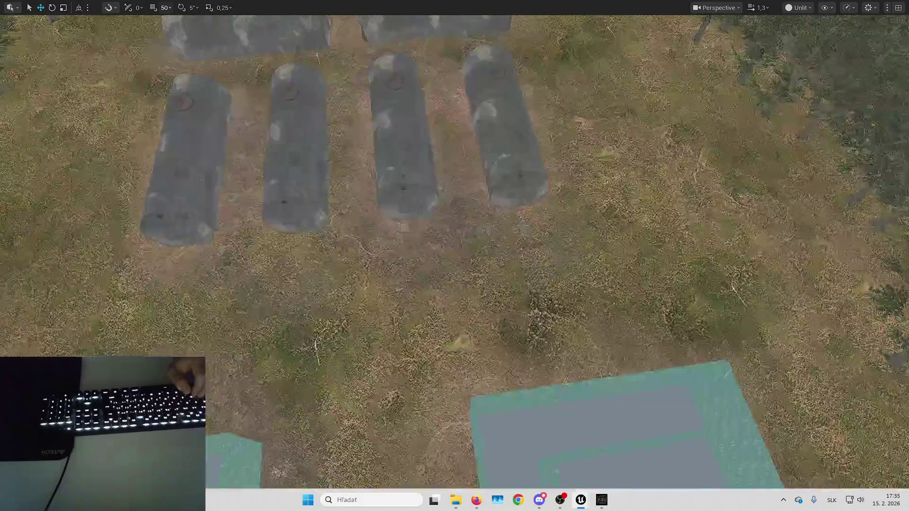
pyautogui.moveTo(463, 358); pyautogui.dragTo(426, 359)
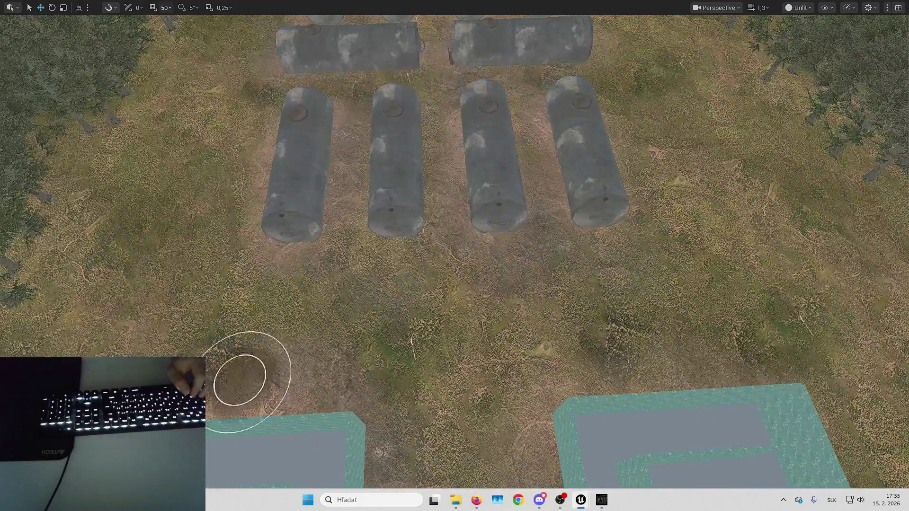
pyautogui.scroll(5, 439, 405)
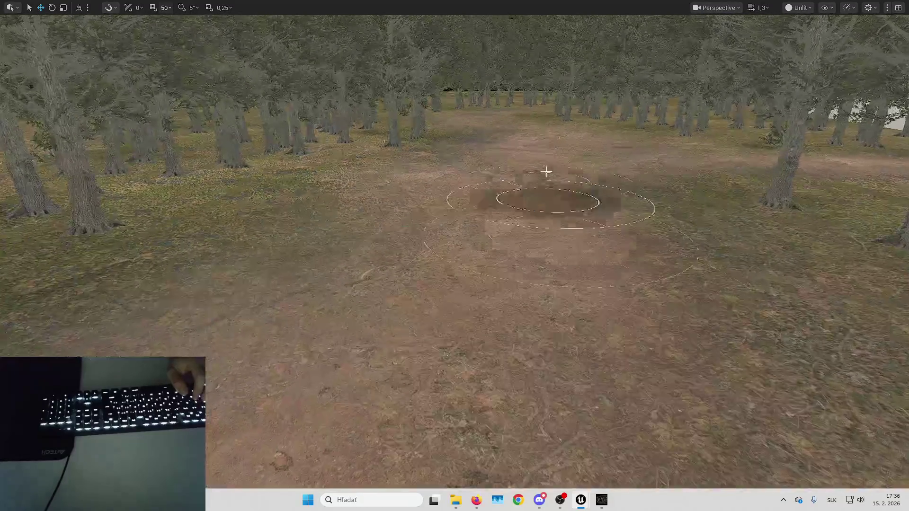
# Step: Fly down the tree-lined dirt path past the SpawnArea trunks toward the dead tree, then exit immersive viewport
pyautogui.press('w')
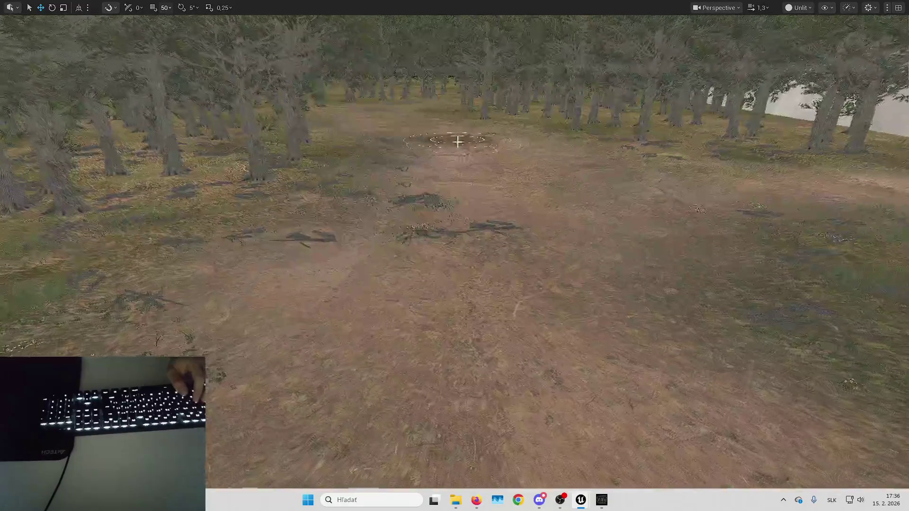
pyautogui.press('w')
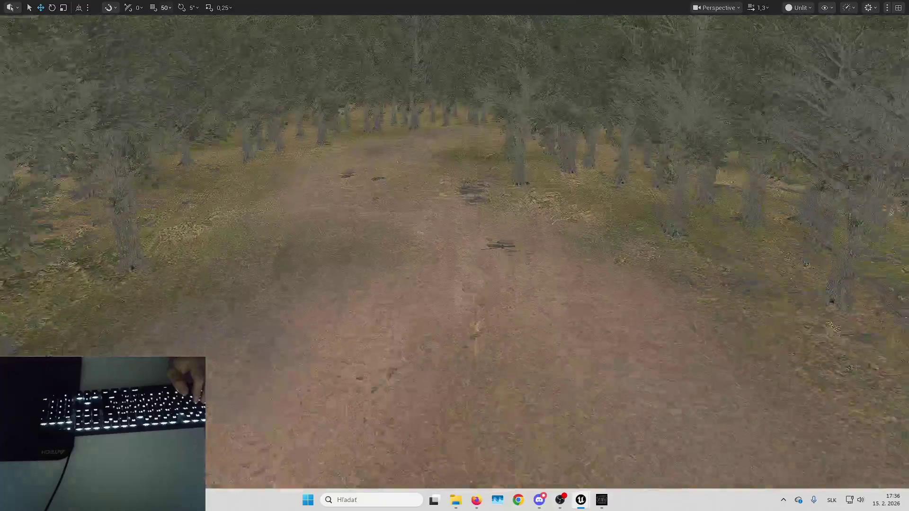
pyautogui.press('w')
pyautogui.scroll(2, 454, 256)
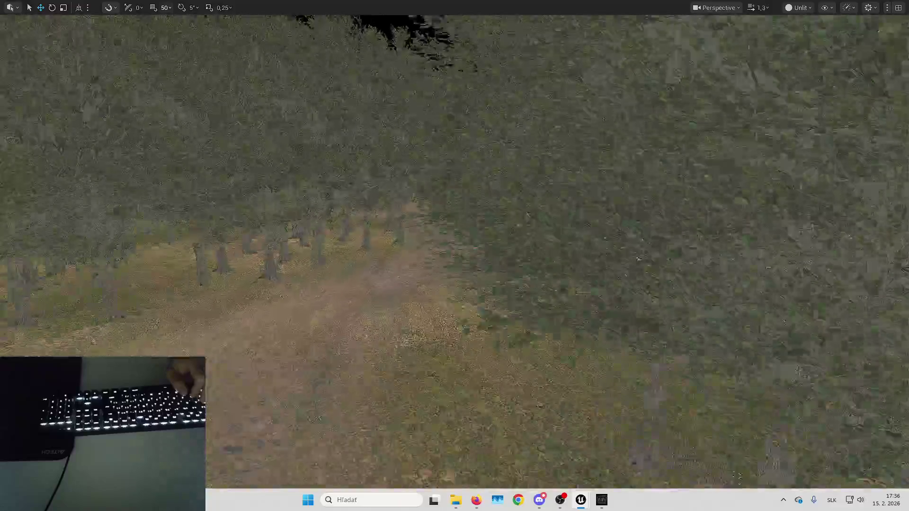
pyautogui.press('w')
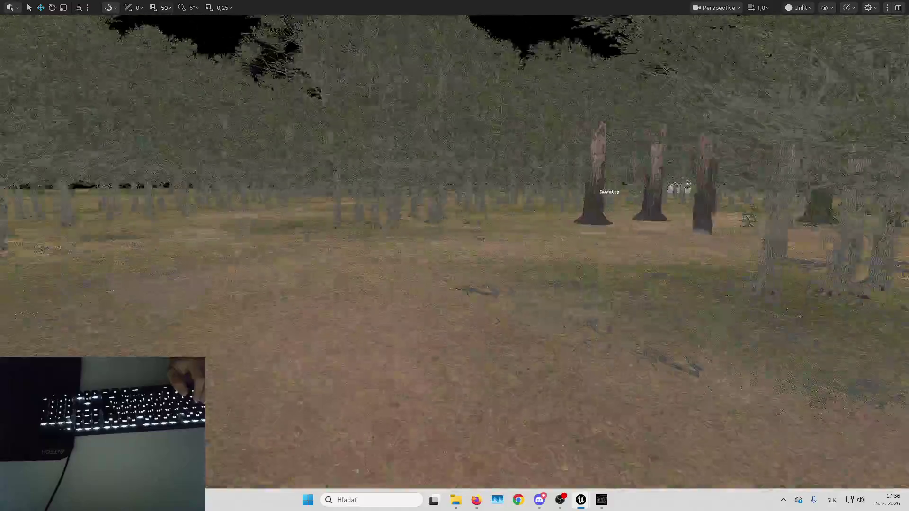
pyautogui.press('w')
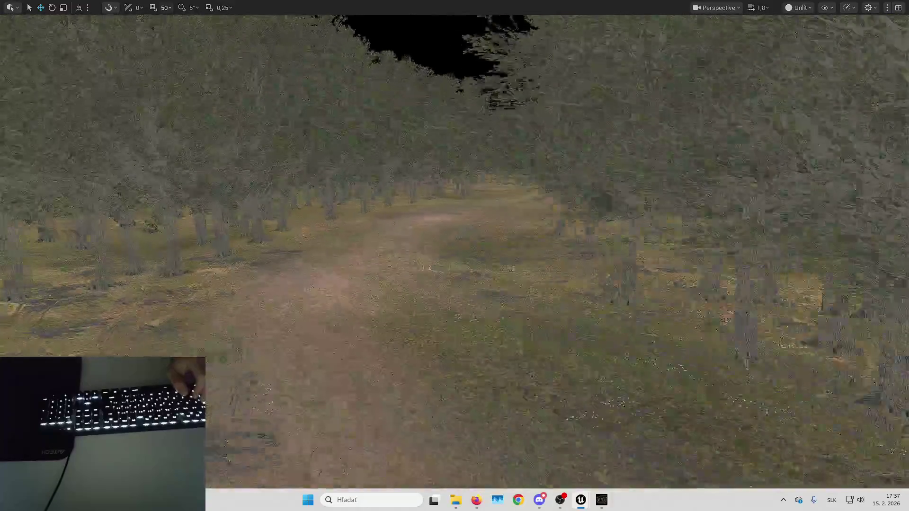
pyautogui.press('e')
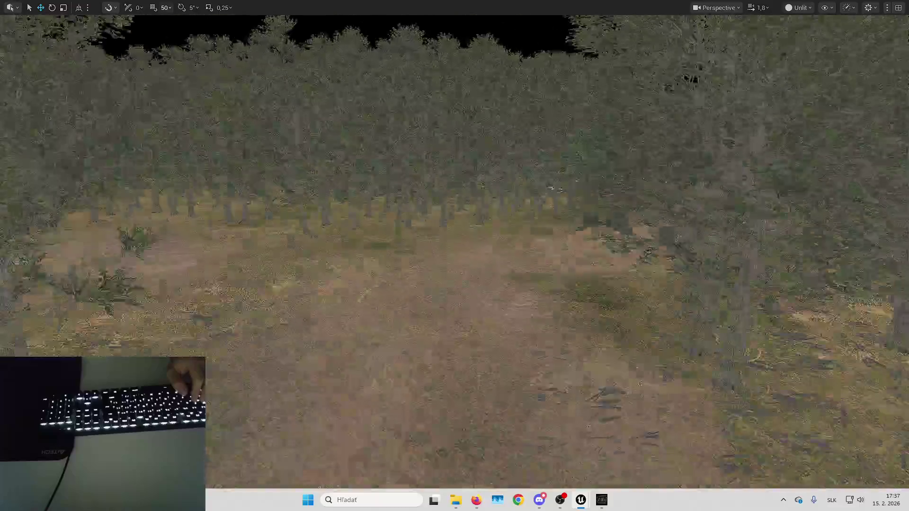
pyautogui.press('s')
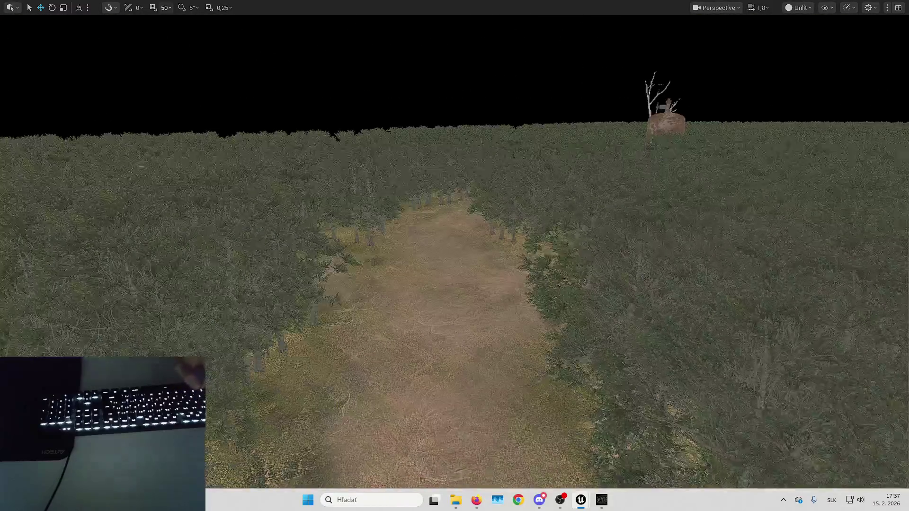
pyautogui.press('w')
pyautogui.press('F11')
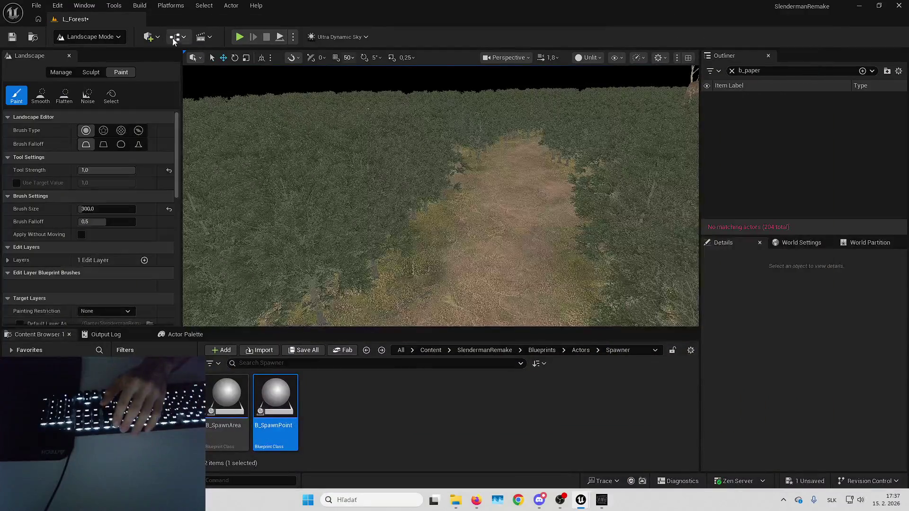
# Step: Switch to Foliage mode and back to Landscape painting with the Grass layer selected
pyautogui.click(110, 36)
pyautogui.click(100, 76)
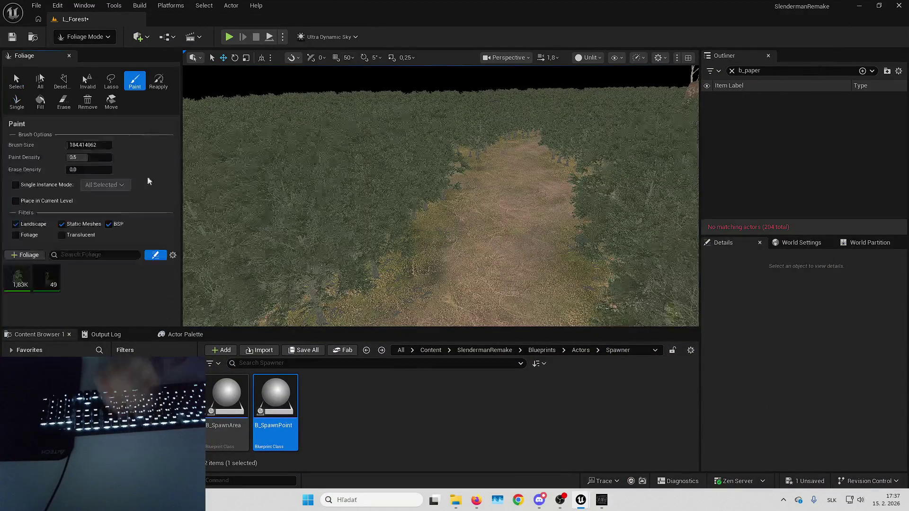
pyautogui.click(103, 34)
pyautogui.click(103, 65)
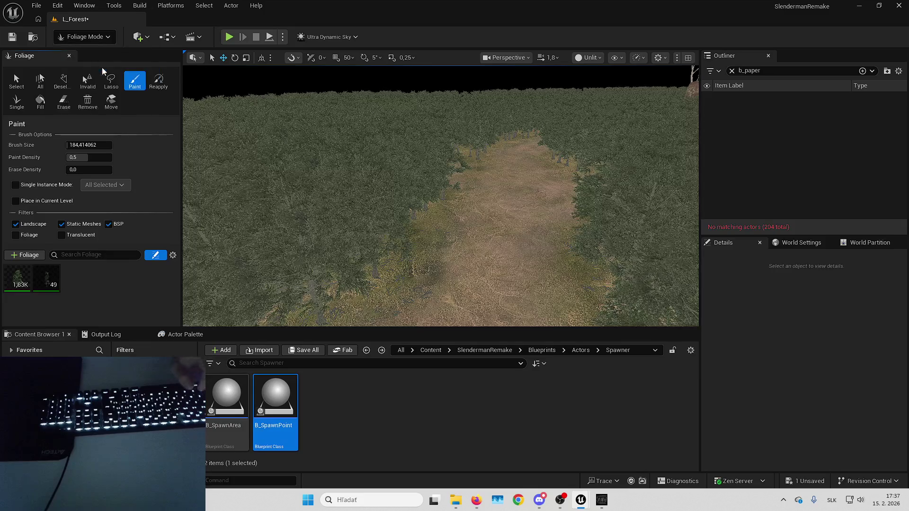
pyautogui.scroll(-5, 102, 202)
pyautogui.click(76, 170)
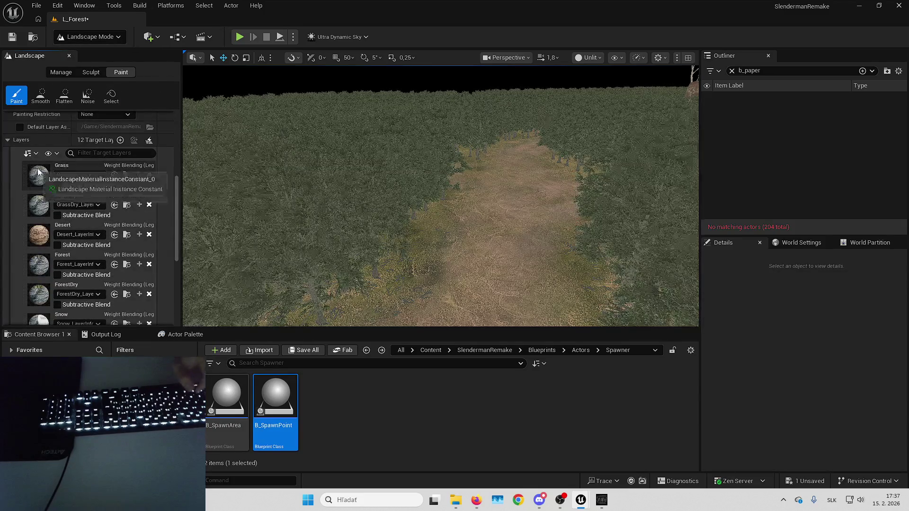
pyautogui.scroll(2, 386, 197)
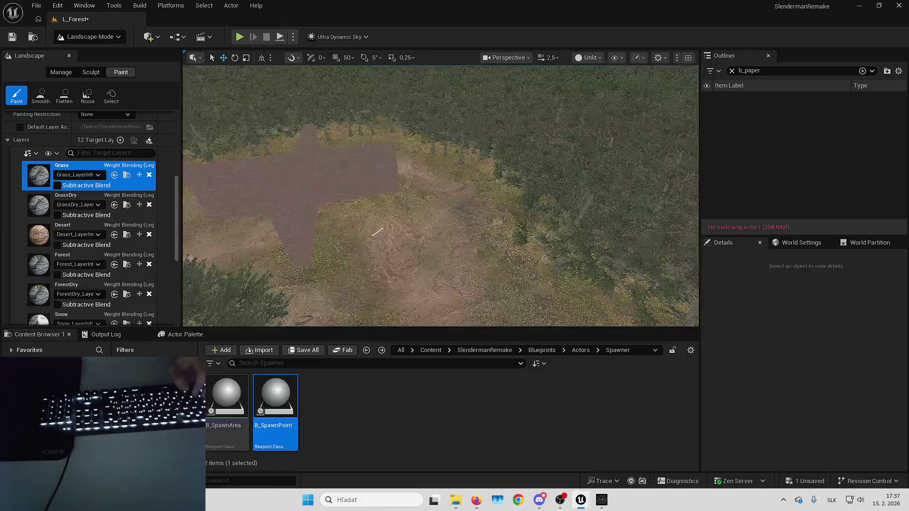
# Step: Set the landscape paint Brush Size to 400, then to 500
pyautogui.moveTo(385, 197); pyautogui.dragTo(387, 180)
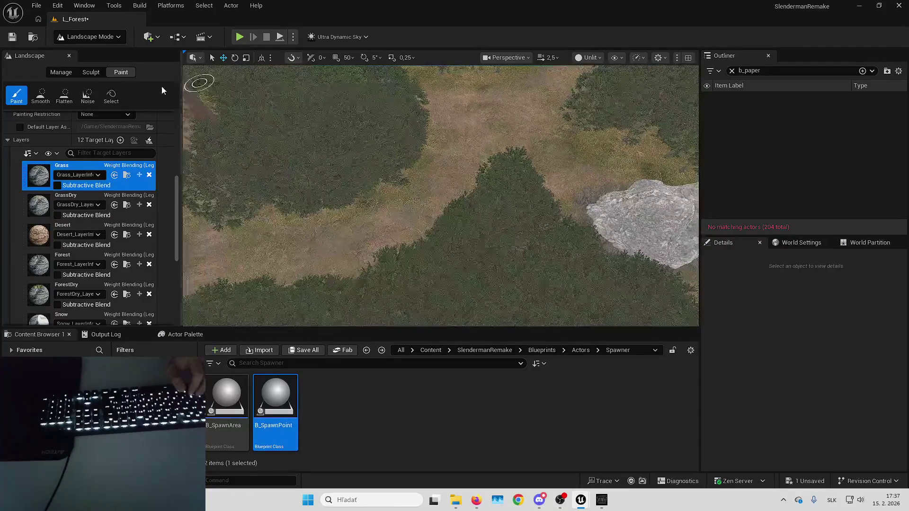
pyautogui.scroll(5, 54, 143)
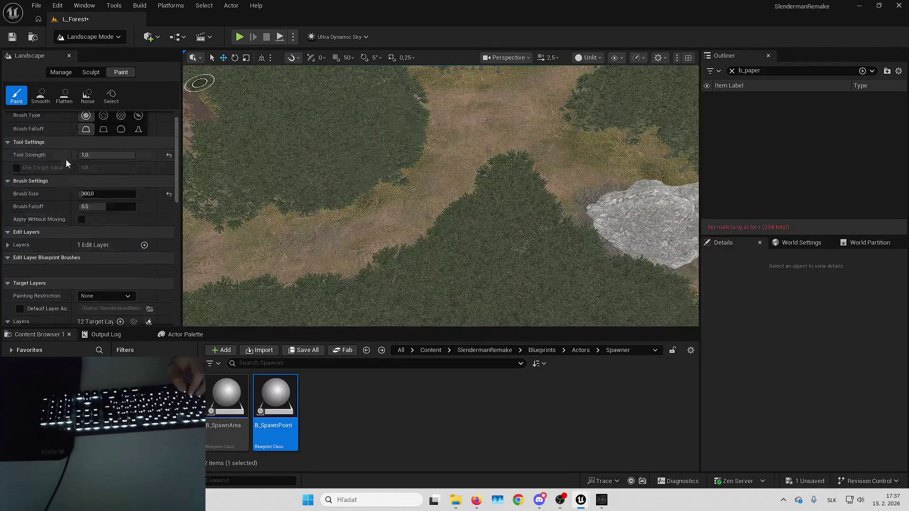
pyautogui.click(99, 196)
pyautogui.write('400')
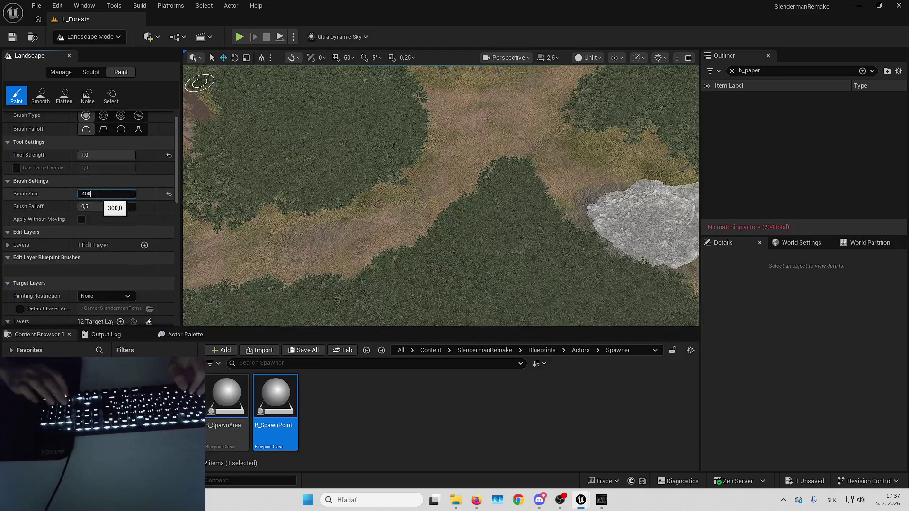
pyautogui.press('Return')
pyautogui.click(98, 195)
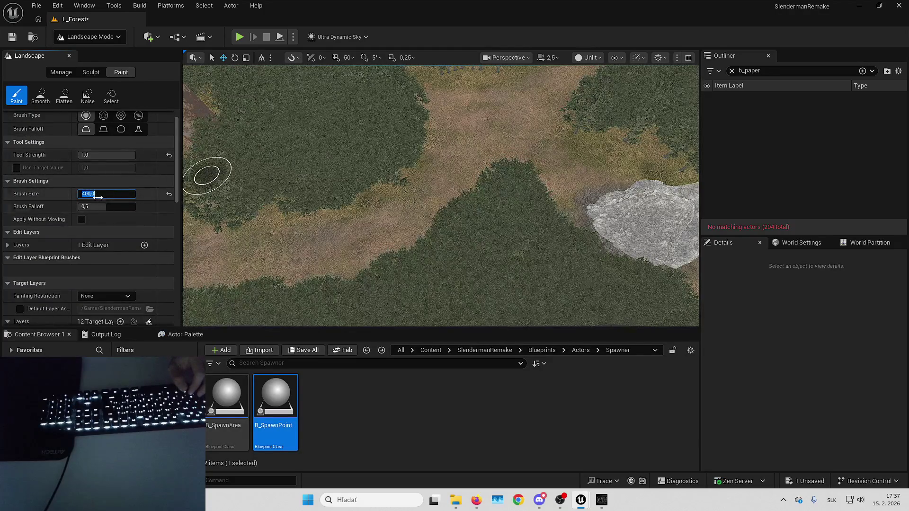
pyautogui.write('500')
pyautogui.press('Return')
pyautogui.press('Up')
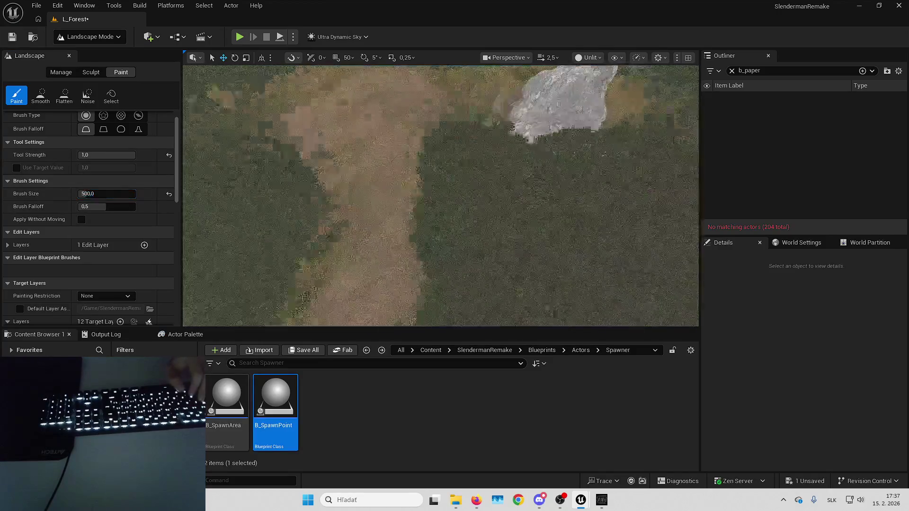
# Step: Fly past the rock into the trees and down close over the forest floor
pyautogui.press('Up')
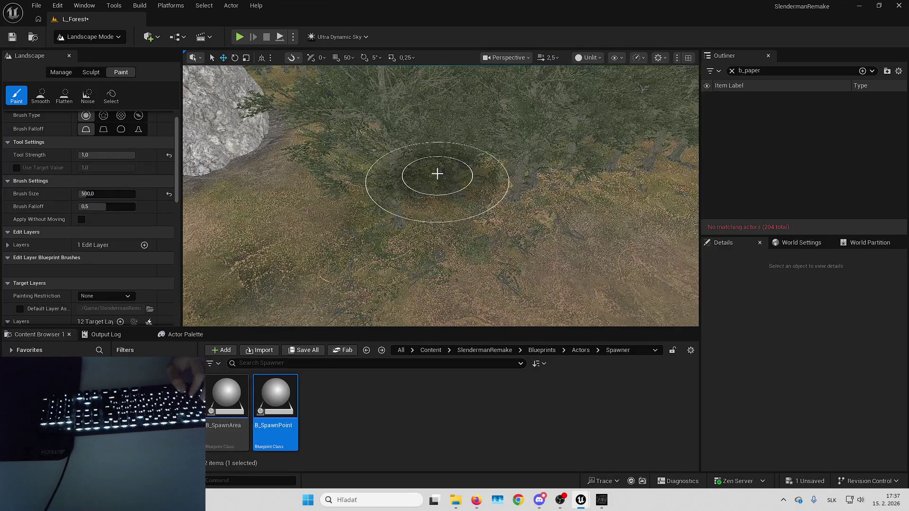
pyautogui.press('Up')
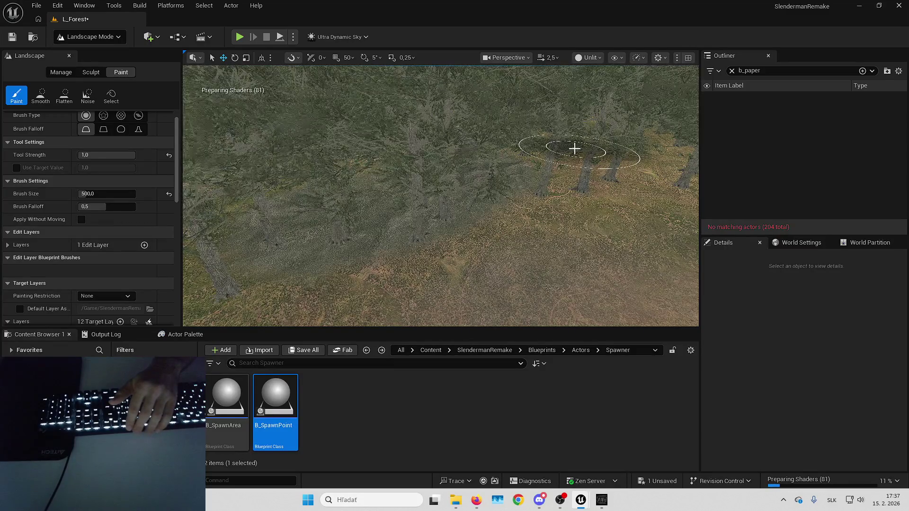
pyautogui.press('Up')
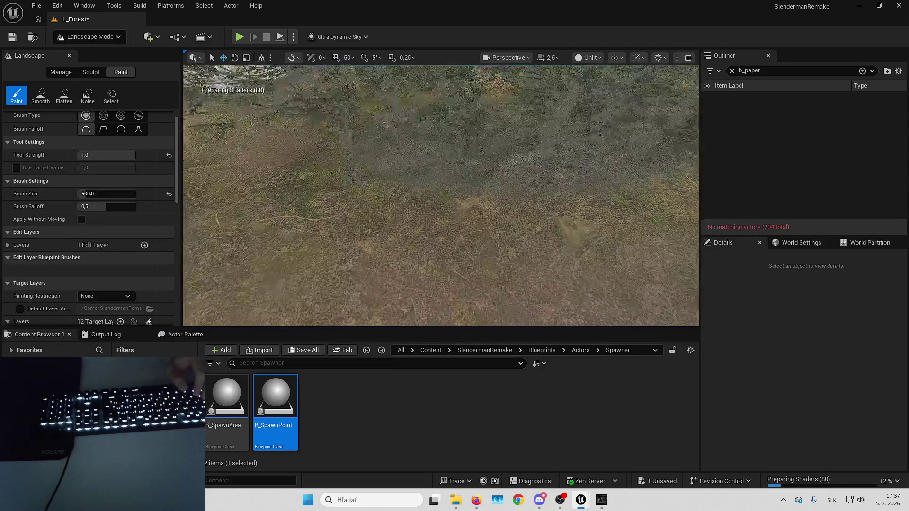
pyautogui.press('Down')
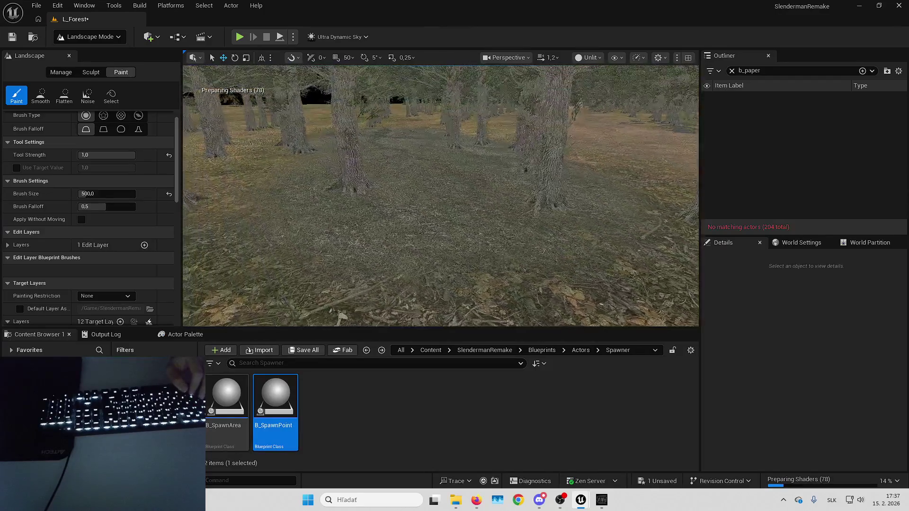
# Step: Enter immersive viewport and fly back and forth over the forest
pyautogui.press('F11')
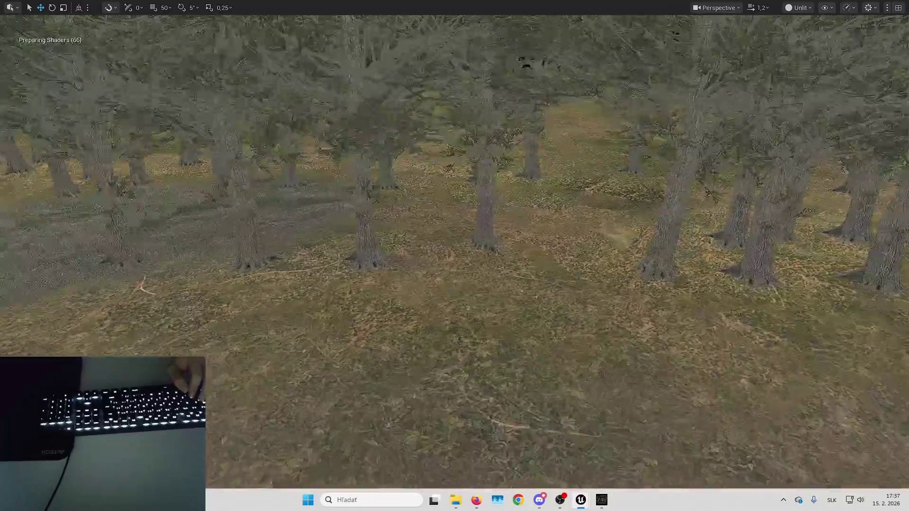
pyautogui.press('s')
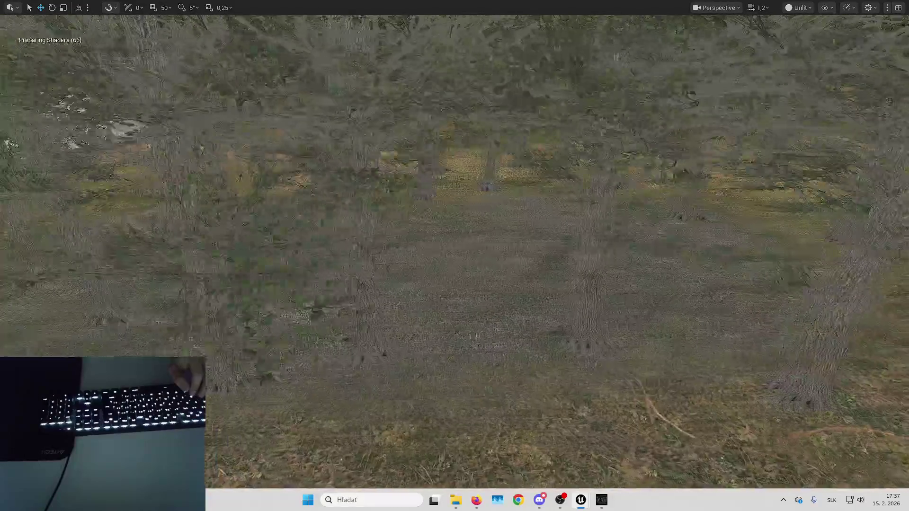
pyautogui.press('w')
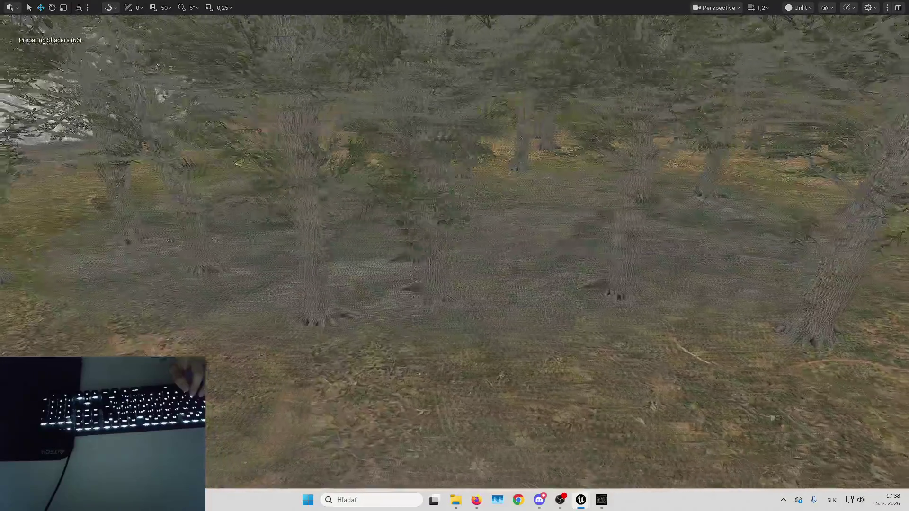
pyautogui.press('w')
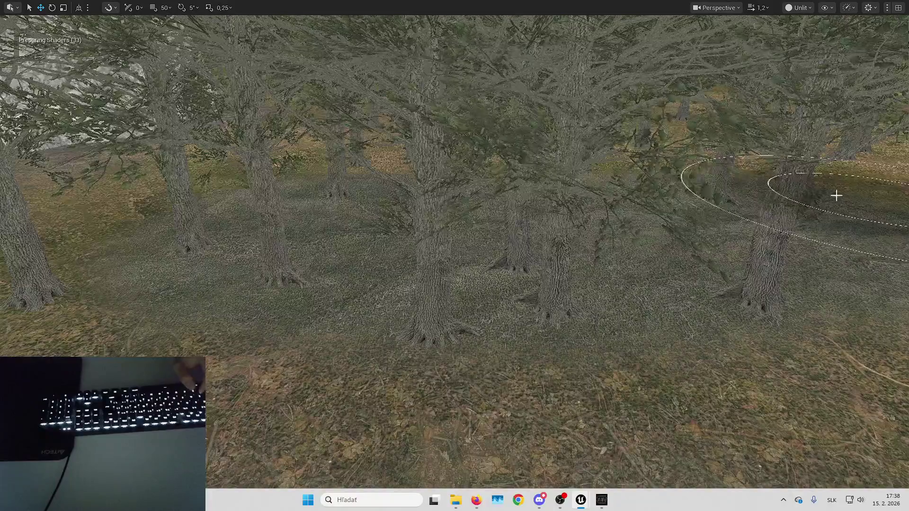
pyautogui.press('Right')
pyautogui.press('Left')
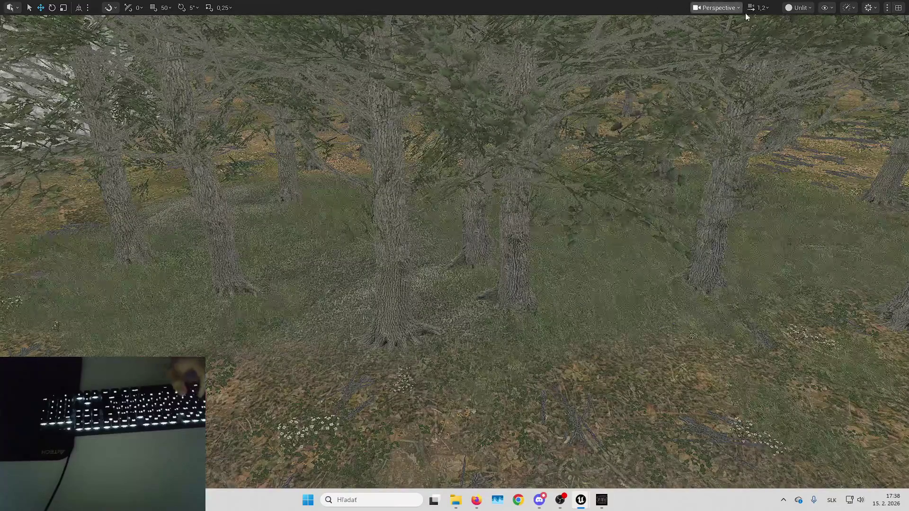
# Step: Switch the view mode to Lit, fly through the dark forest to the dirt path, and exit immersive viewport
pyautogui.click(797, 8)
pyautogui.click(799, 43)
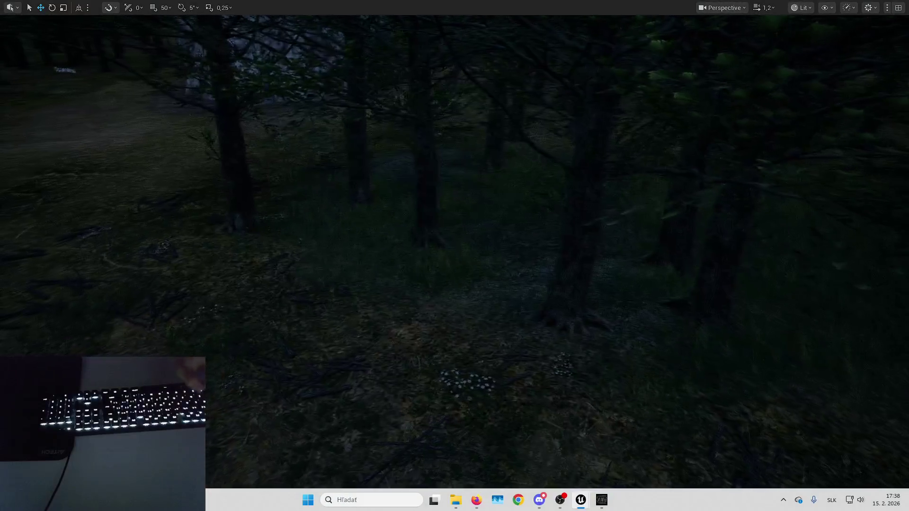
pyautogui.press('Up')
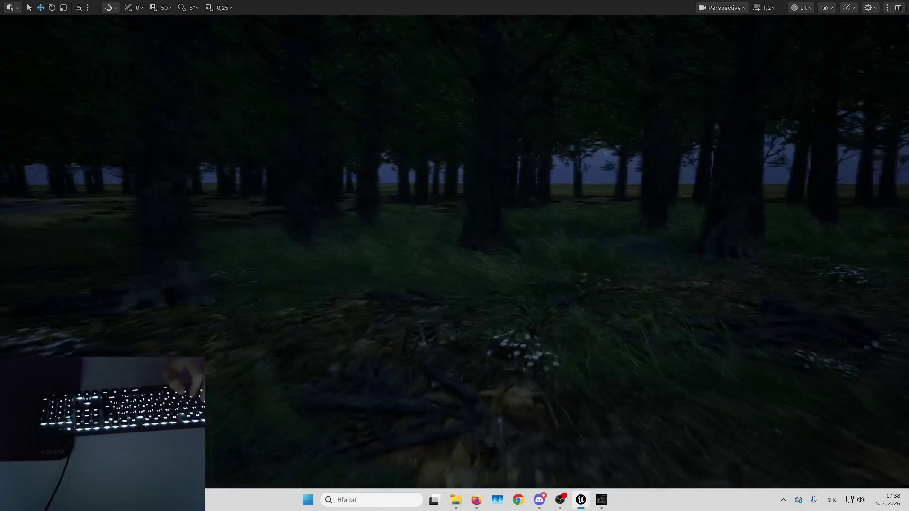
pyautogui.scroll(-3, 455, 256)
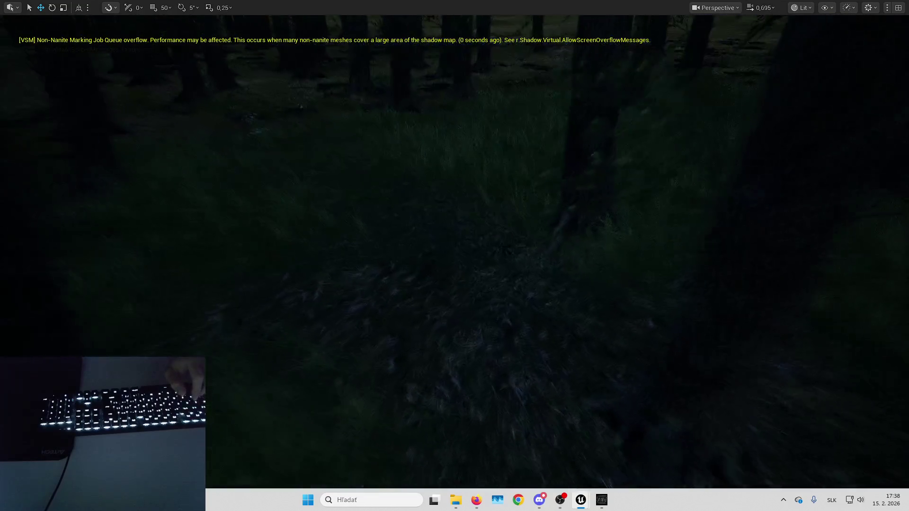
pyautogui.press('Up')
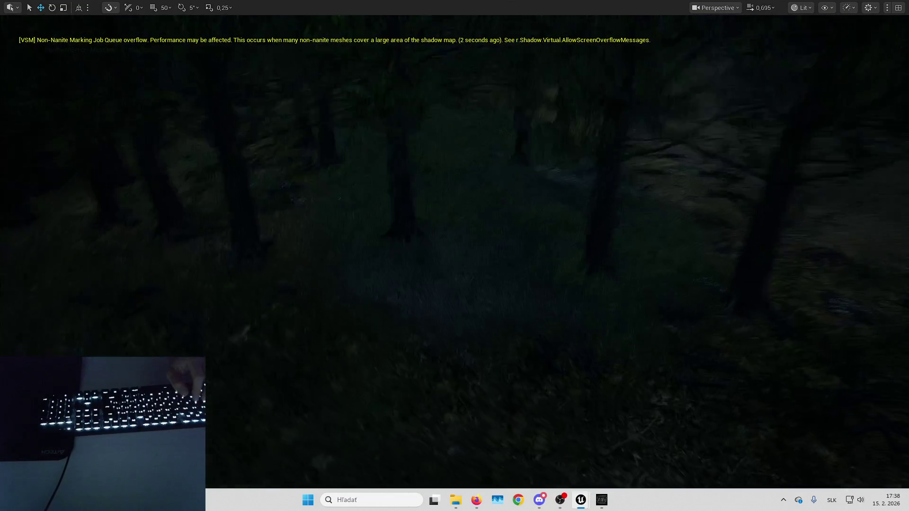
pyautogui.press('Up')
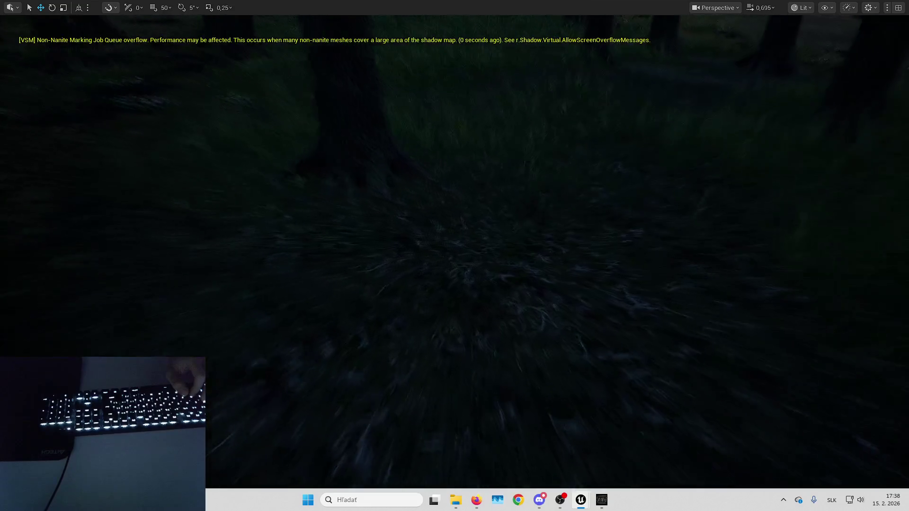
pyautogui.press('Up')
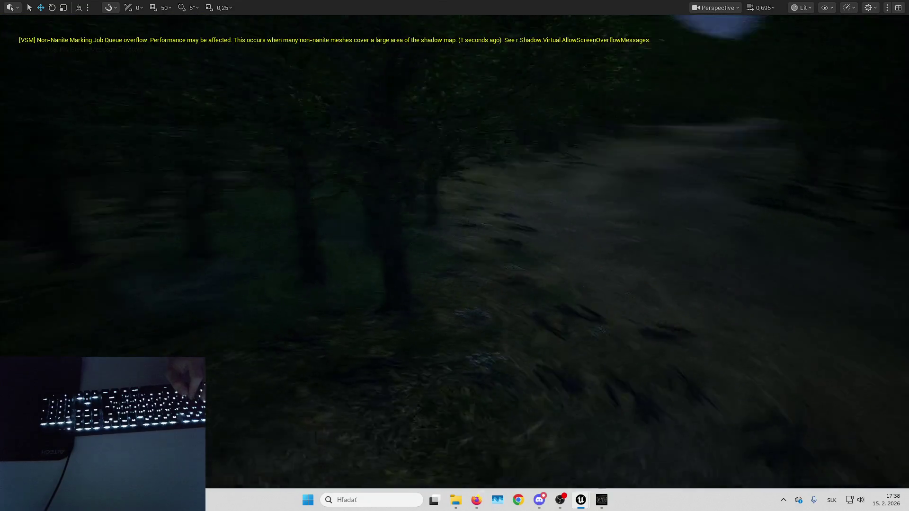
pyautogui.press('F11')
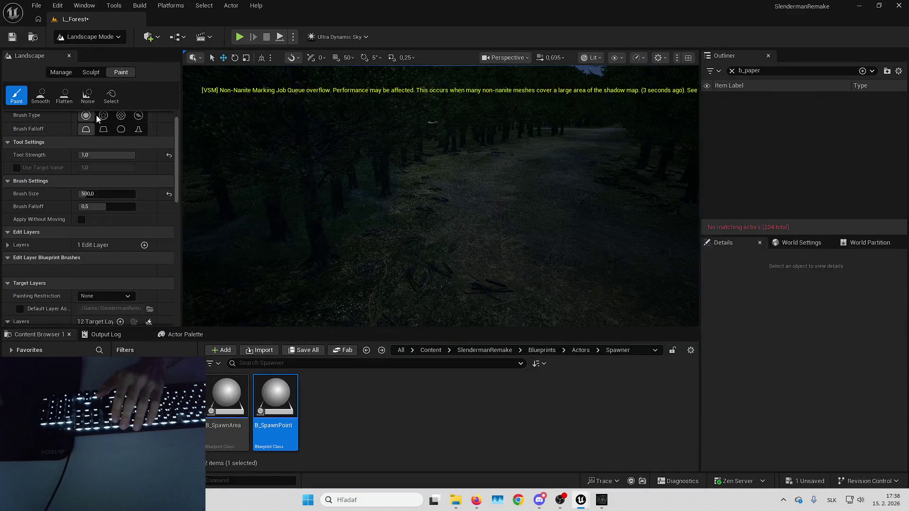
# Step: Lower the landscape paint Tool Strength to 0,3
pyautogui.scroll(1, 75, 197)
pyautogui.click(99, 166)
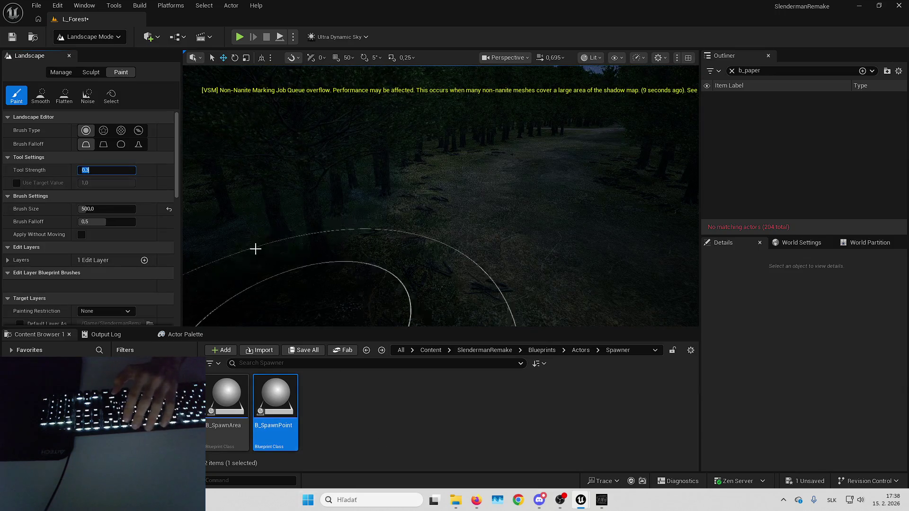
pyautogui.scroll(3, 268, 264)
# Step: In immersive viewport, fly over the rock clearing along the forest path
pyautogui.press('F11')
pyautogui.moveTo(474, 190); pyautogui.dragTo(631, 275)
pyautogui.moveTo(470, 211)
pyautogui.mouseDown()
pyautogui.moveTo(470, 104)
pyautogui.moveTo(459, 101)
pyautogui.moveTo(478, 182)
pyautogui.moveTo(402, 189)
pyautogui.moveTo(400, 275)
pyautogui.moveTo(505, 199)
pyautogui.mouseUp()
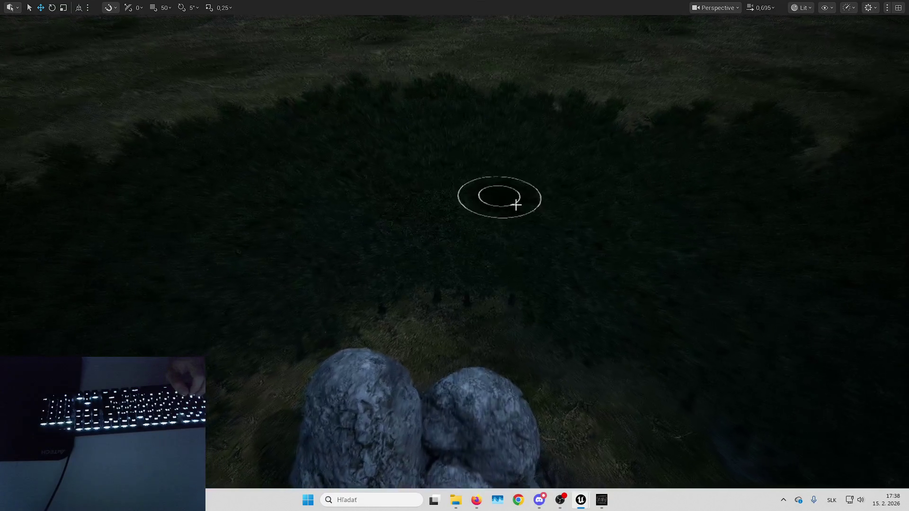
pyautogui.moveTo(685, 302); pyautogui.dragTo(461, 202)
pyautogui.press('F11')
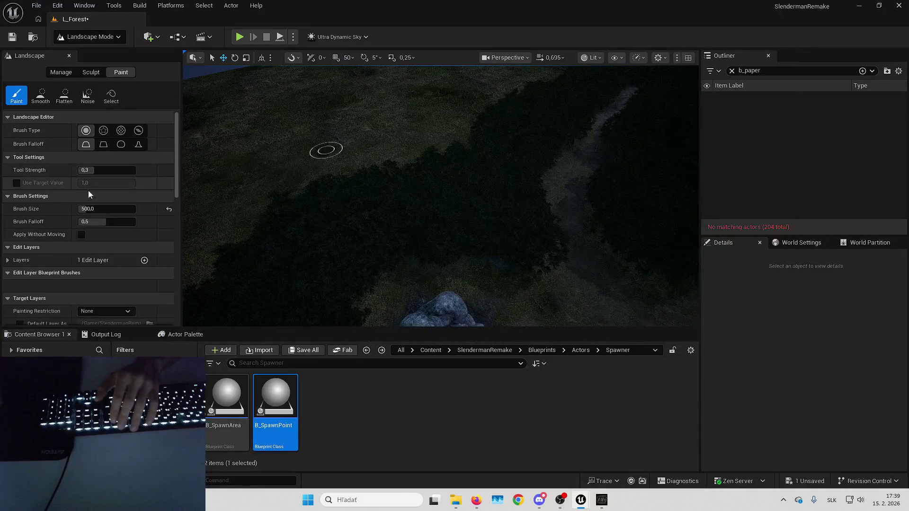
# Step: Raise the paint Brush Size to 600, then to 700
pyautogui.write('600')
pyautogui.press('Return')
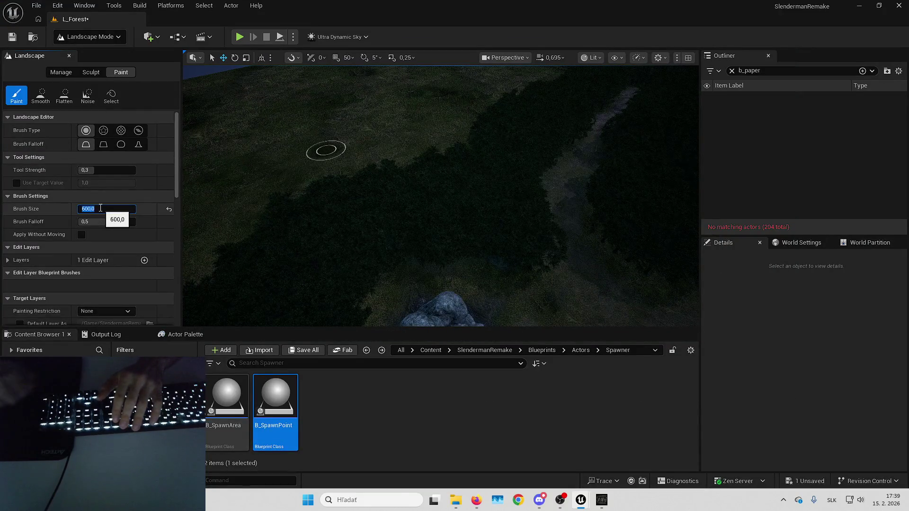
pyautogui.press('Return')
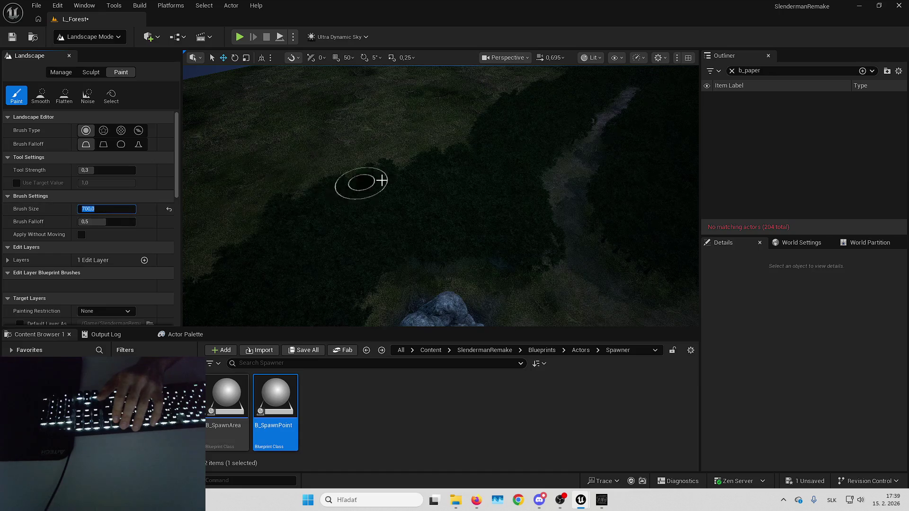
pyautogui.press('F11')
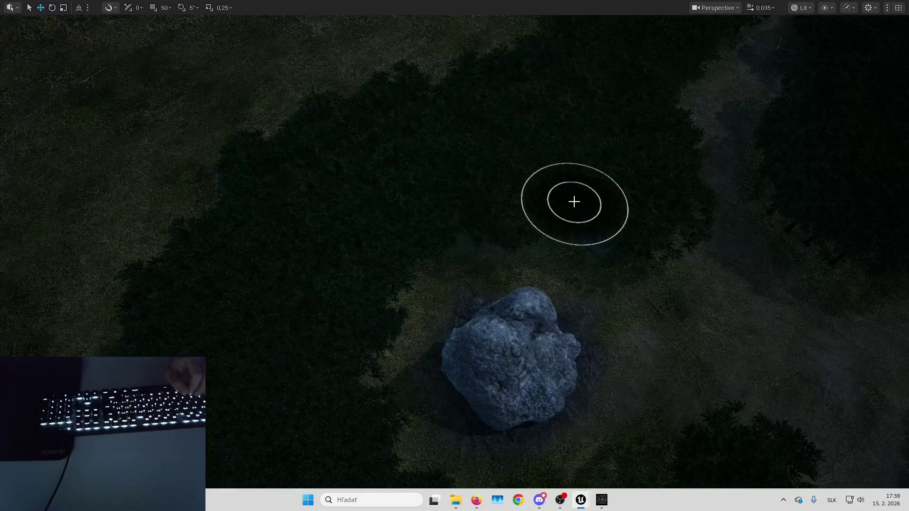
# Step: Pan around the repainted terrain near the rock and tilt to a low view along the river
pyautogui.scroll(-3, 343, 424)
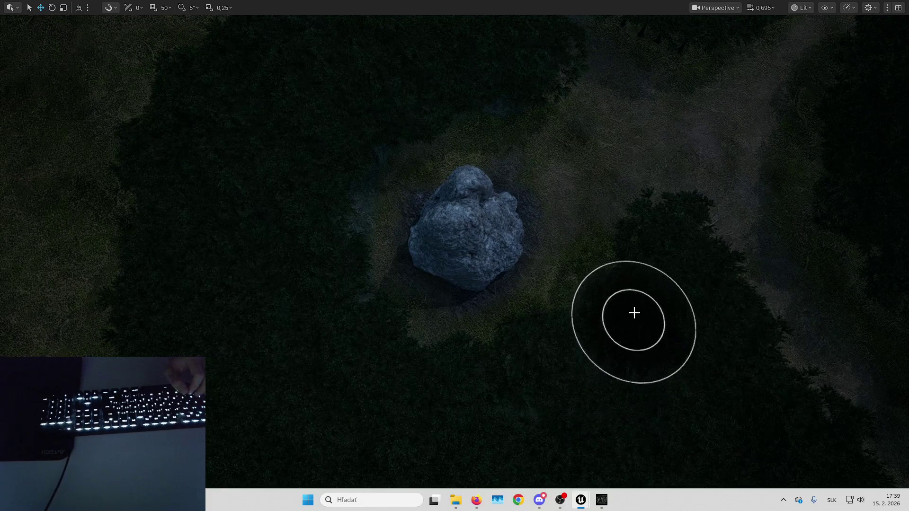
pyautogui.scroll(-2, 666, 264)
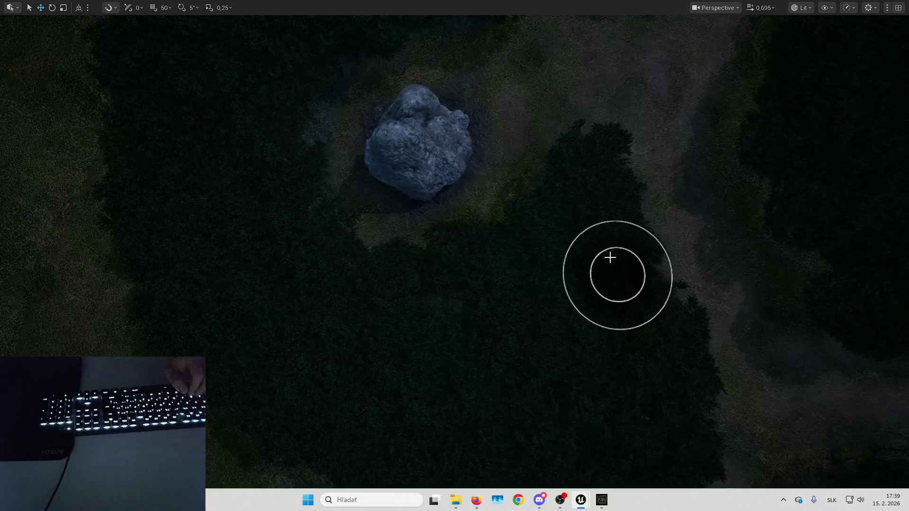
pyautogui.moveTo(637, 385)
pyautogui.mouseDown()
pyautogui.moveTo(511, 397)
pyautogui.moveTo(511, 270)
pyautogui.moveTo(540, 247)
pyautogui.moveTo(452, 161)
pyautogui.mouseUp()
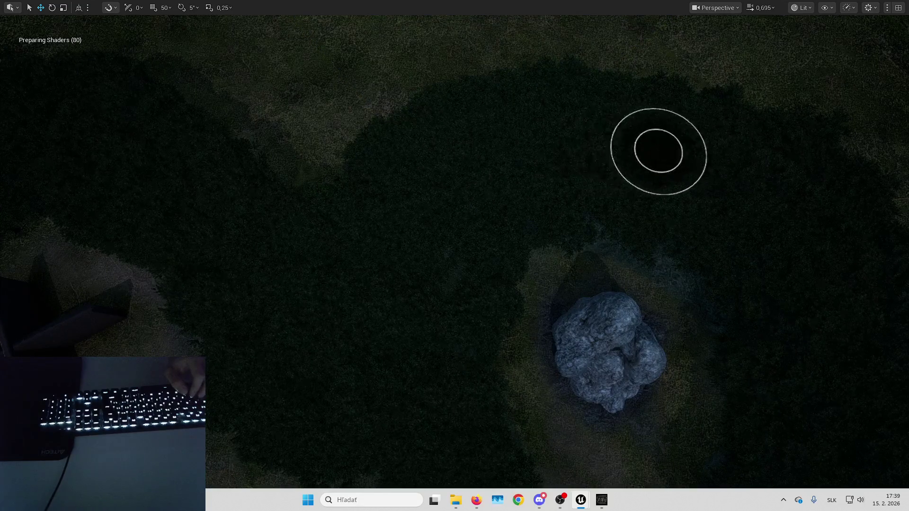
pyautogui.moveTo(658, 151); pyautogui.dragTo(430, 106)
pyautogui.scroll(2, 674, 201)
pyautogui.moveTo(674, 201); pyautogui.dragTo(522, 240)
pyautogui.moveTo(525, 187); pyautogui.dragTo(519, 163)
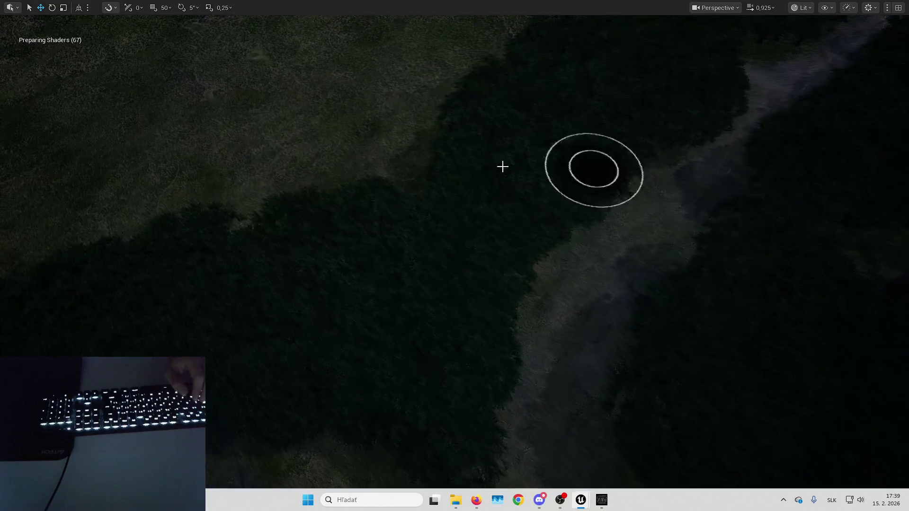
pyautogui.moveTo(589, 167)
pyautogui.mouseDown()
pyautogui.moveTo(454, 207)
pyautogui.moveTo(455, 175)
pyautogui.mouseUp()
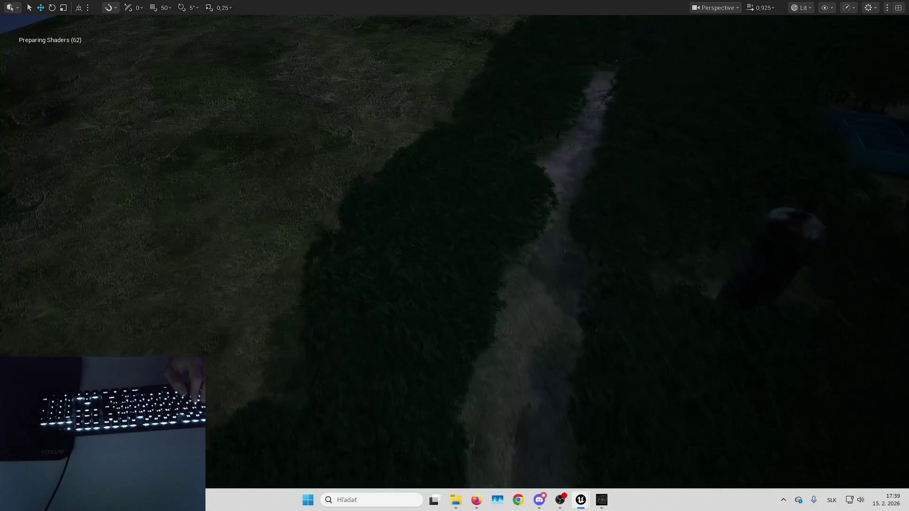
pyautogui.moveTo(489, 227); pyautogui.dragTo(490, 221)
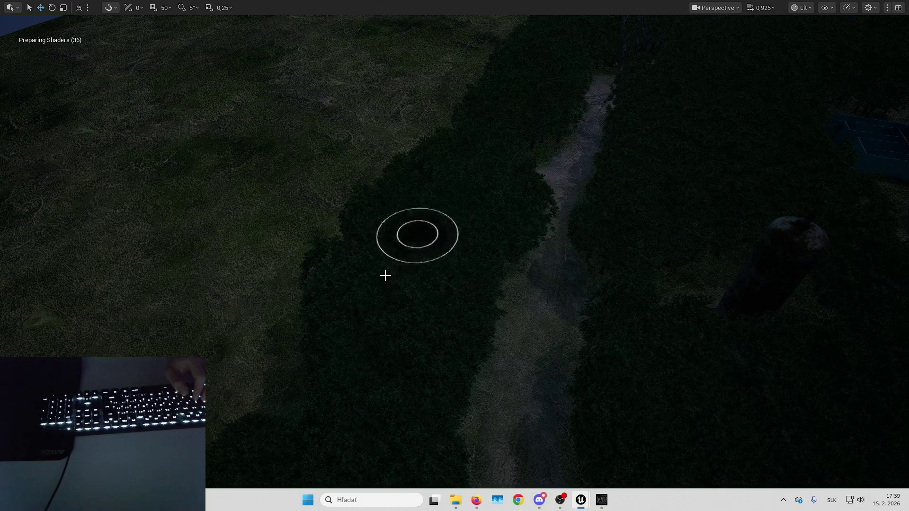
# Step: Fly across the landscape down into a forest clearing, then exit immersive viewport
pyautogui.moveTo(356, 274); pyautogui.dragTo(356, 274)
pyautogui.moveTo(448, 262); pyautogui.dragTo(448, 262)
pyautogui.moveTo(620, 238); pyautogui.dragTo(620, 237)
pyautogui.moveTo(455, 254); pyautogui.dragTo(454, 255)
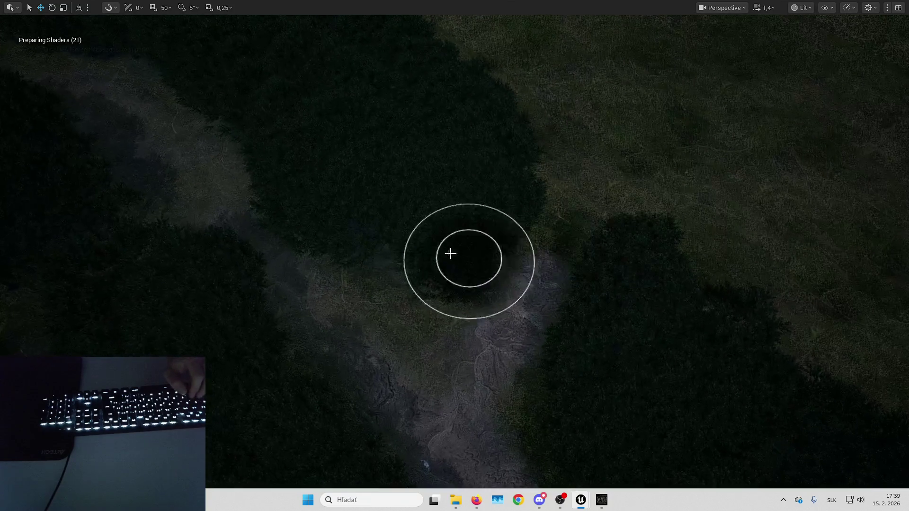
pyautogui.moveTo(471, 176); pyautogui.dragTo(471, 176)
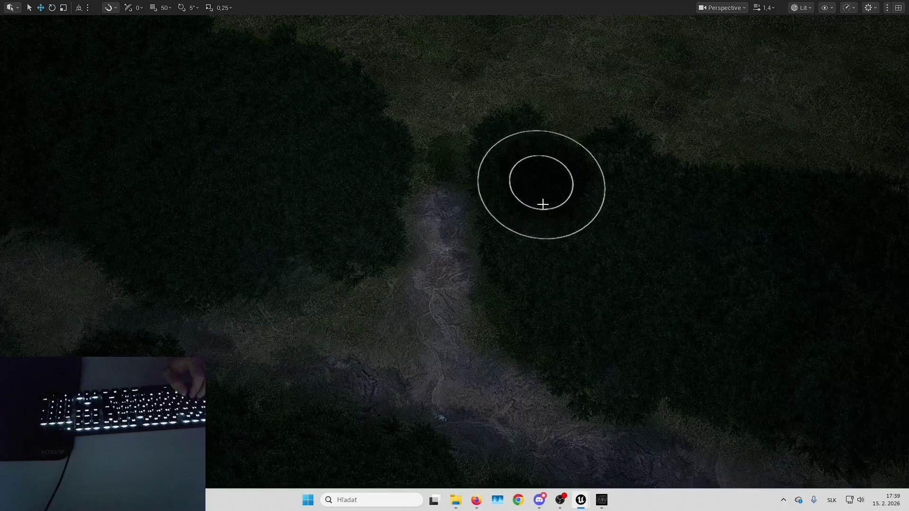
pyautogui.moveTo(603, 333); pyautogui.dragTo(602, 333)
pyautogui.moveTo(530, 273); pyautogui.dragTo(531, 274)
pyautogui.moveTo(472, 211); pyautogui.dragTo(653, 186)
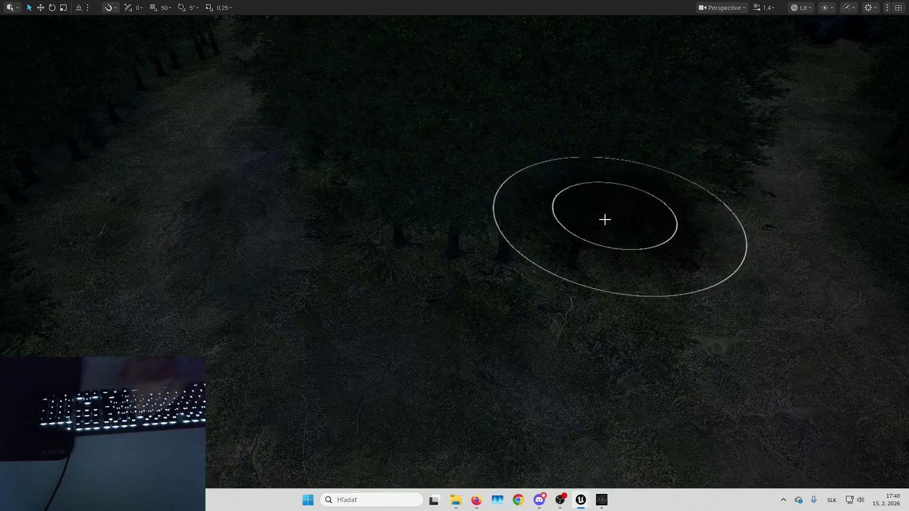
pyautogui.press('F11')
# Step: Paint a patch of the GrassDry layer onto the forest floor
pyautogui.scroll(-5, 52, 201)
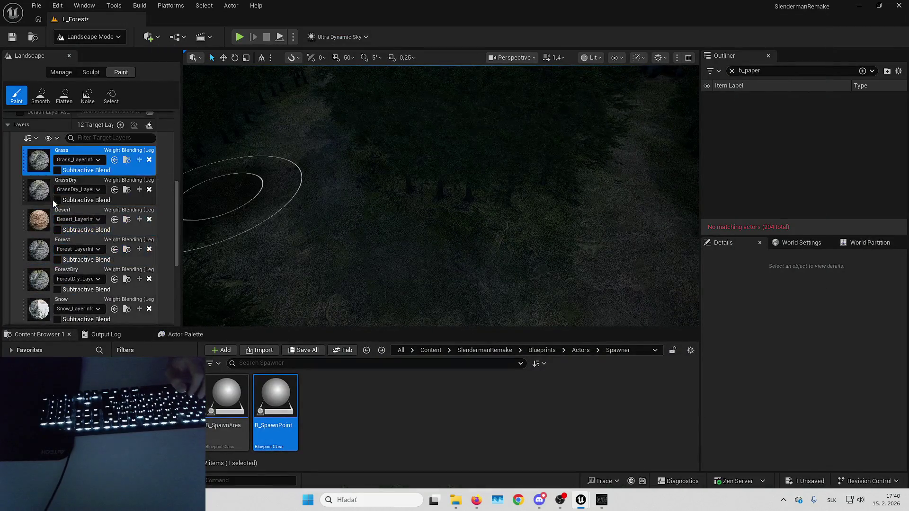
pyautogui.click(46, 185)
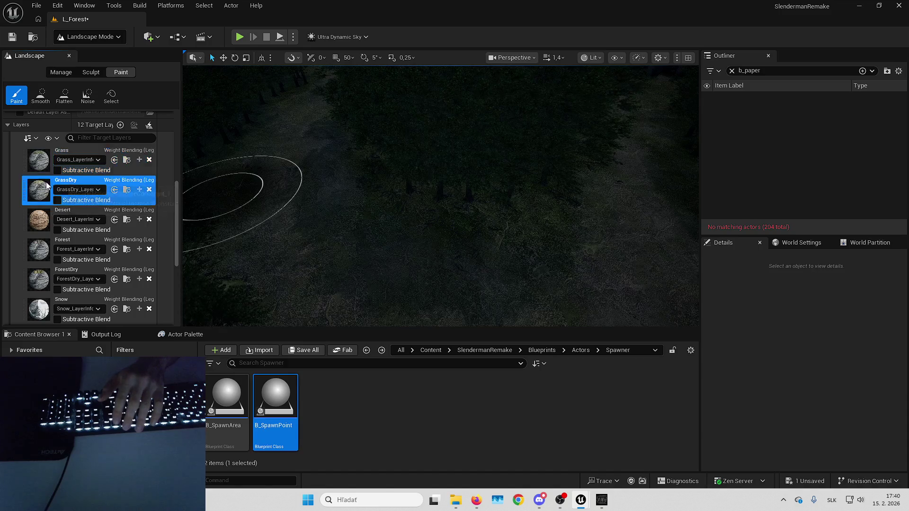
pyautogui.click(501, 204)
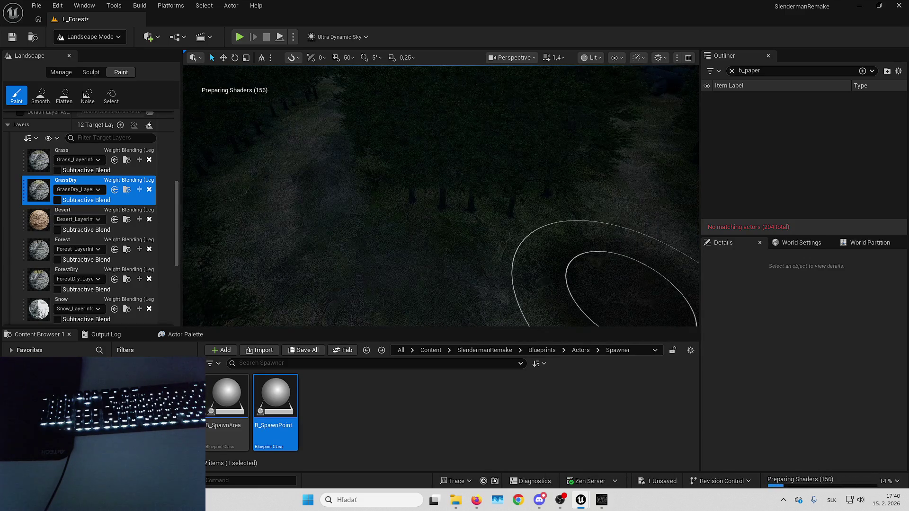
# Step: After a detour to Firefox, make Grass the active paint layer again
pyautogui.hotkey('alt', 'Tab')
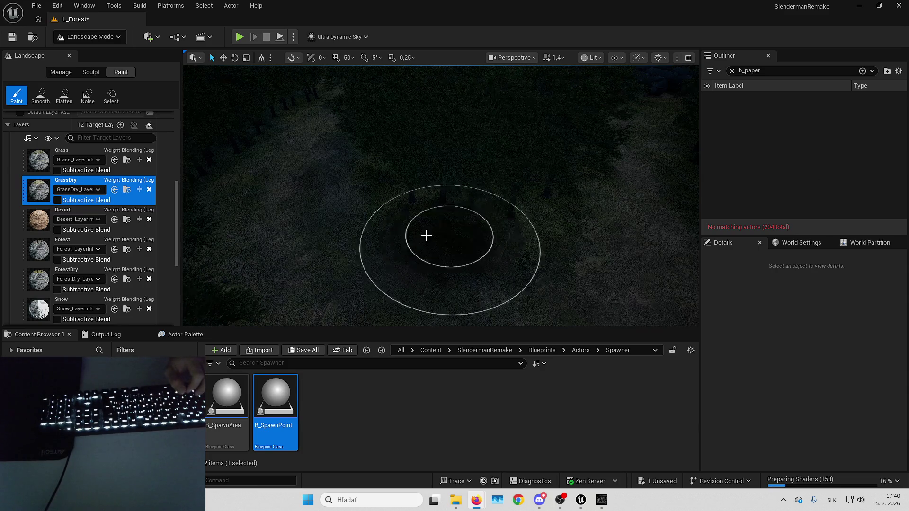
pyautogui.rightClick(425, 235)
pyautogui.scroll(10, 441, 196)
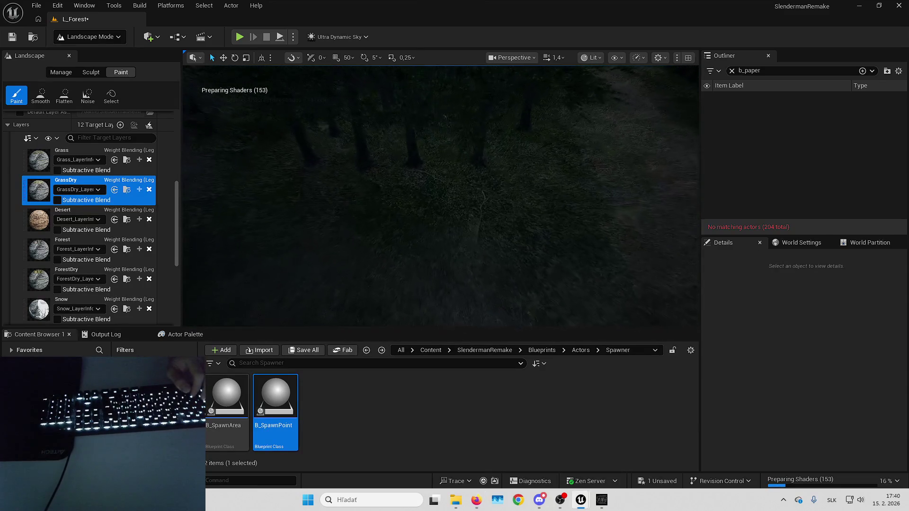
pyautogui.scroll(-3, 507, 275)
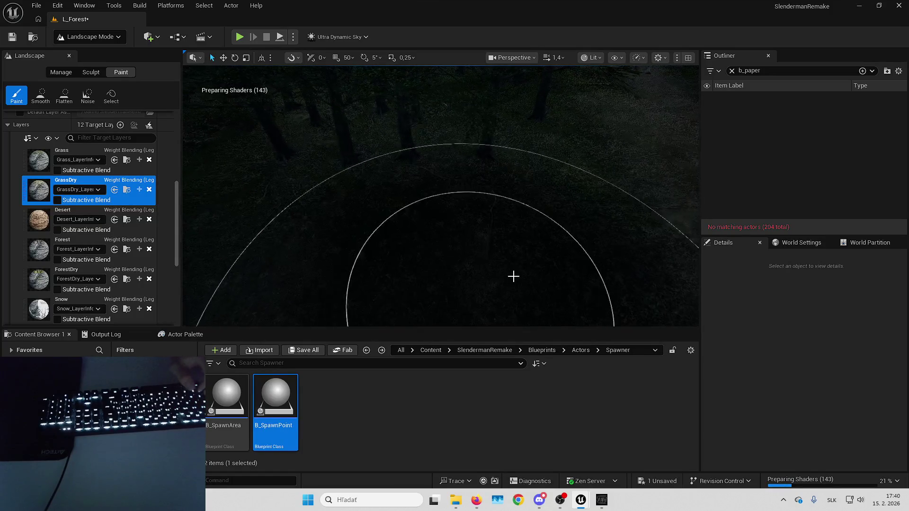
pyautogui.click(62, 156)
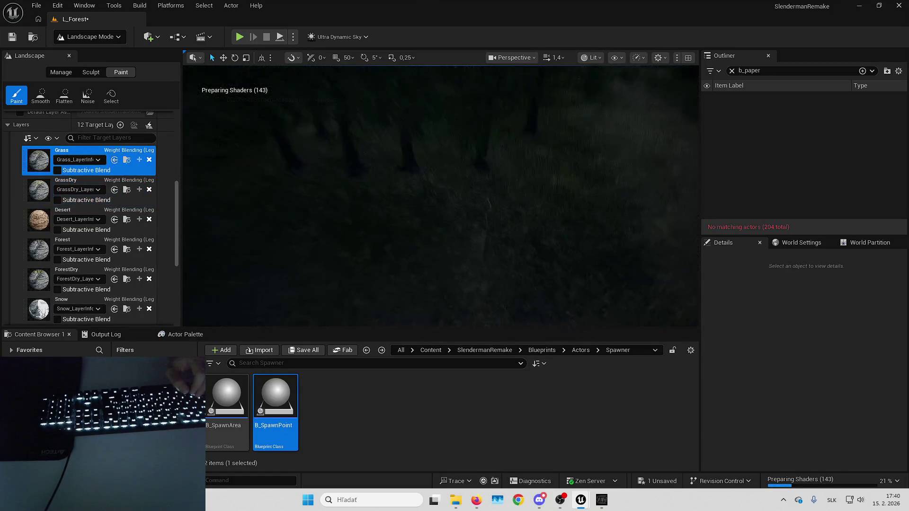
pyautogui.scroll(-3, 440, 196)
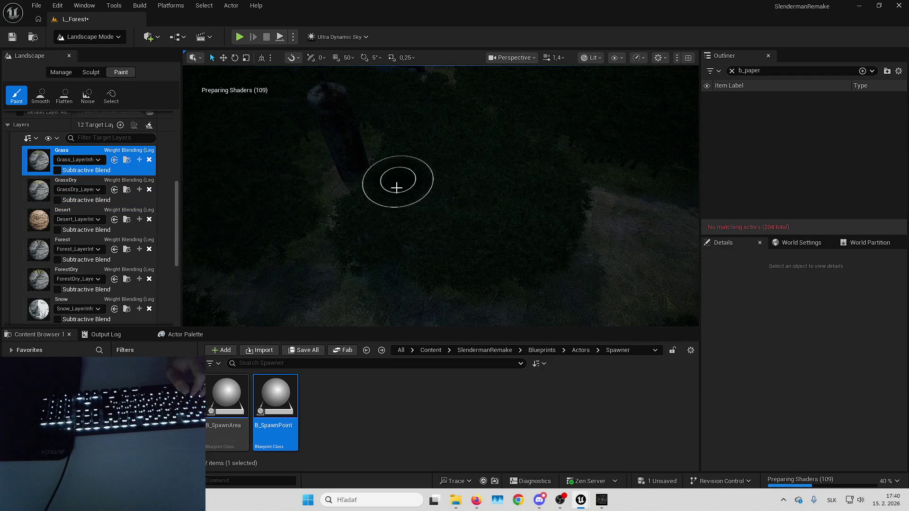
pyautogui.scroll(-5, 397, 184)
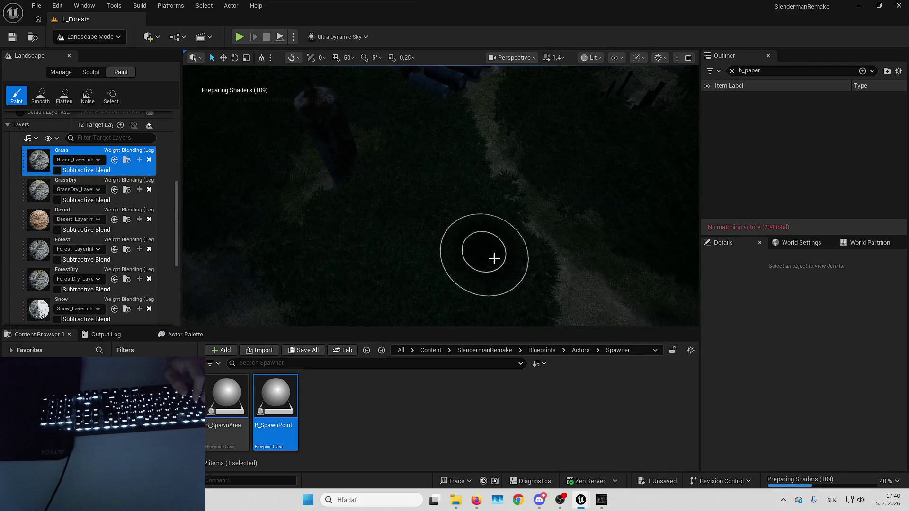
pyautogui.scroll(-5, 391, 193)
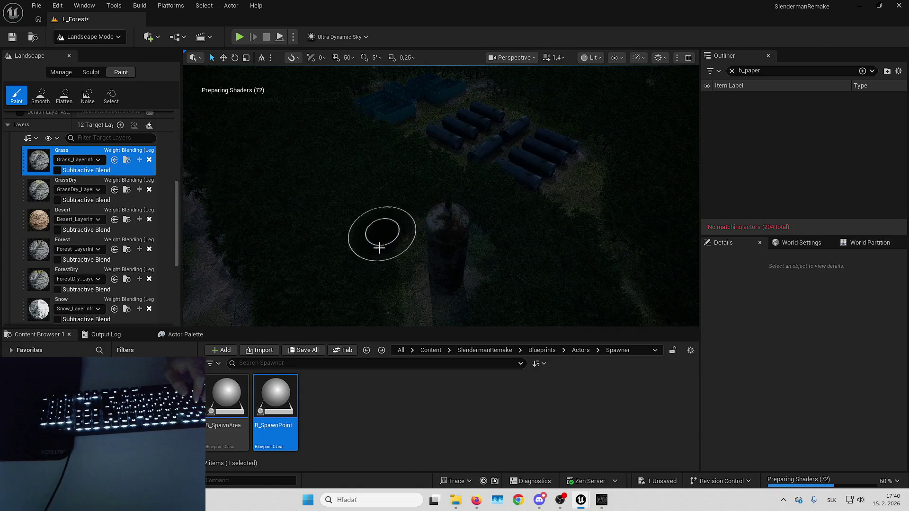
pyautogui.scroll(5, 365, 310)
pyautogui.scroll(-5, 398, 284)
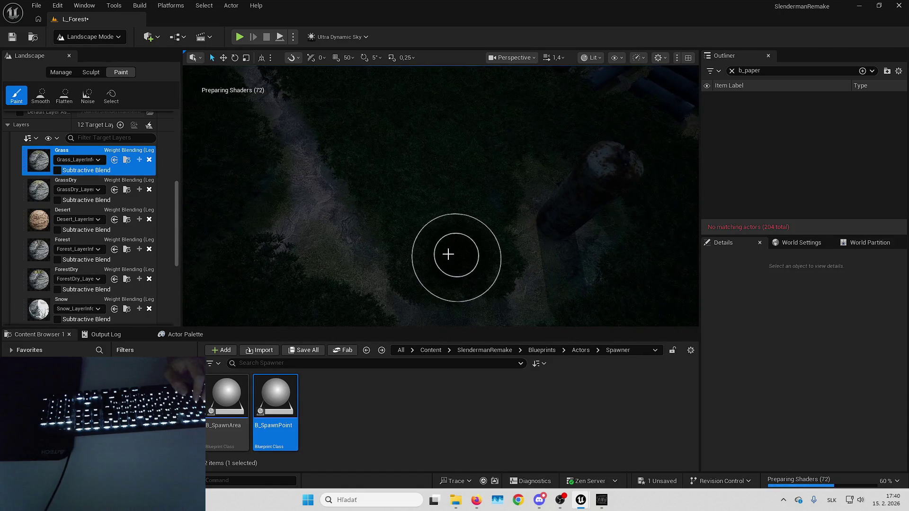
pyautogui.scroll(-5, 341, 114)
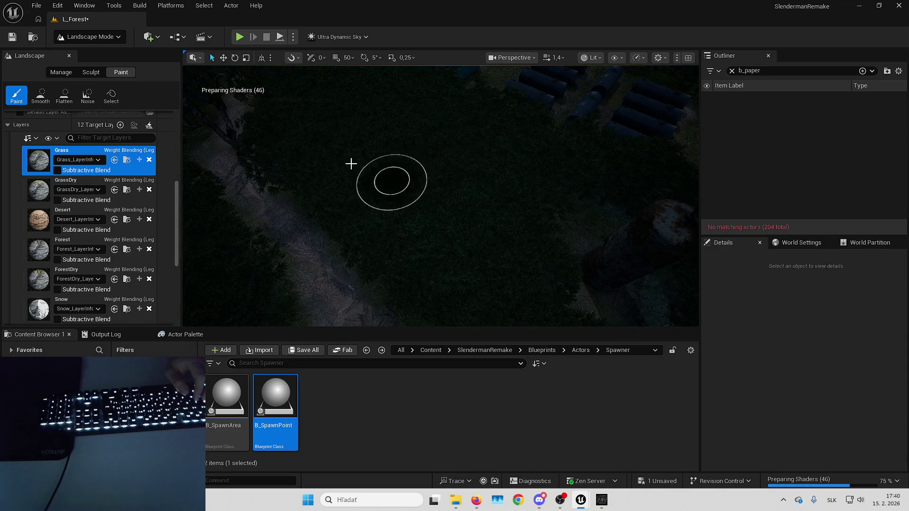
pyautogui.scroll(5, 359, 167)
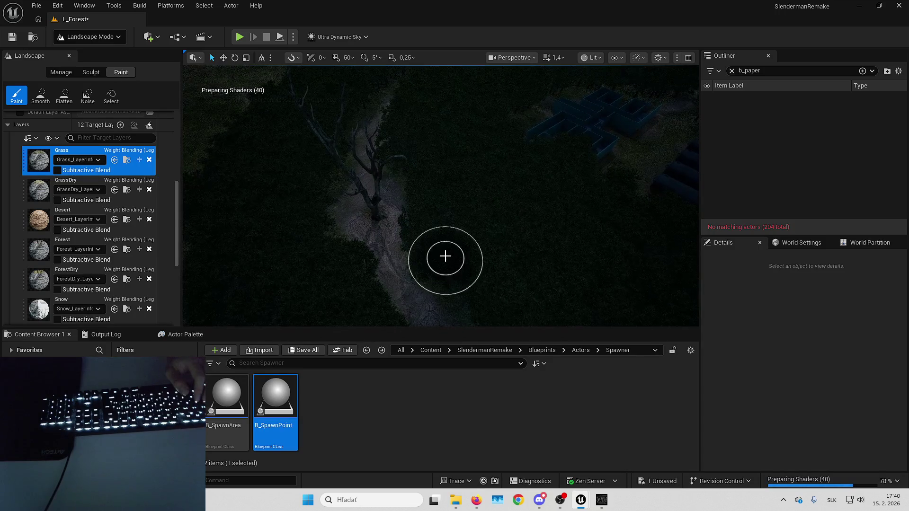
pyautogui.scroll(3, 418, 92)
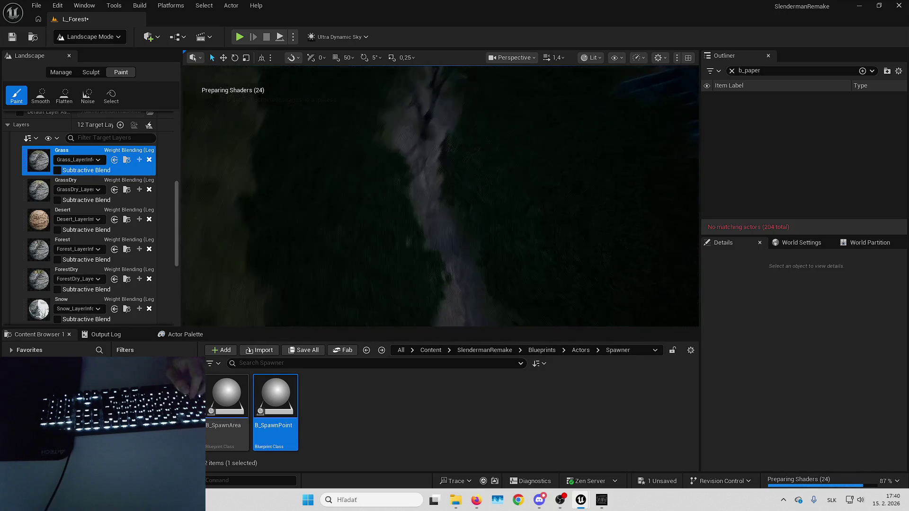
pyautogui.scroll(-3, 381, 174)
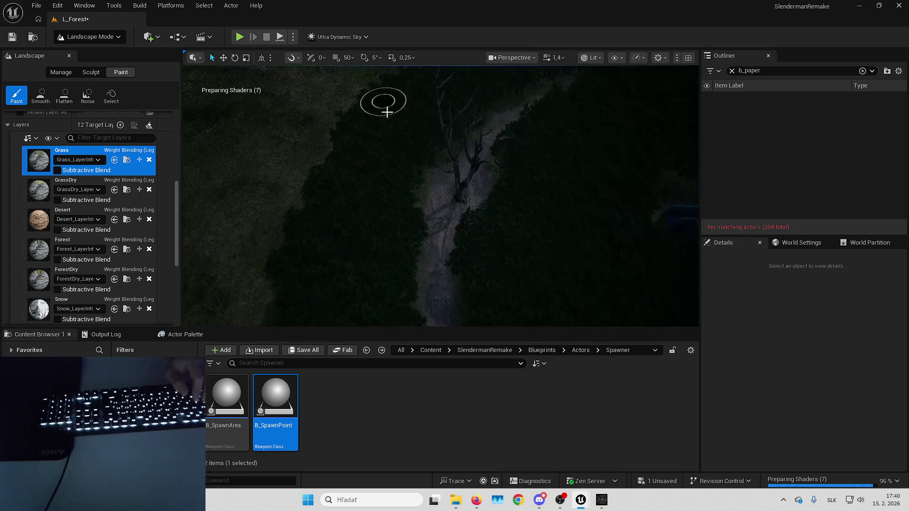
pyautogui.moveTo(432, 116)
pyautogui.mouseDown()
pyautogui.moveTo(504, 87)
pyautogui.moveTo(462, 112)
pyautogui.moveTo(445, 146)
pyautogui.mouseUp()
pyautogui.scroll(2, 484, 179)
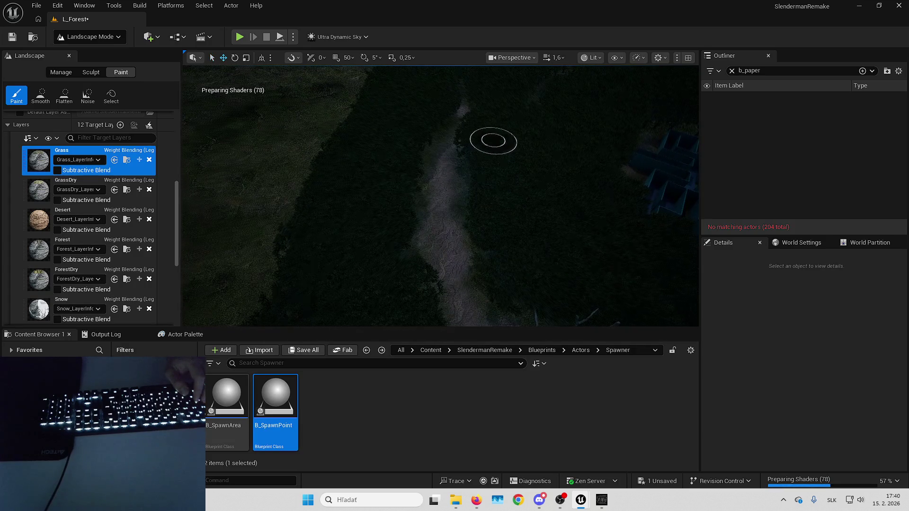
pyautogui.press('w')
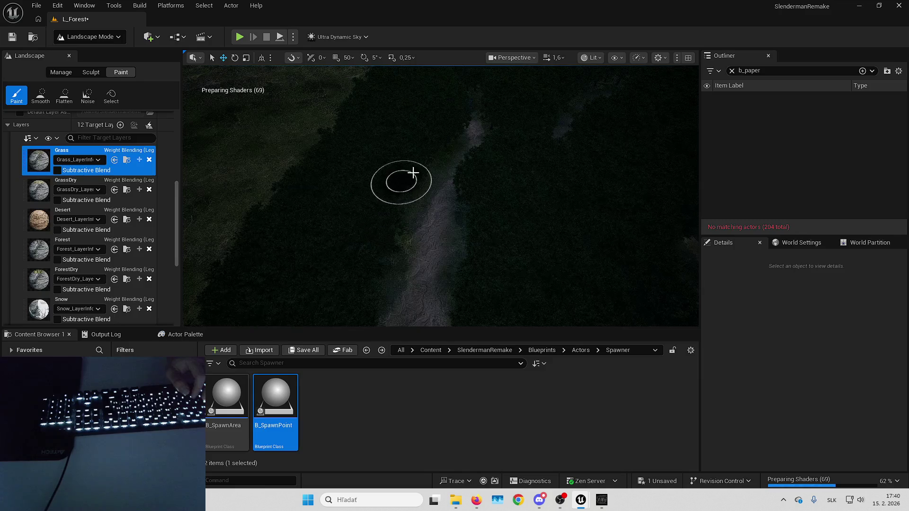
pyautogui.scroll(3, 434, 124)
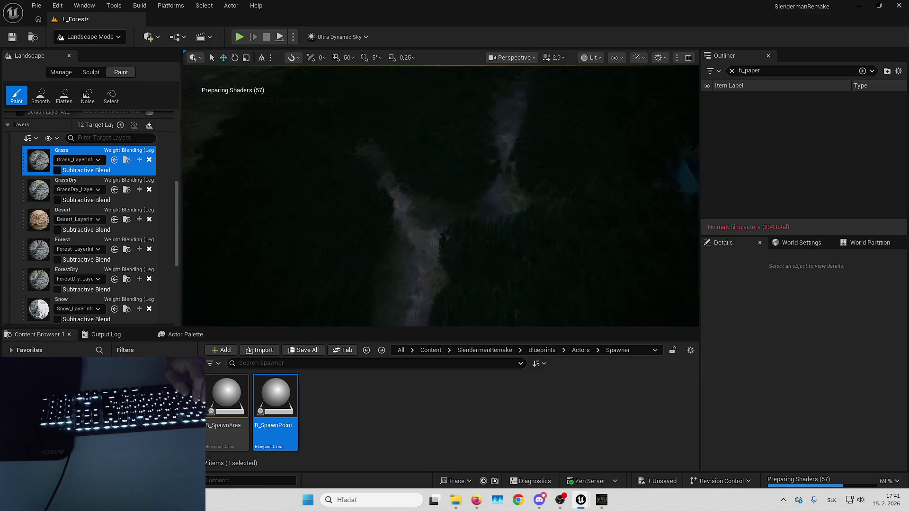
pyautogui.press('w')
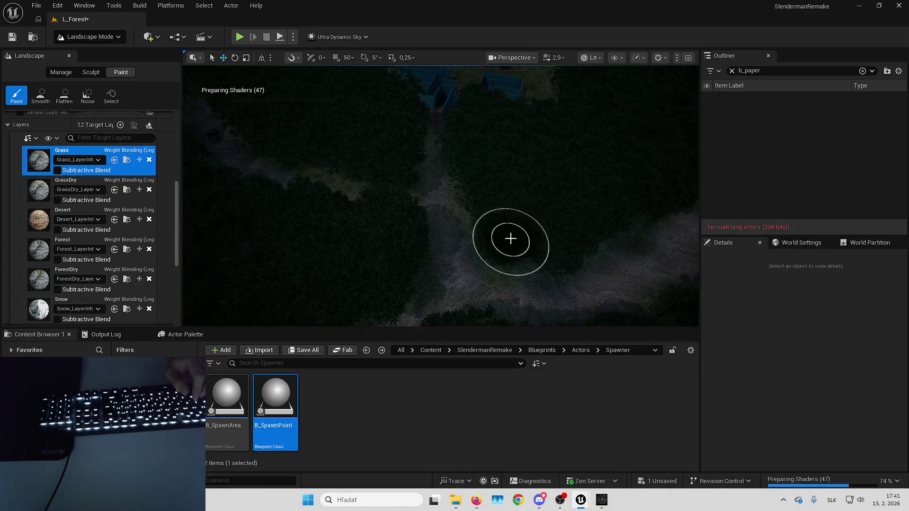
pyautogui.press('w')
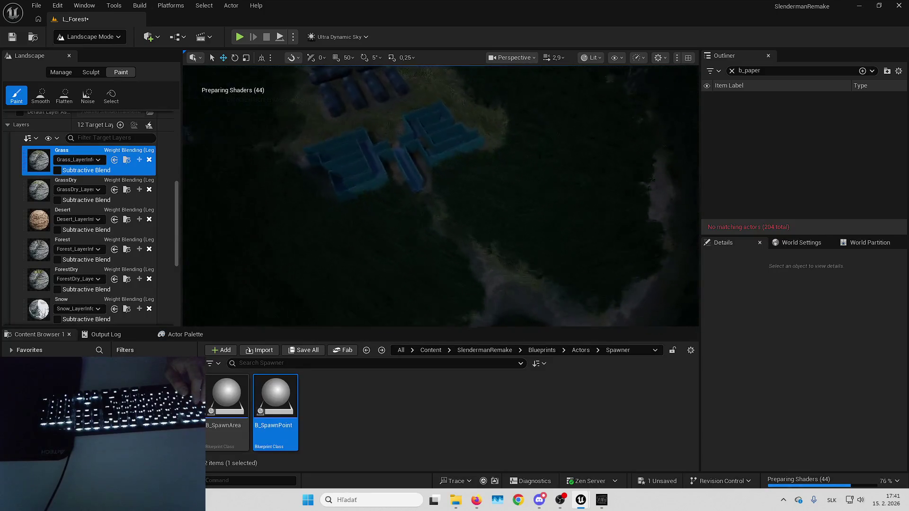
pyautogui.press('w')
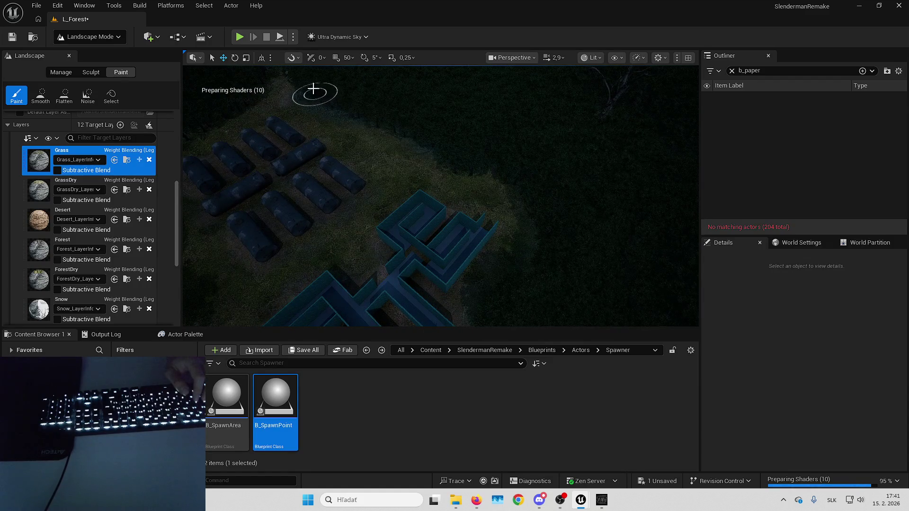
pyautogui.press('w')
pyautogui.rightClick(419, 200)
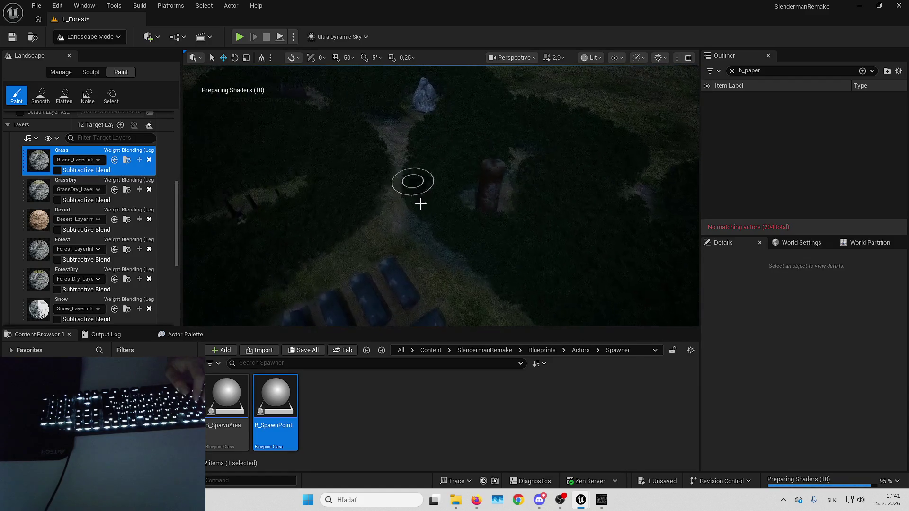
pyautogui.rightClick(424, 159)
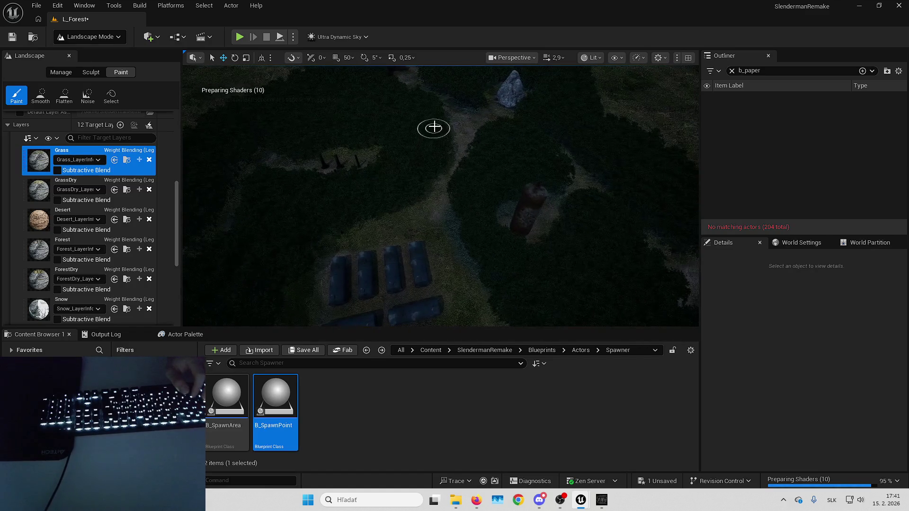
pyautogui.rightClick(360, 211)
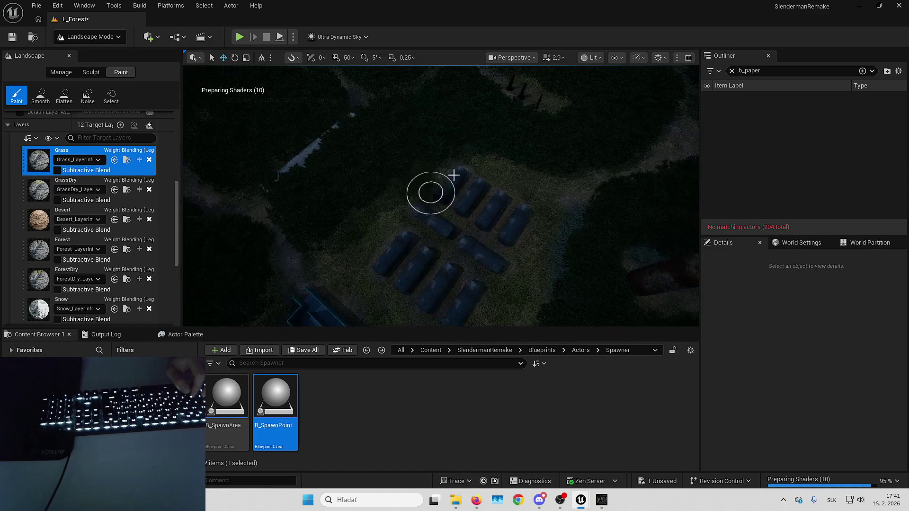
pyautogui.rightClick(326, 230)
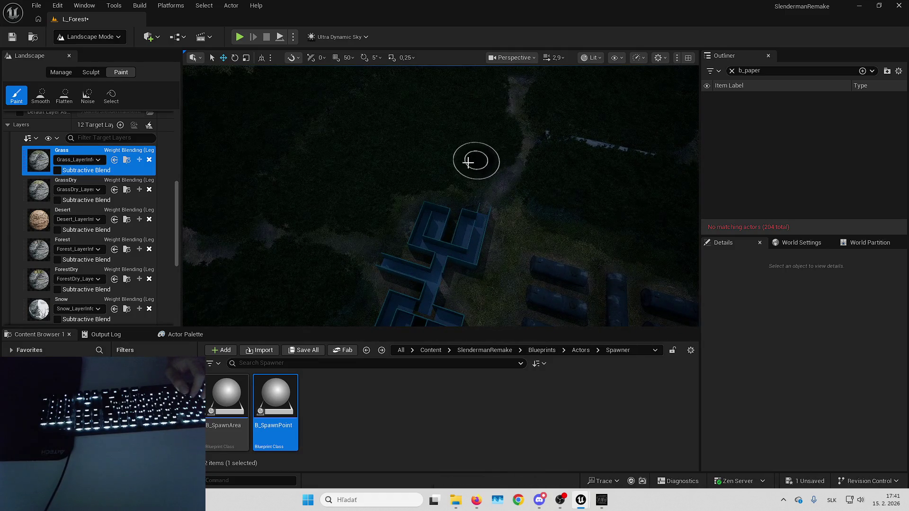
pyautogui.rightClick(294, 211)
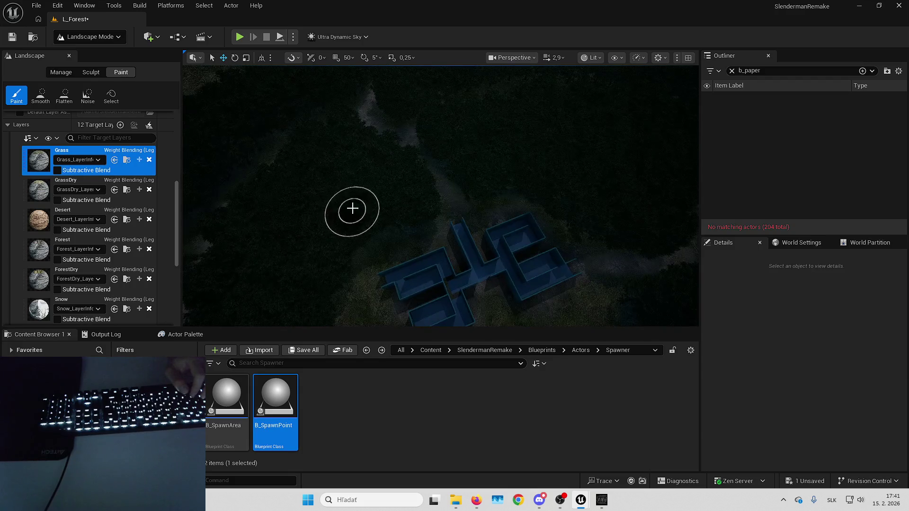
pyautogui.rightClick(385, 209)
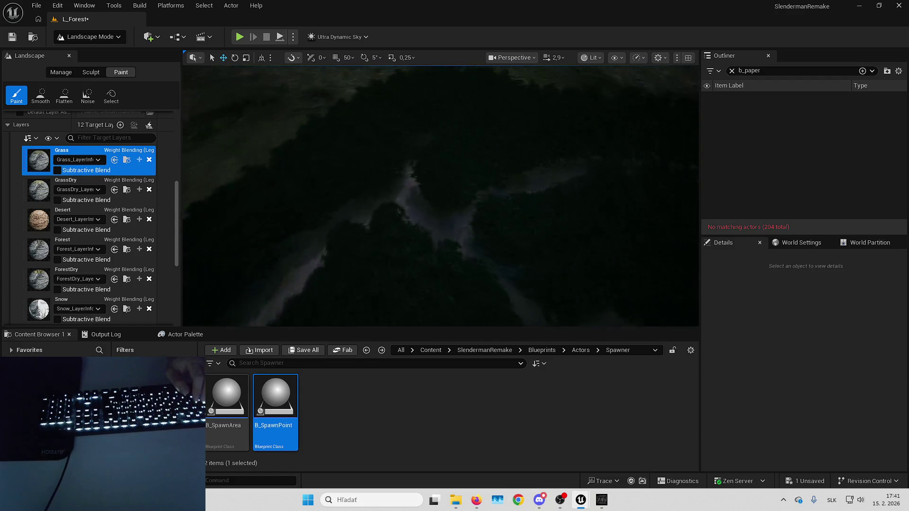
pyautogui.rightClick(464, 210)
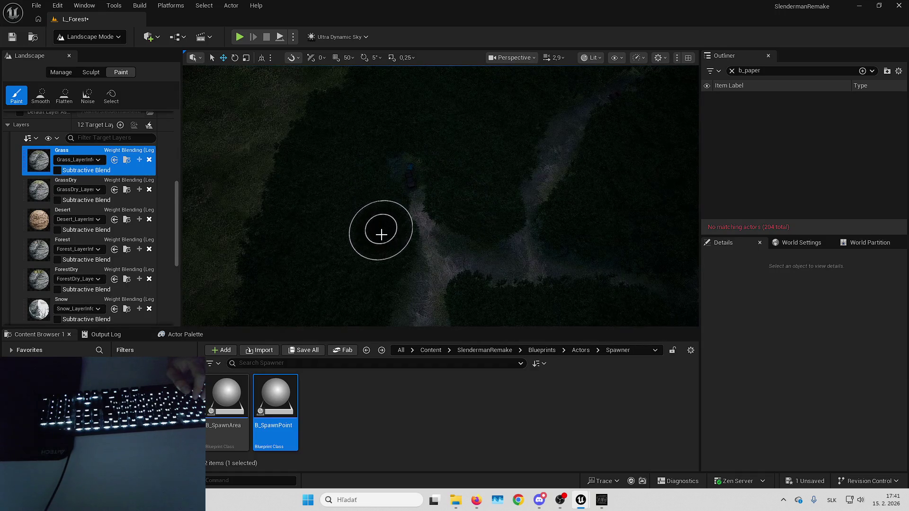
pyautogui.rightClick(379, 207)
pyautogui.rightClick(455, 140)
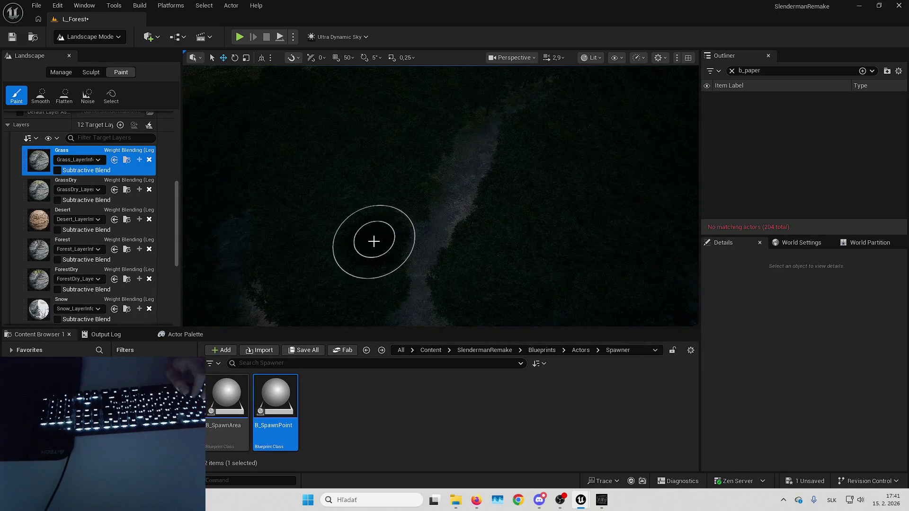
pyautogui.rightClick(505, 246)
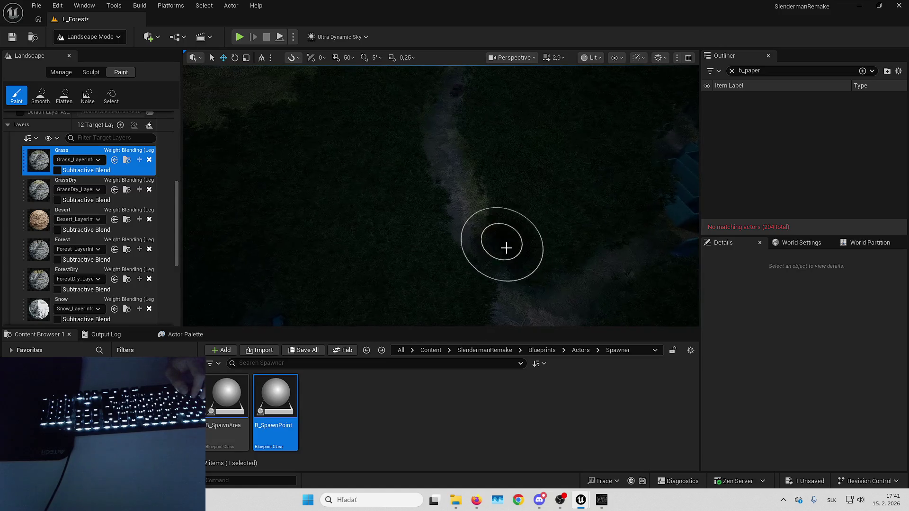
pyautogui.rightClick(493, 77)
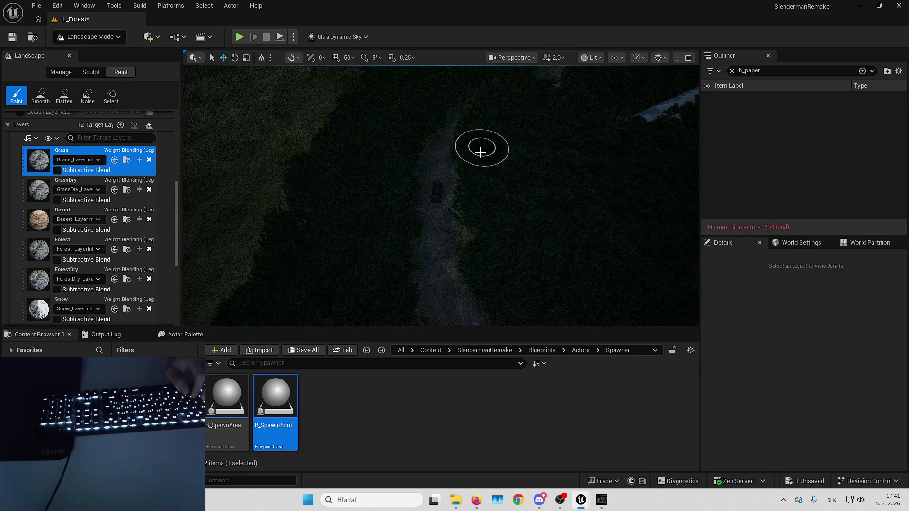
pyautogui.rightClick(529, 238)
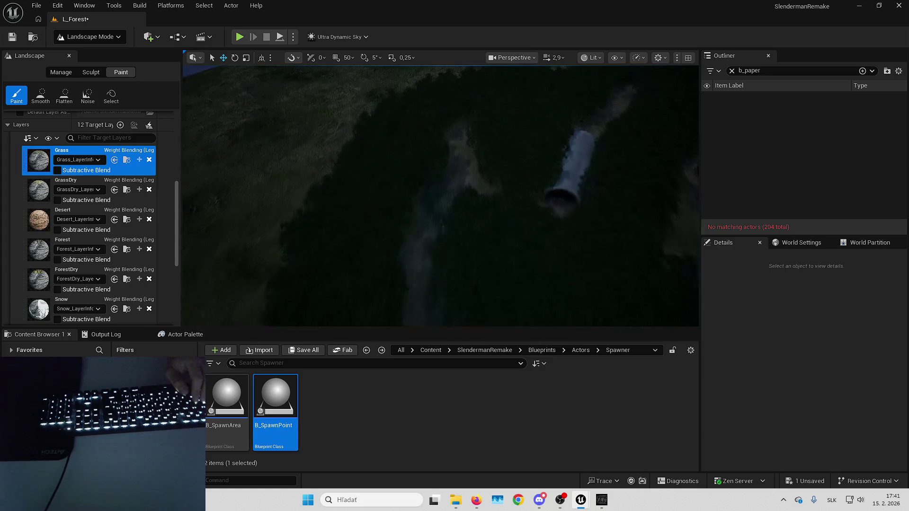
pyautogui.press('w')
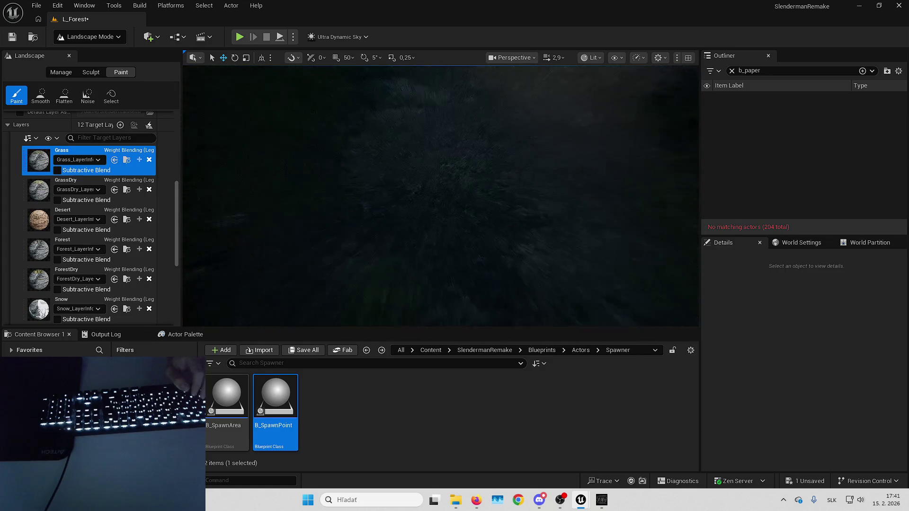
pyautogui.rightClick(509, 266)
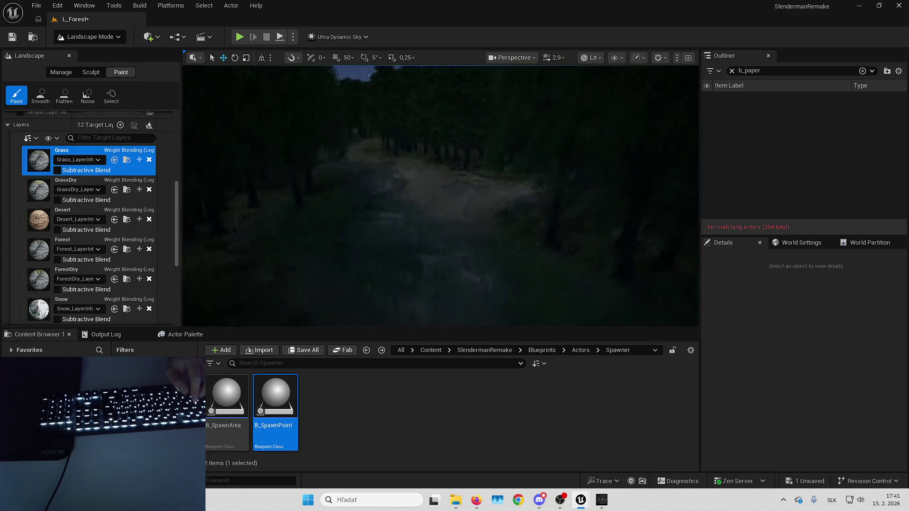
pyautogui.rightClick(511, 185)
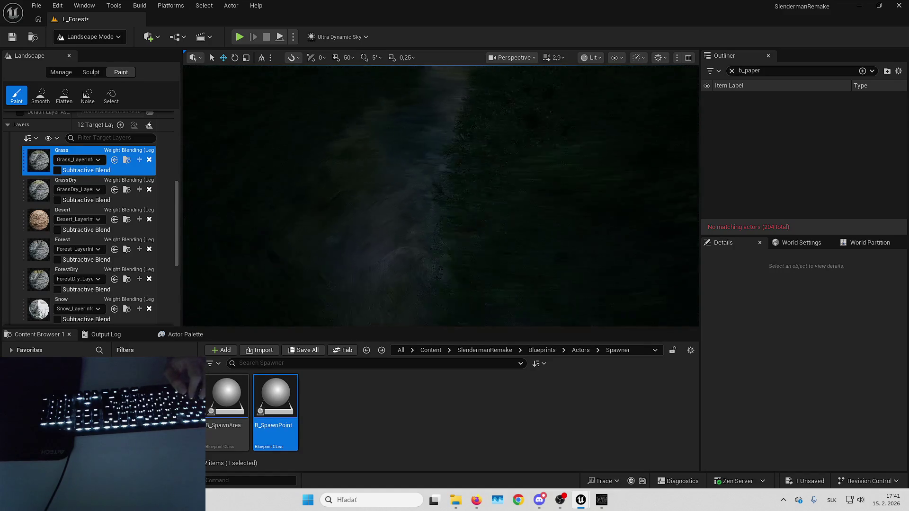
pyautogui.rightClick(467, 125)
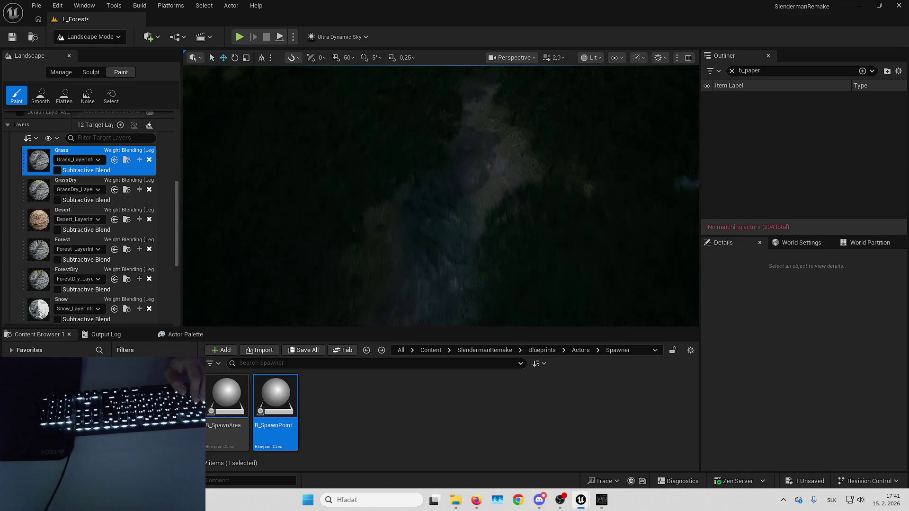
pyautogui.rightClick(348, 243)
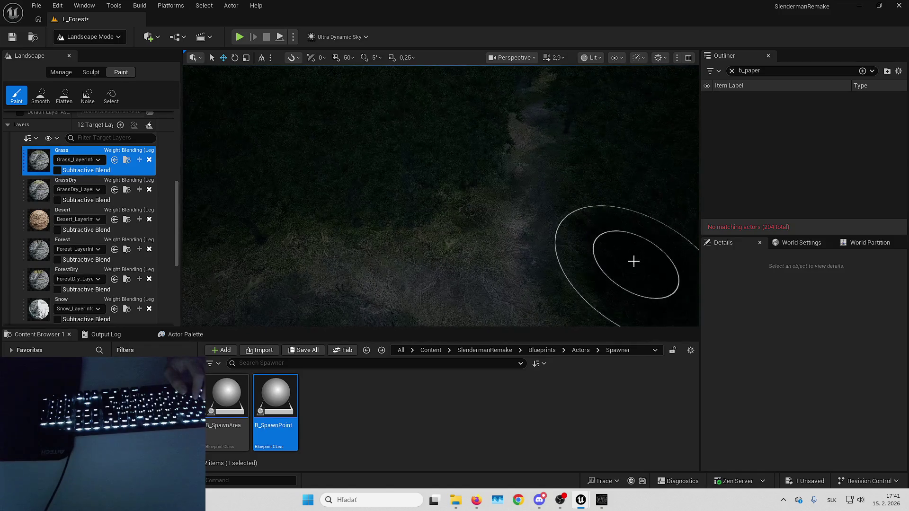
pyautogui.rightClick(600, 115)
pyautogui.rightClick(502, 160)
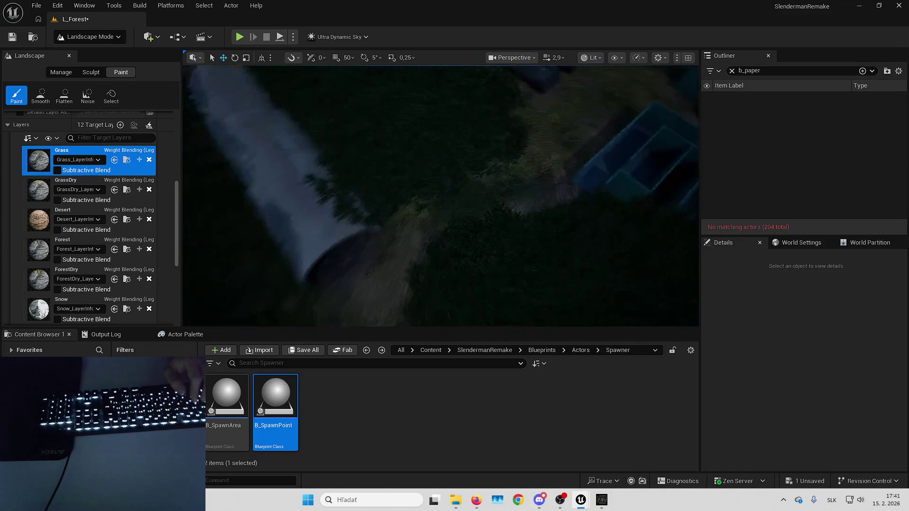
pyautogui.rightClick(401, 190)
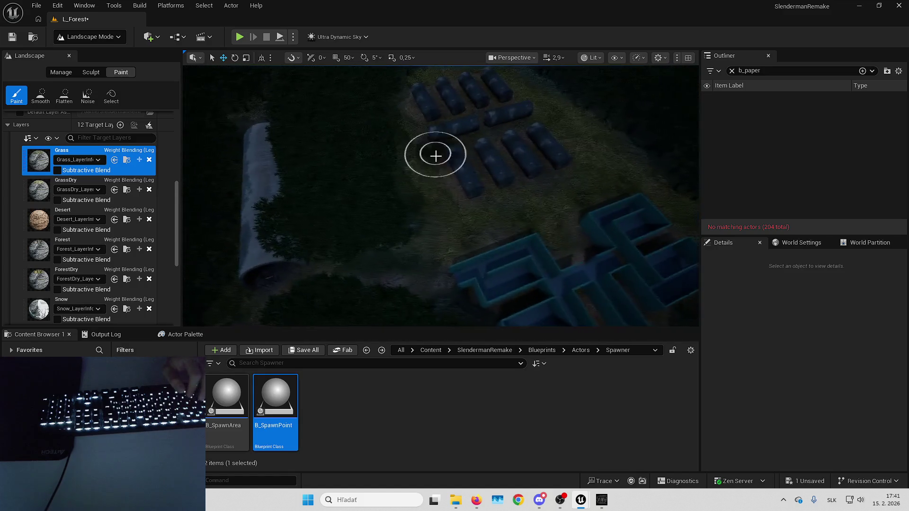
pyautogui.rightClick(380, 94)
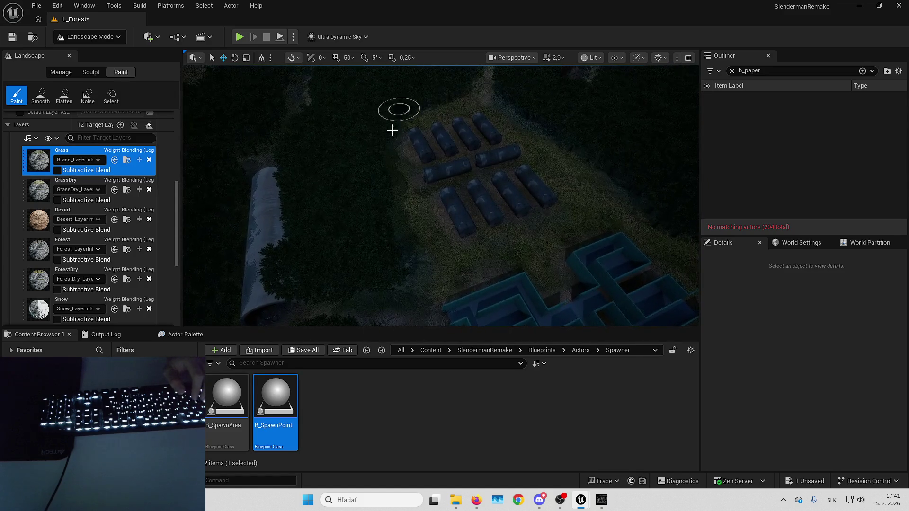
pyautogui.rightClick(460, 90)
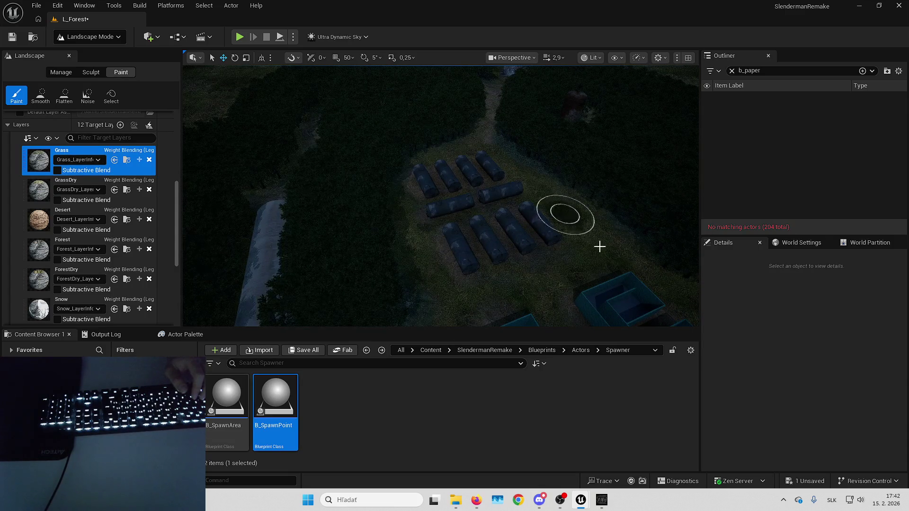
pyautogui.rightClick(407, 239)
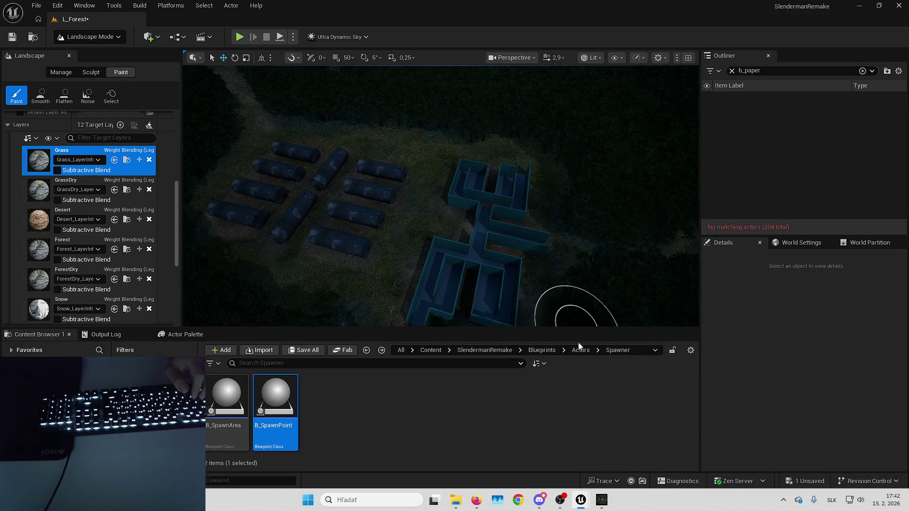
pyautogui.rightClick(566, 310)
pyautogui.rightClick(538, 296)
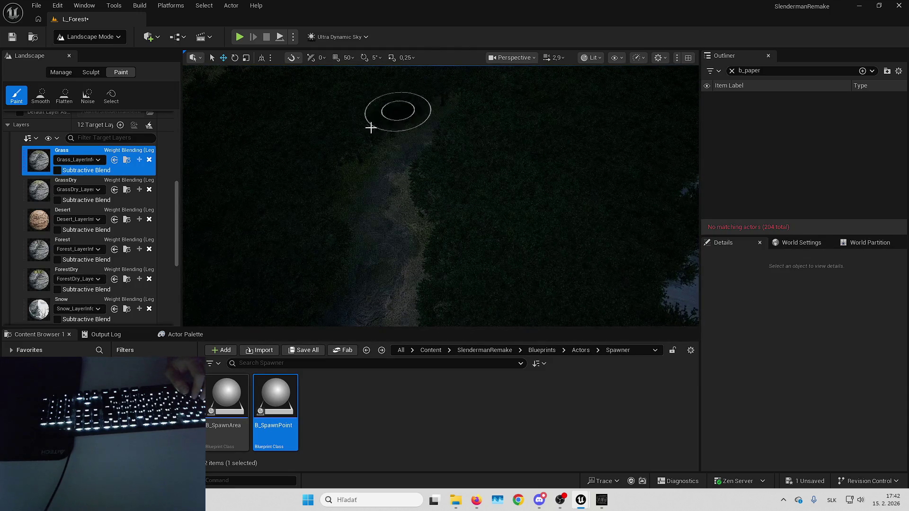
pyautogui.rightClick(282, 308)
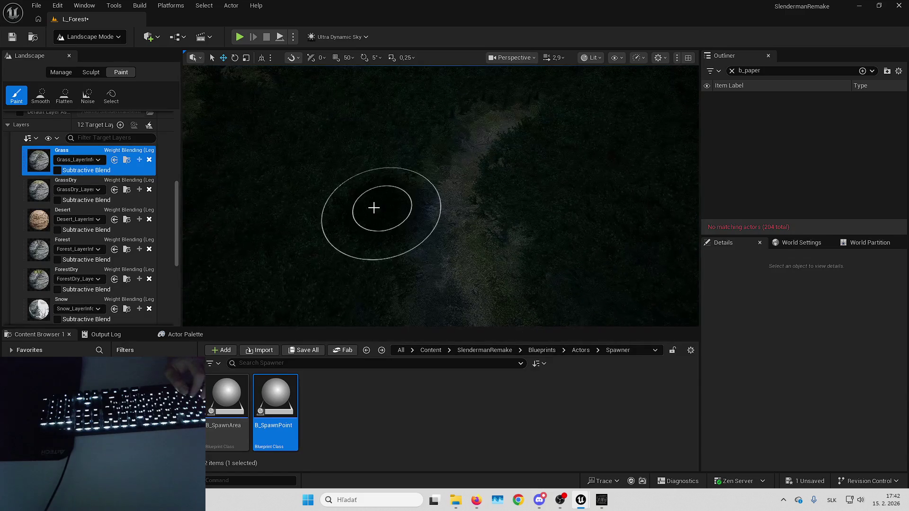
pyautogui.rightClick(558, 217)
pyautogui.rightClick(490, 241)
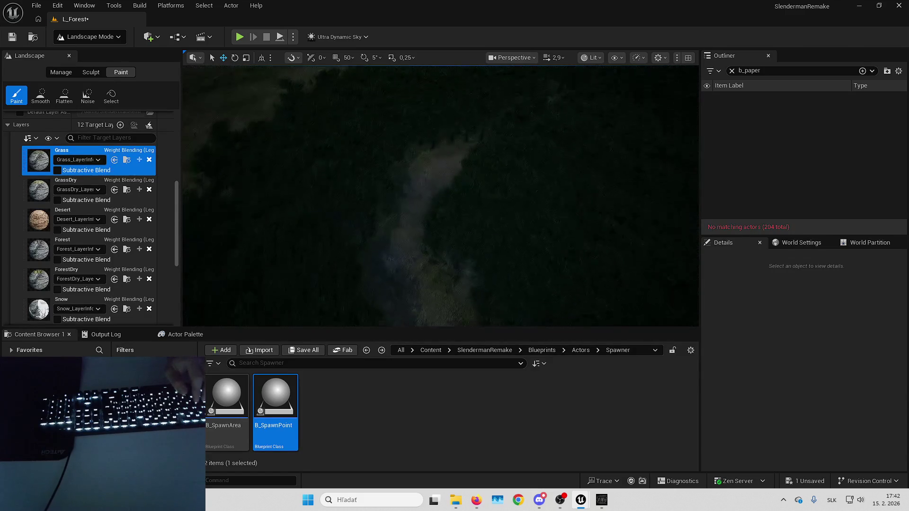
pyautogui.rightClick(456, 148)
pyautogui.rightClick(541, 190)
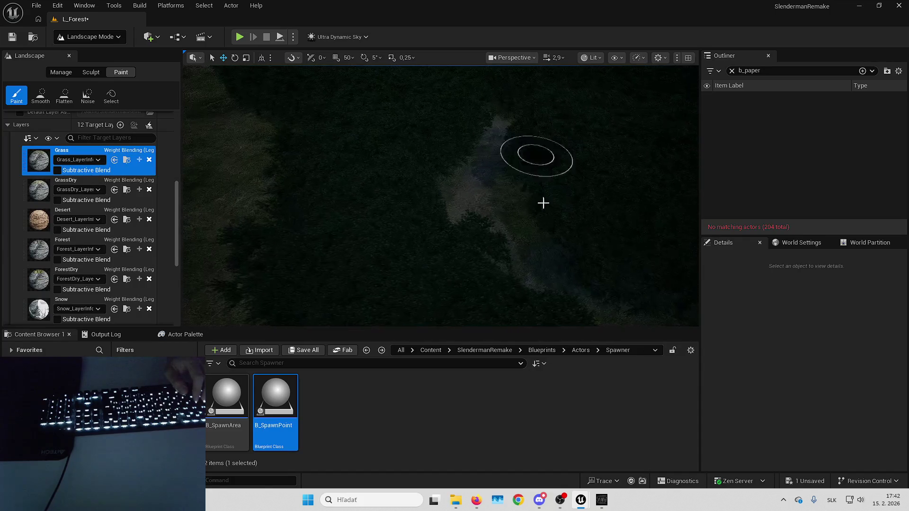
pyautogui.rightClick(532, 176)
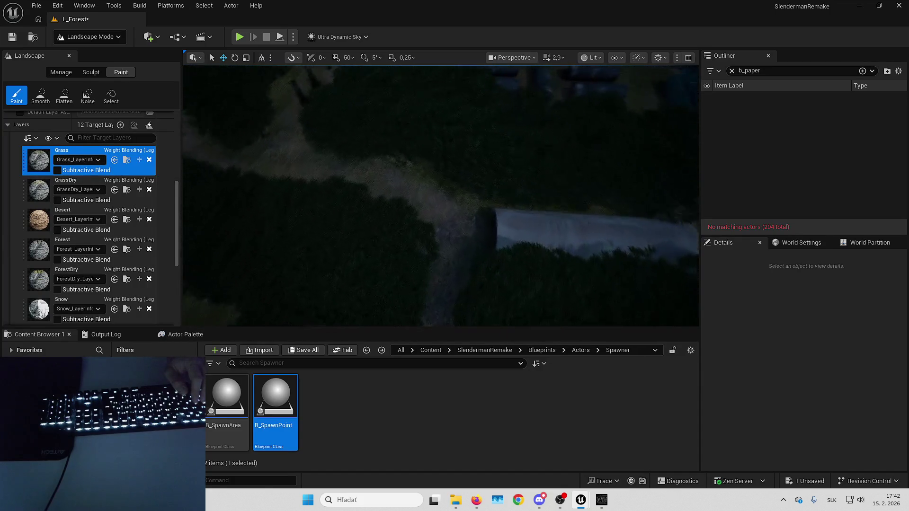
pyautogui.rightClick(270, 217)
pyautogui.rightClick(485, 254)
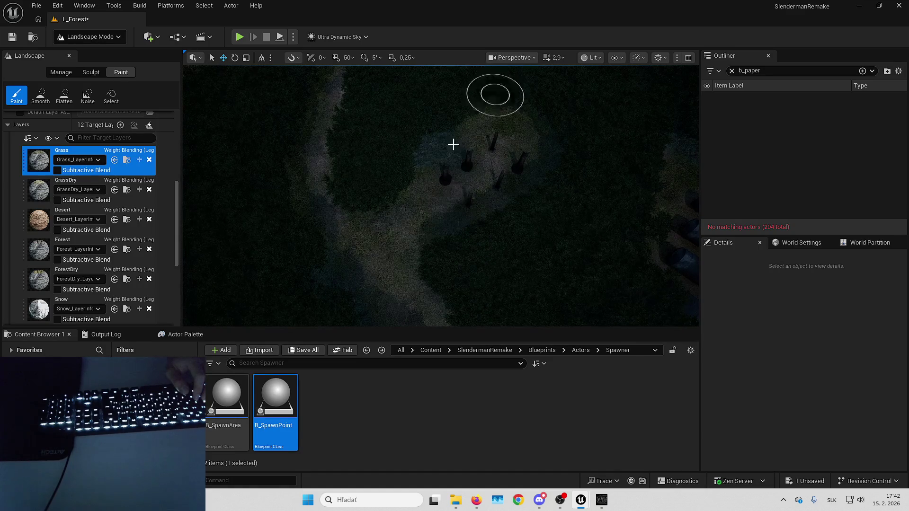
pyautogui.rightClick(468, 129)
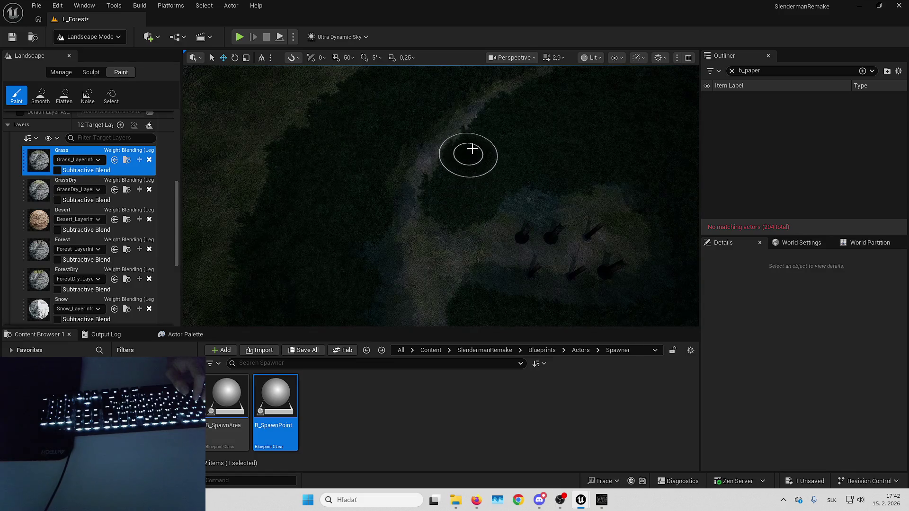
pyautogui.rightClick(423, 110)
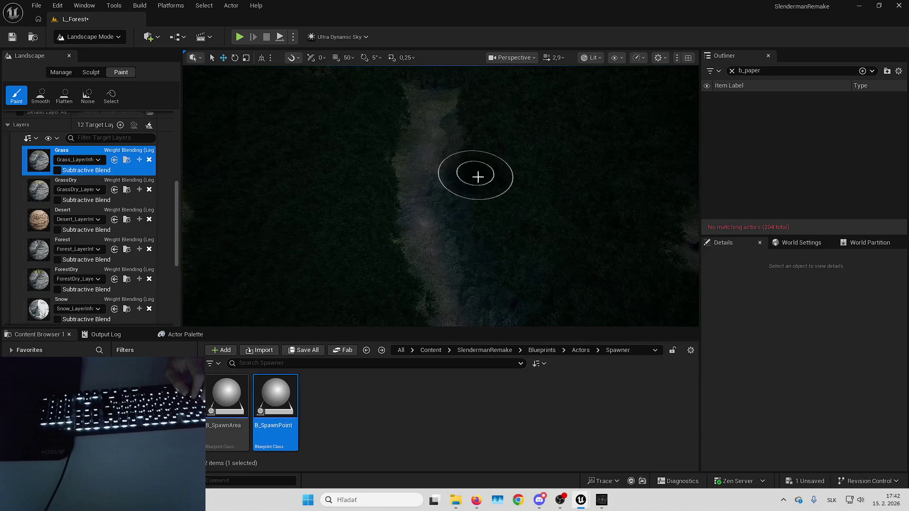
pyautogui.rightClick(367, 115)
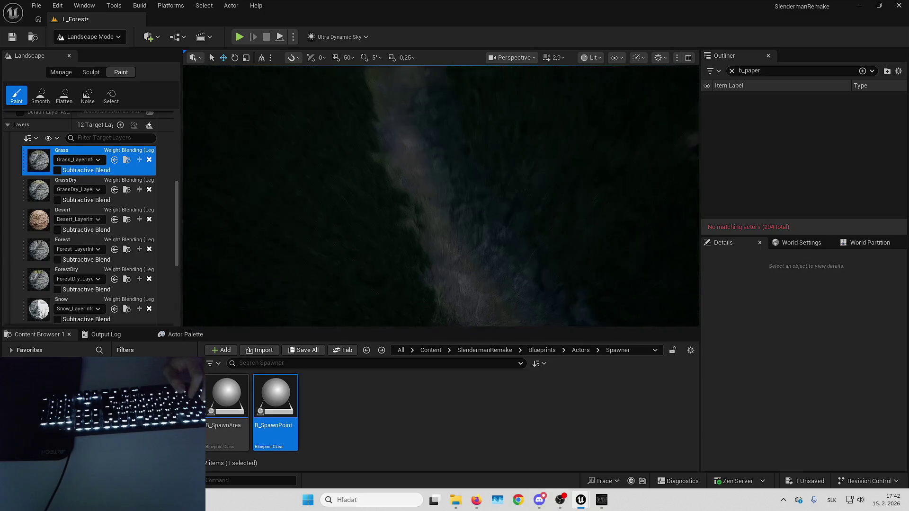
pyautogui.press('w')
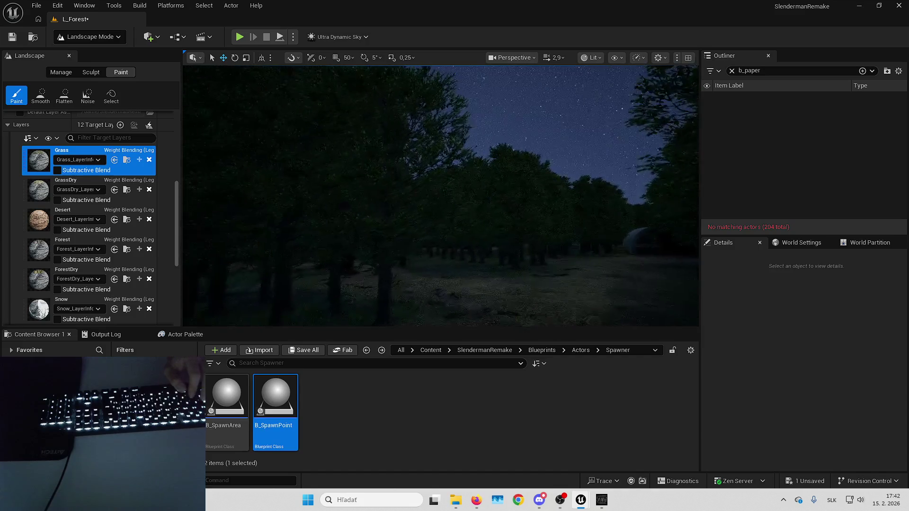
pyautogui.press('w')
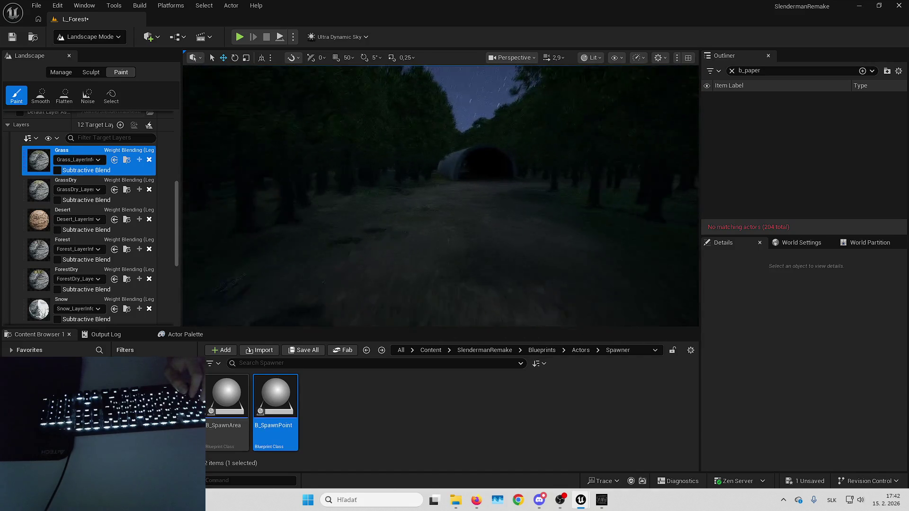
pyautogui.press('w')
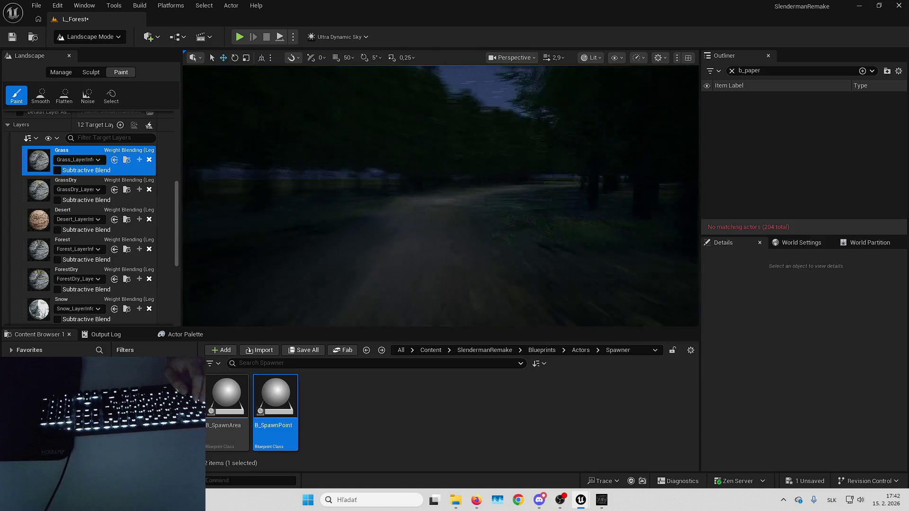
pyautogui.press('w')
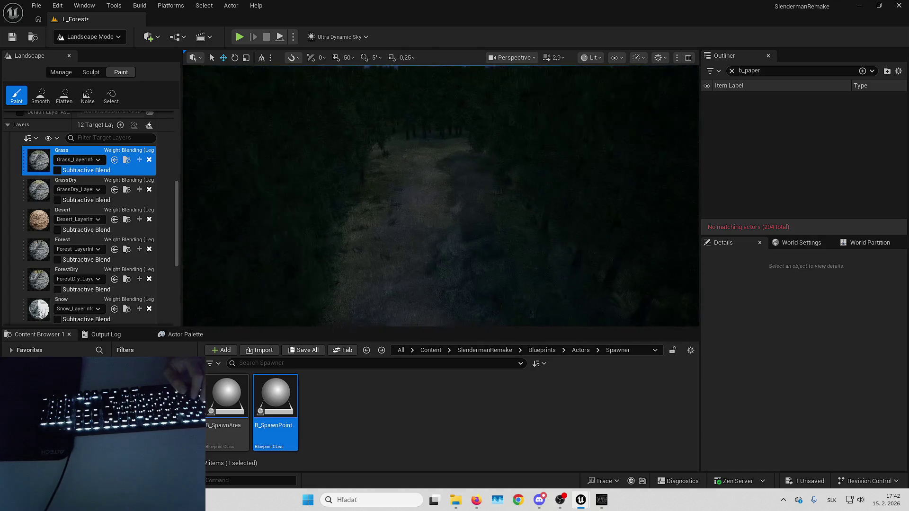
pyautogui.press('w')
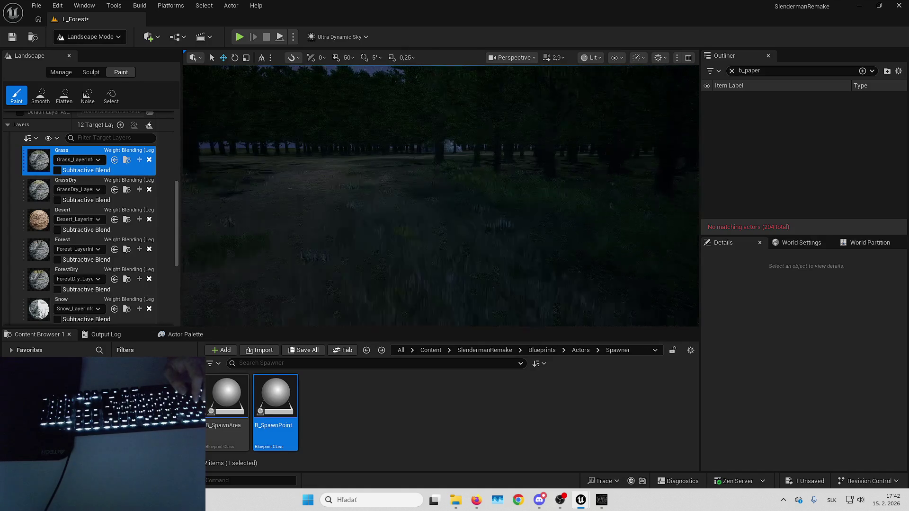
pyautogui.press('w')
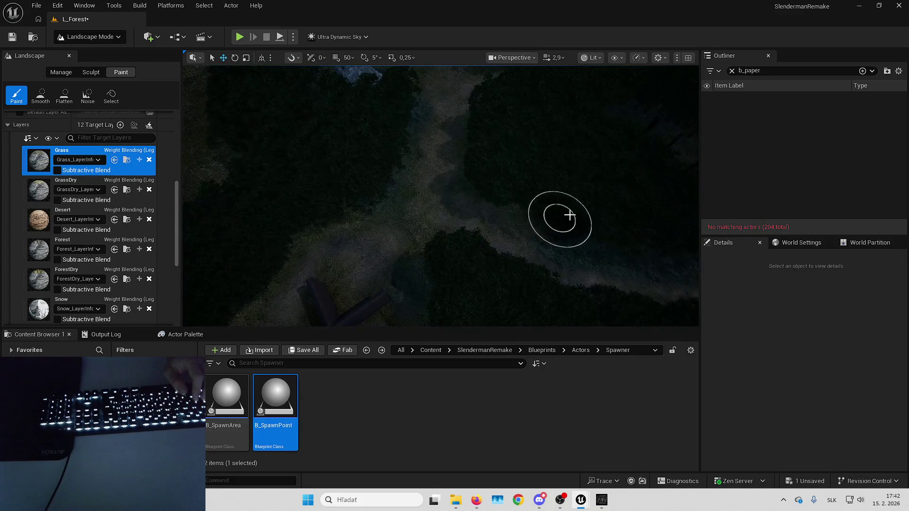
pyautogui.press('w')
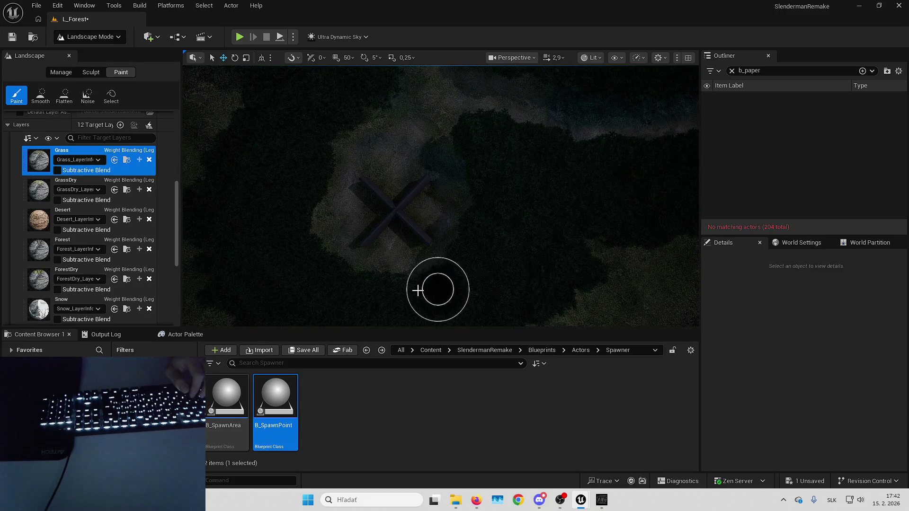
pyautogui.press('w')
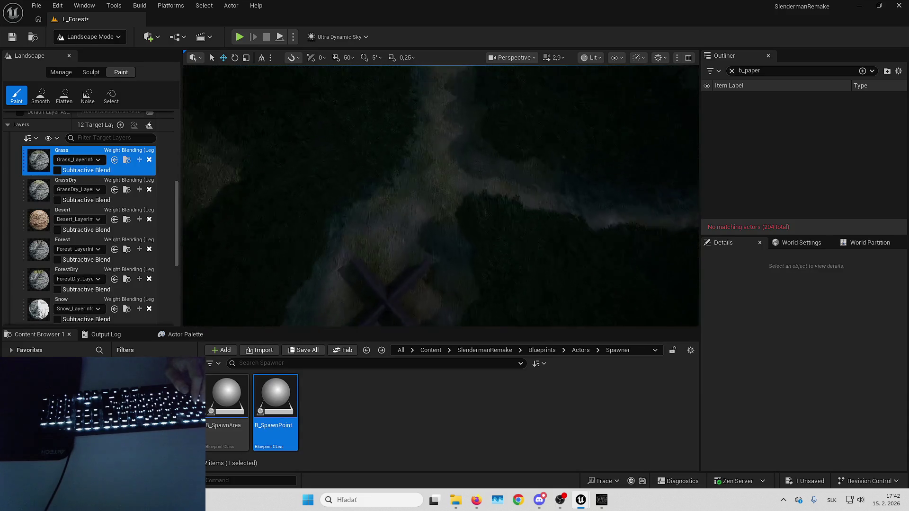
pyautogui.press('w')
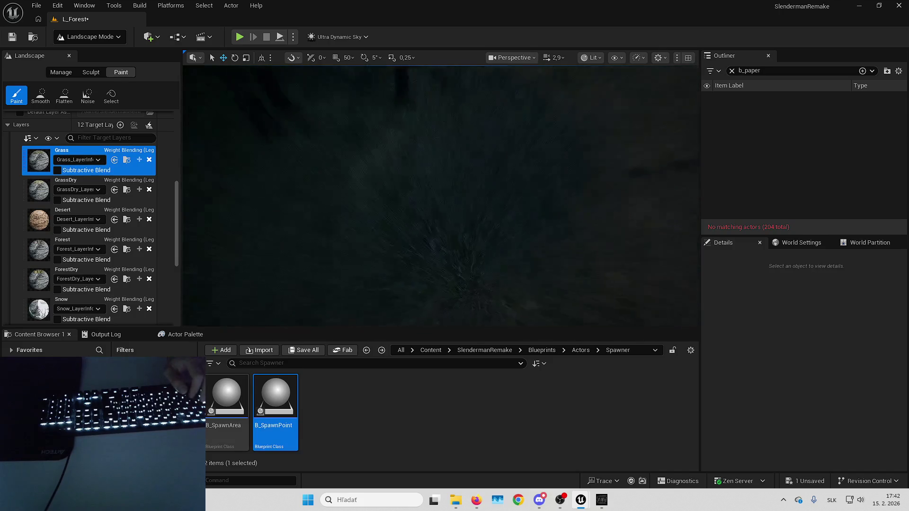
pyautogui.press('w')
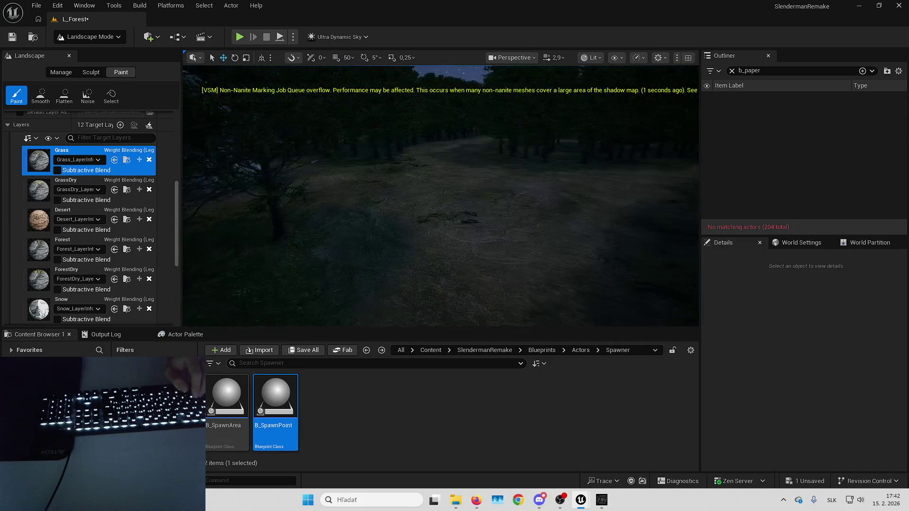
pyautogui.press('s')
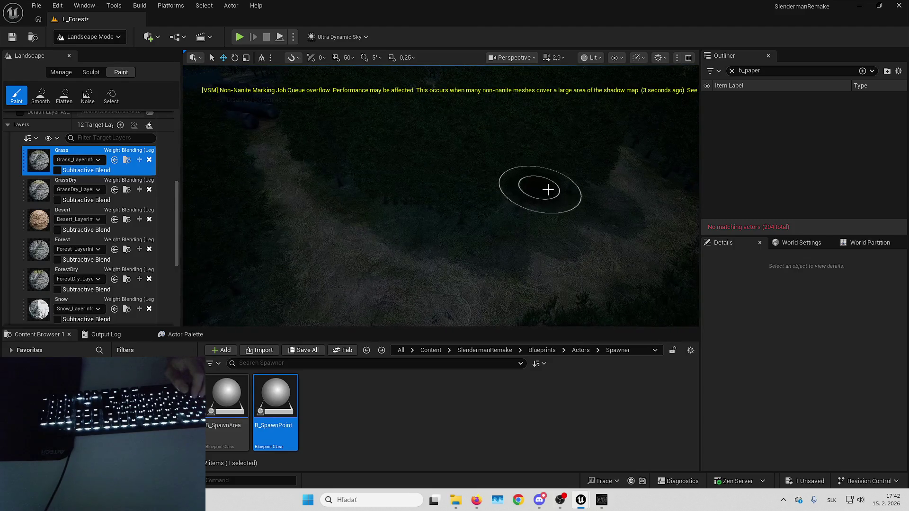
pyautogui.press('w')
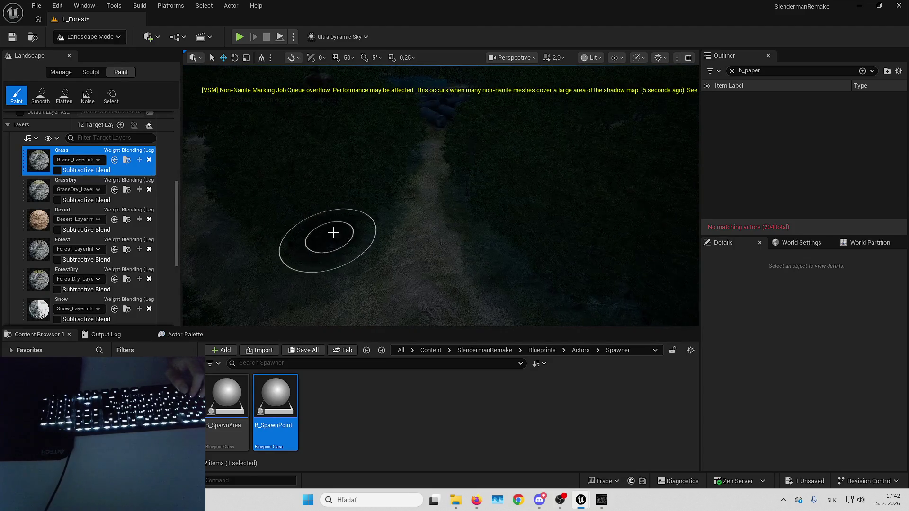
pyautogui.press('s')
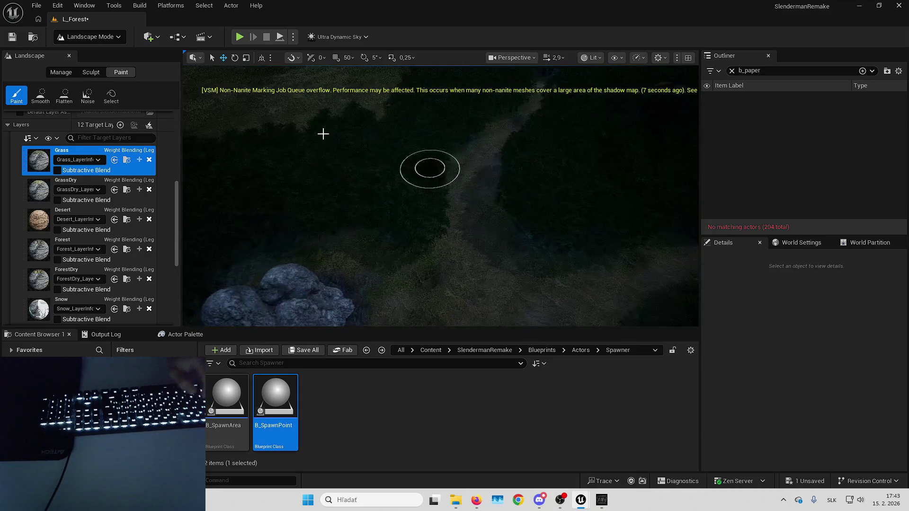
pyautogui.click(112, 39)
# Step: Leave landscape painting and save the L_Forest level
pyautogui.click(110, 58)
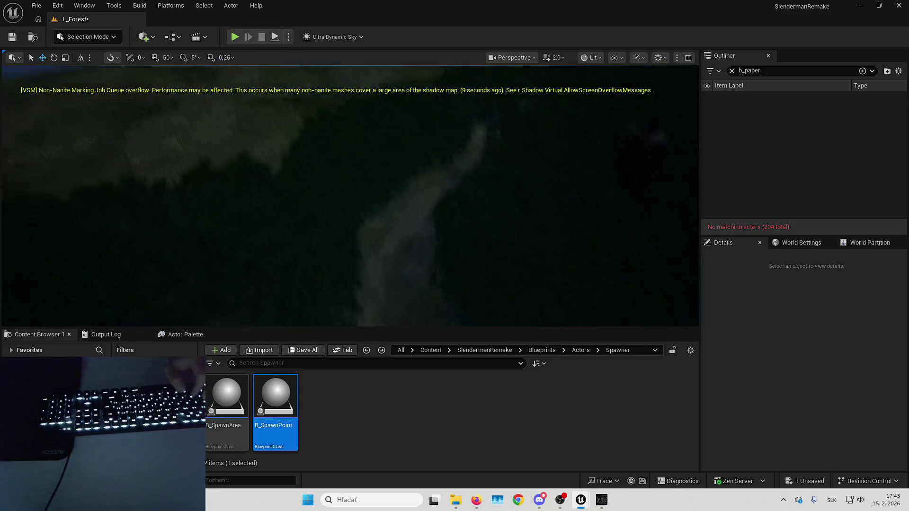
pyautogui.hotkey('ctrl', 's')
pyautogui.press('Return')
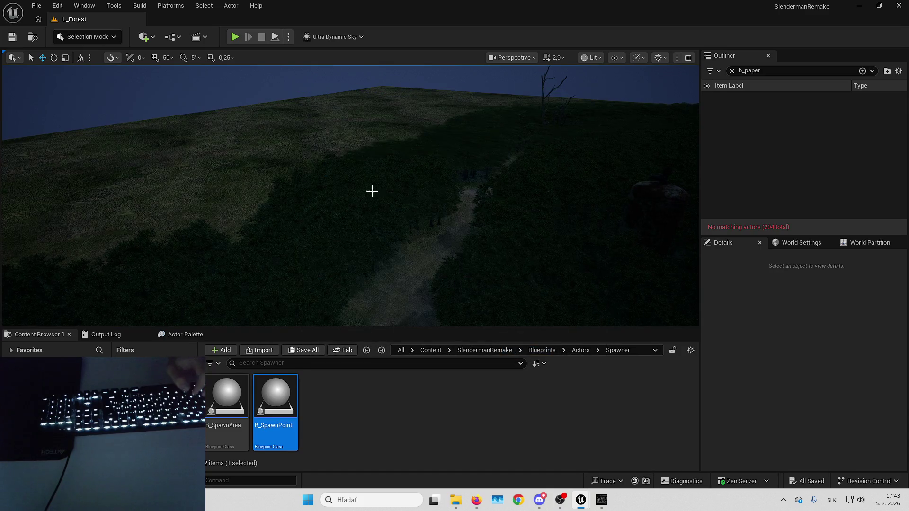
pyautogui.press('w')
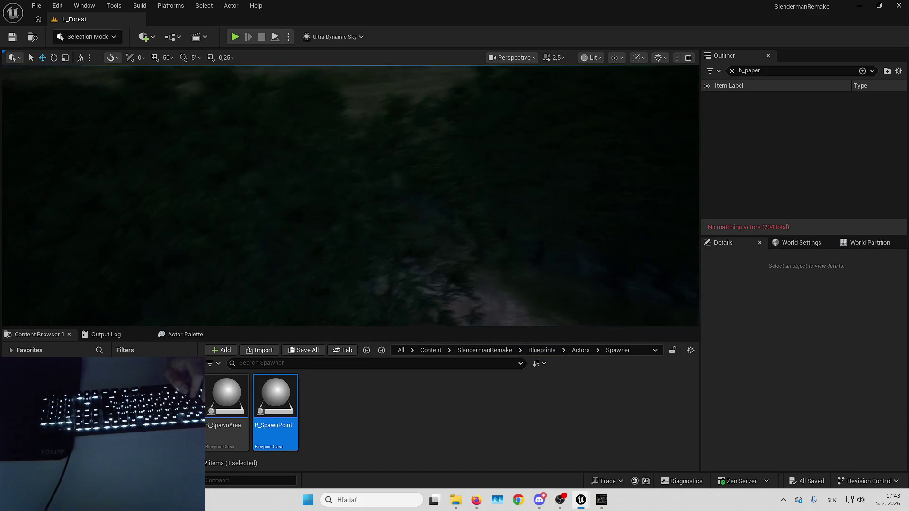
pyautogui.scroll(-2, 350, 196)
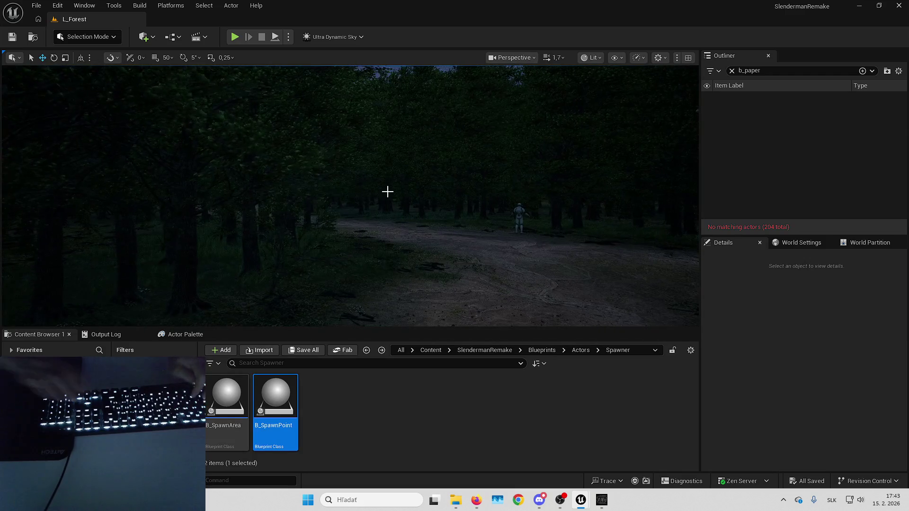
# Step: Start a full-screen play-test, sprint along the forest paths and show the frame-rate readout
pyautogui.hotkey('alt', 'p')
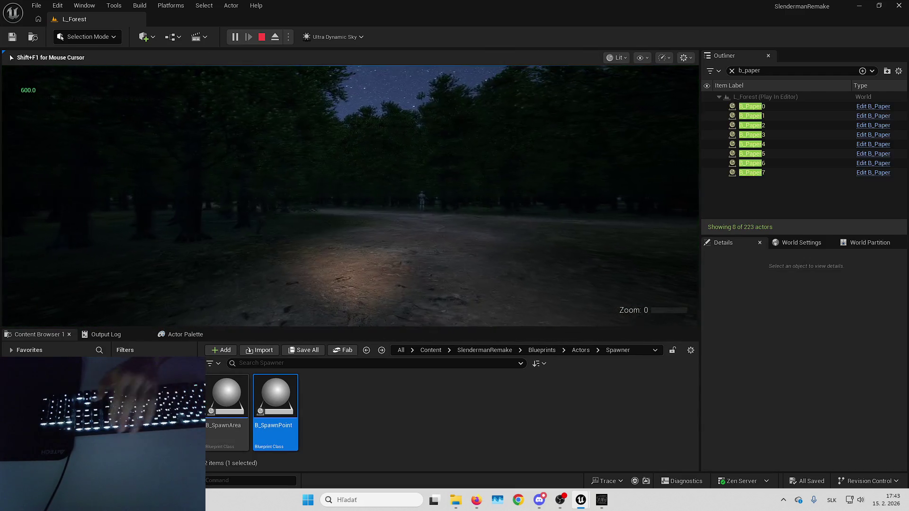
pyautogui.press('F11')
pyautogui.press('w')
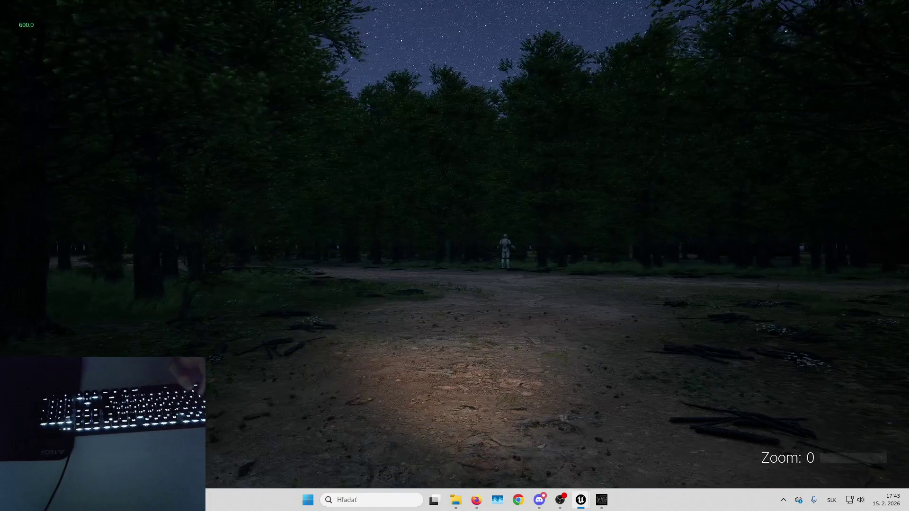
pyautogui.press('shift')
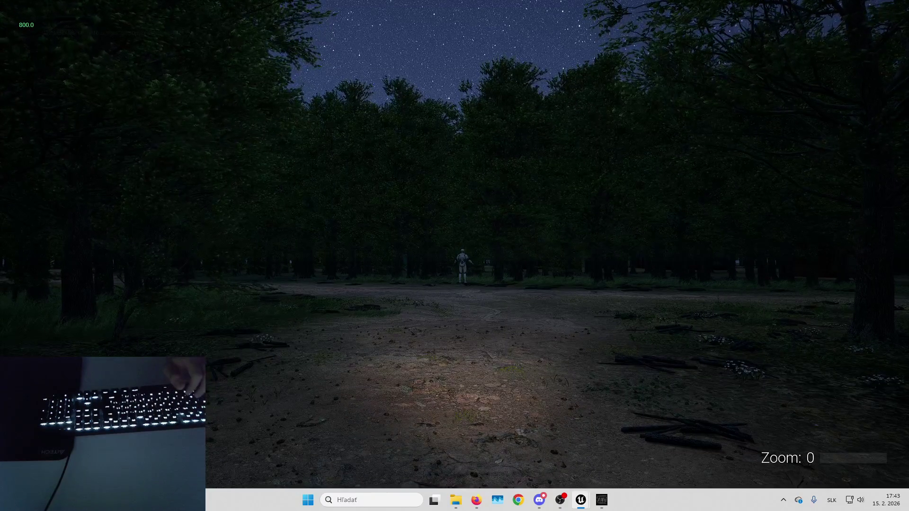
pyautogui.press('Left')
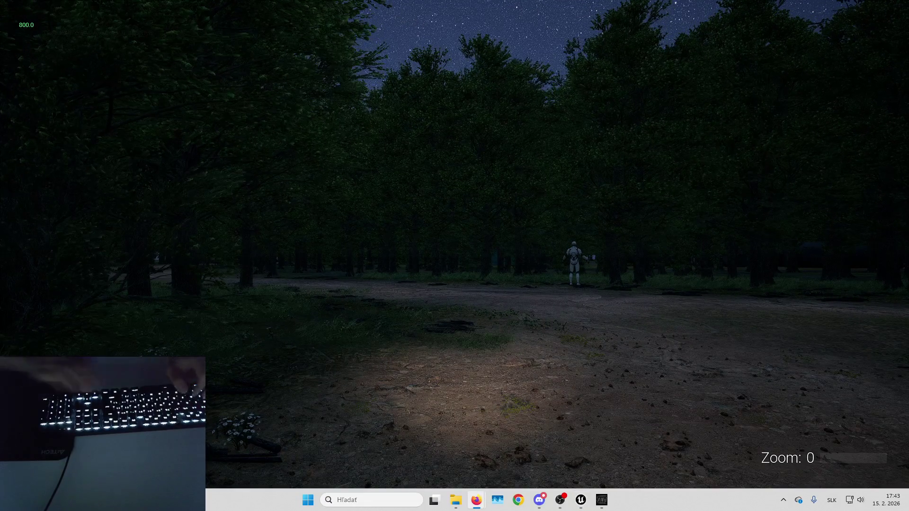
pyautogui.press('Left')
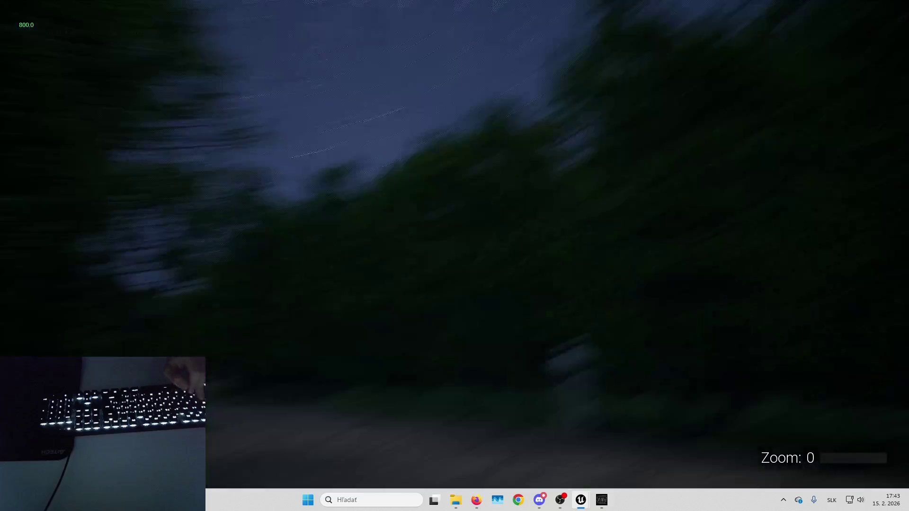
pyautogui.press('Left')
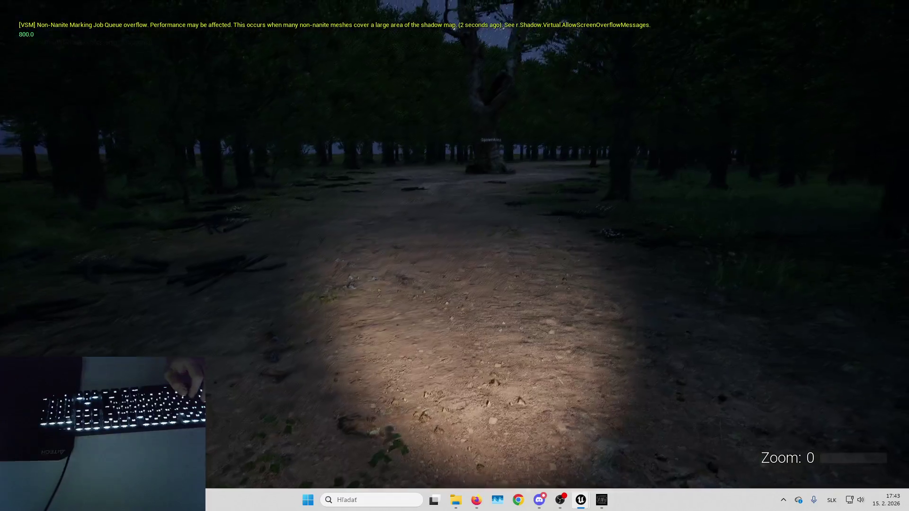
pyautogui.press('Right')
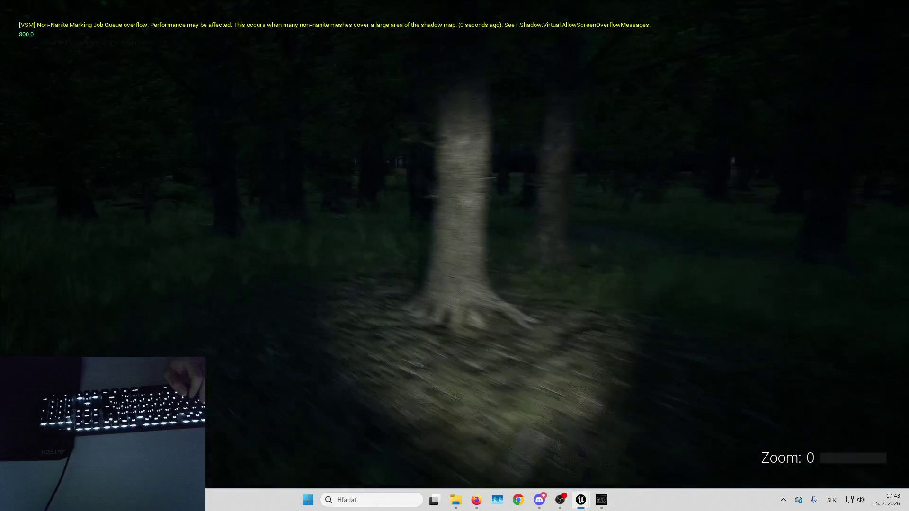
pyautogui.scroll(3, 454, 256)
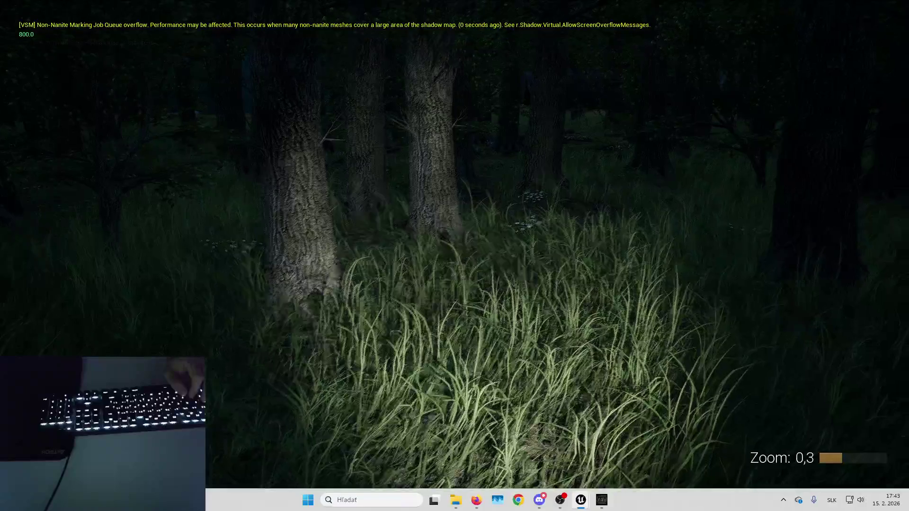
pyautogui.scroll(-3, 454, 255)
pyautogui.press('Left')
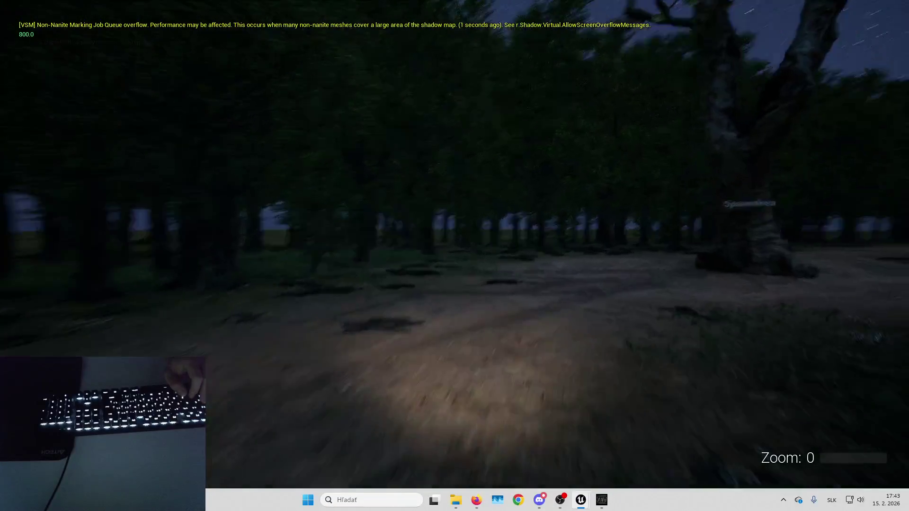
pyautogui.hotkey('alt', 'shift')
pyautogui.press('`')
pyautogui.press('`')
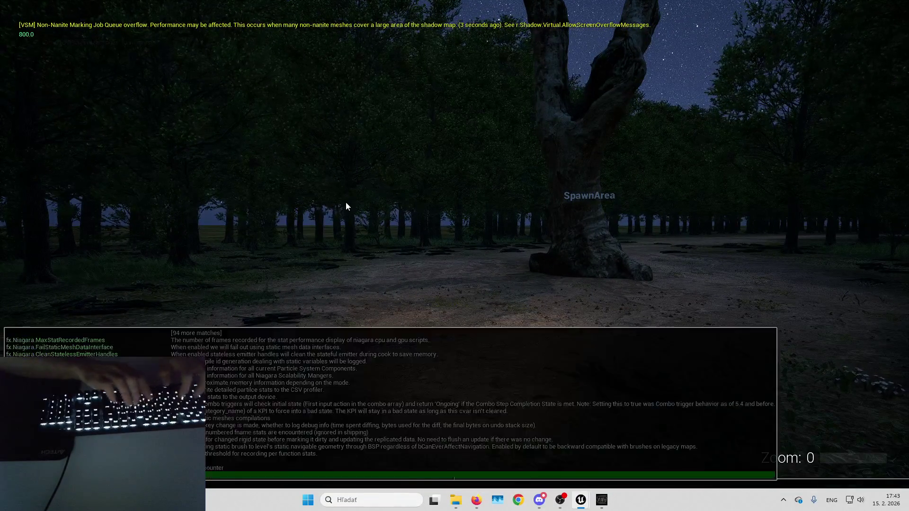
pyautogui.hotkey('alt', 'shift')
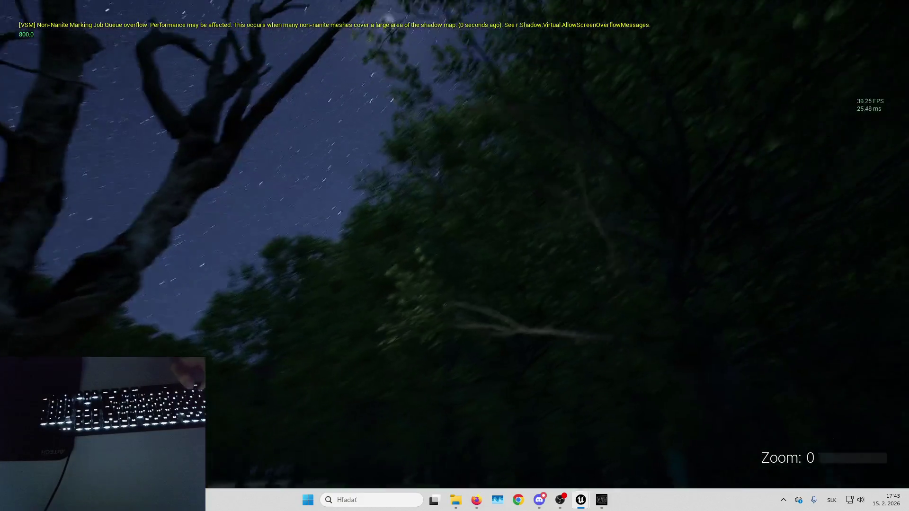
# Step: Walk past the big tree and look around to check the grass along the tree line
pyautogui.press('Up')
pyautogui.press('Right')
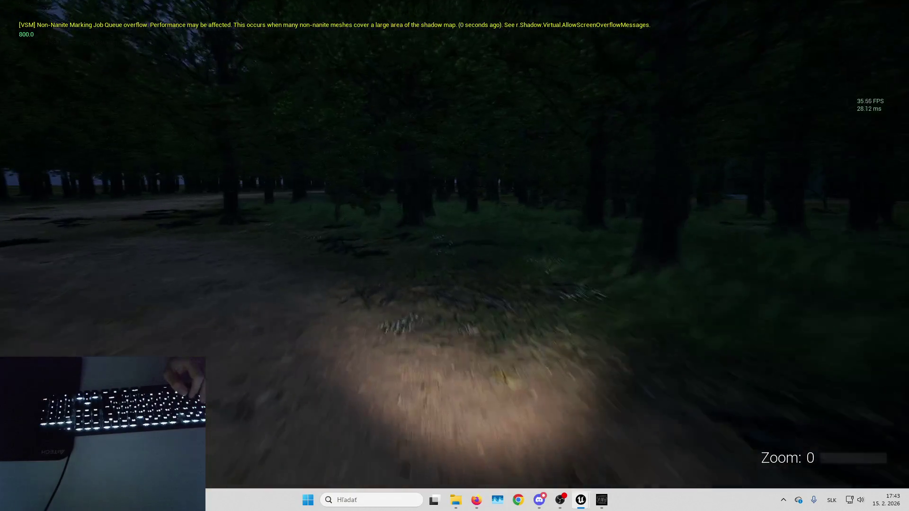
pyautogui.press('Left')
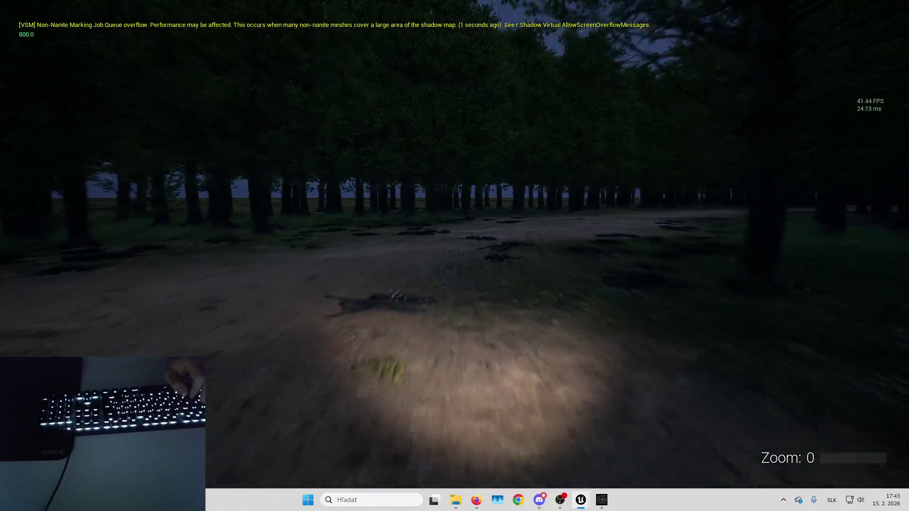
pyautogui.press('Right')
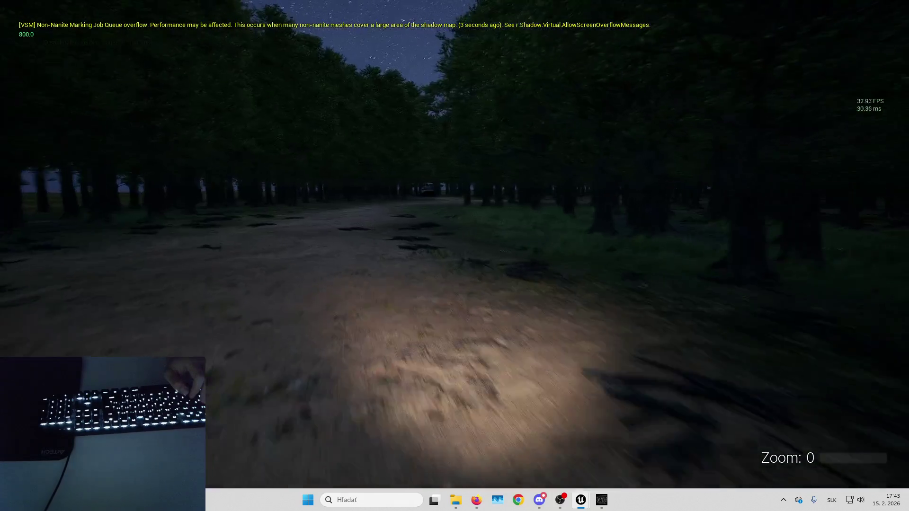
pyautogui.press('Right')
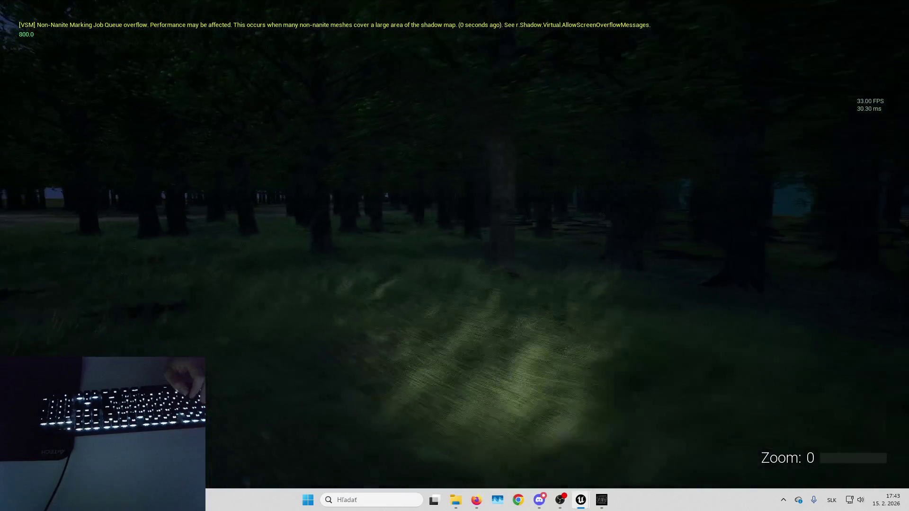
pyautogui.press('Left')
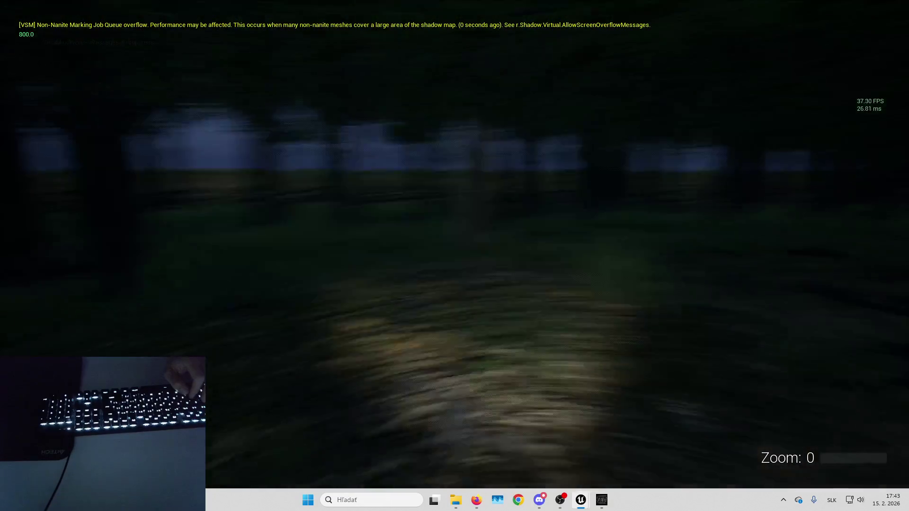
pyautogui.press('Right')
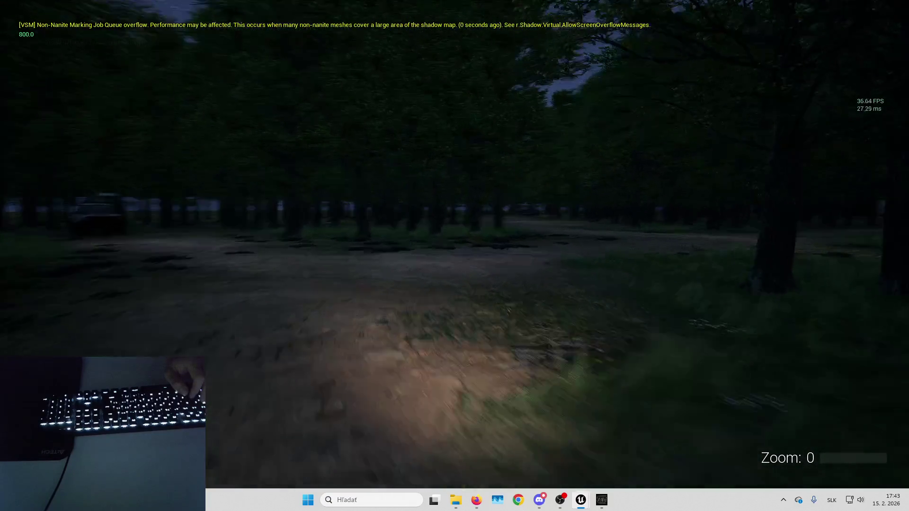
# Step: Walk through the SpawnArea maze corridors out among the tanks, then exit play mode
pyautogui.press('Left')
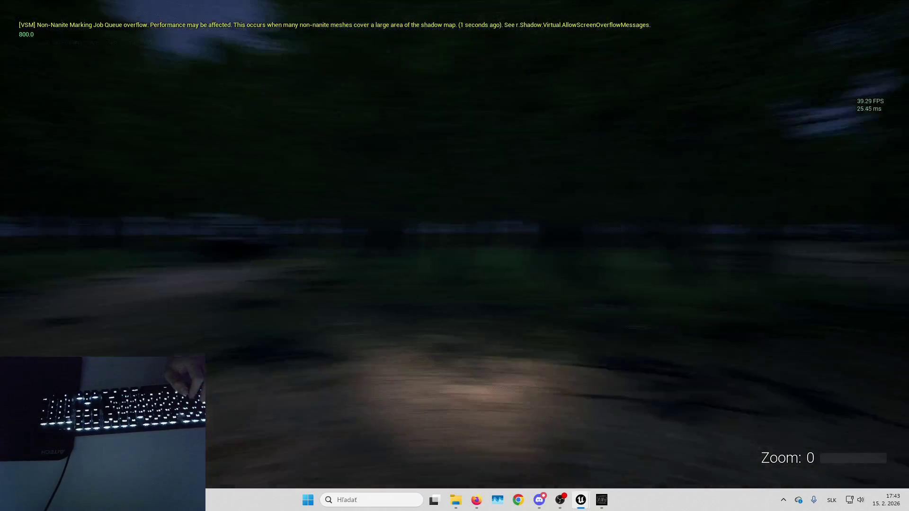
pyautogui.press('Up')
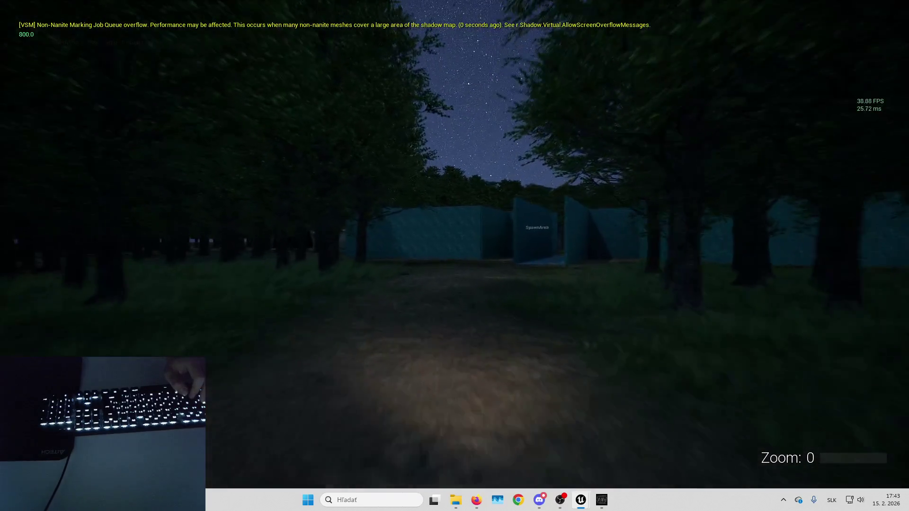
pyautogui.press('Up')
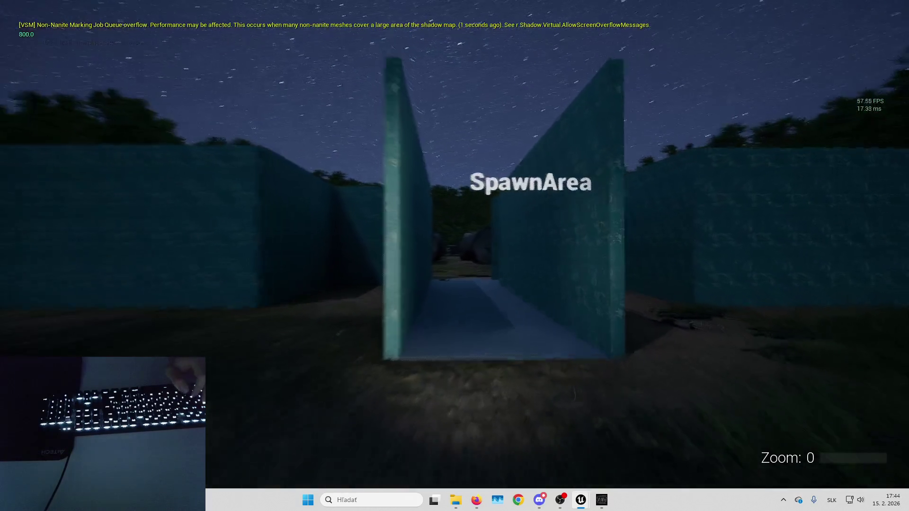
pyautogui.press('Up')
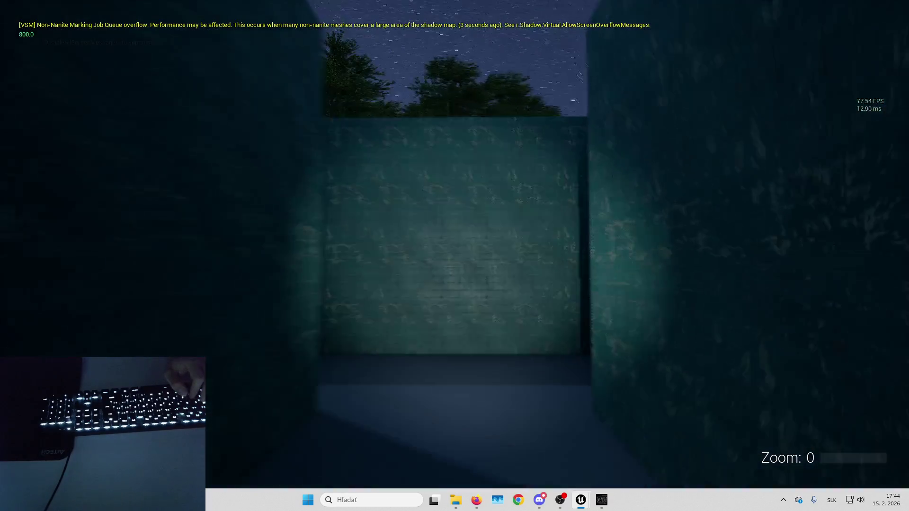
pyautogui.press('Up')
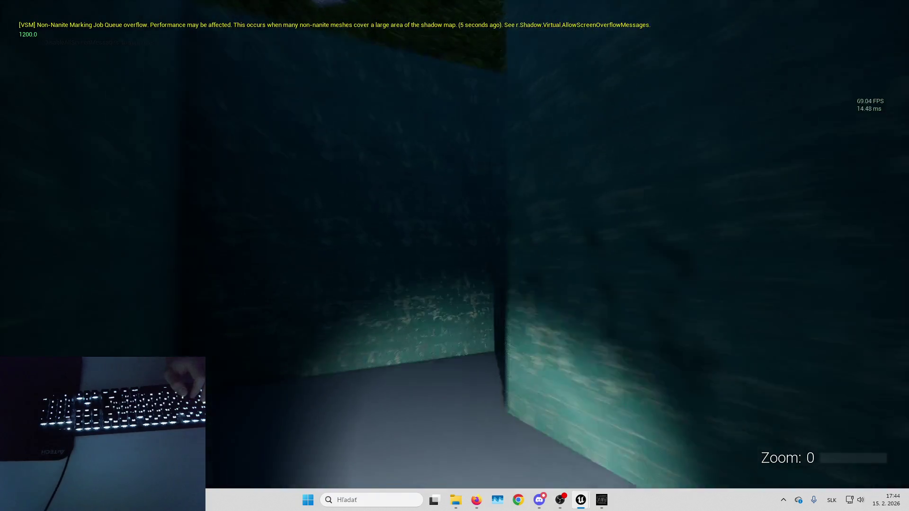
pyautogui.press('Up')
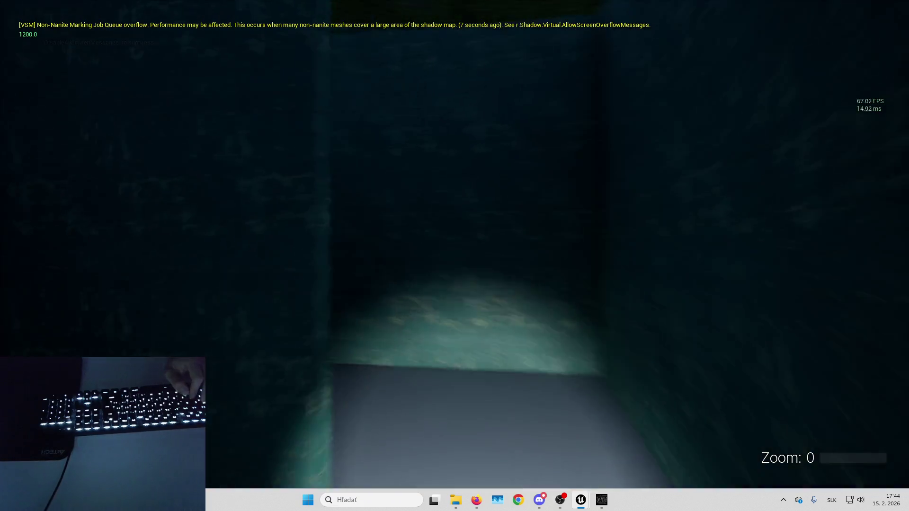
pyautogui.press('Up')
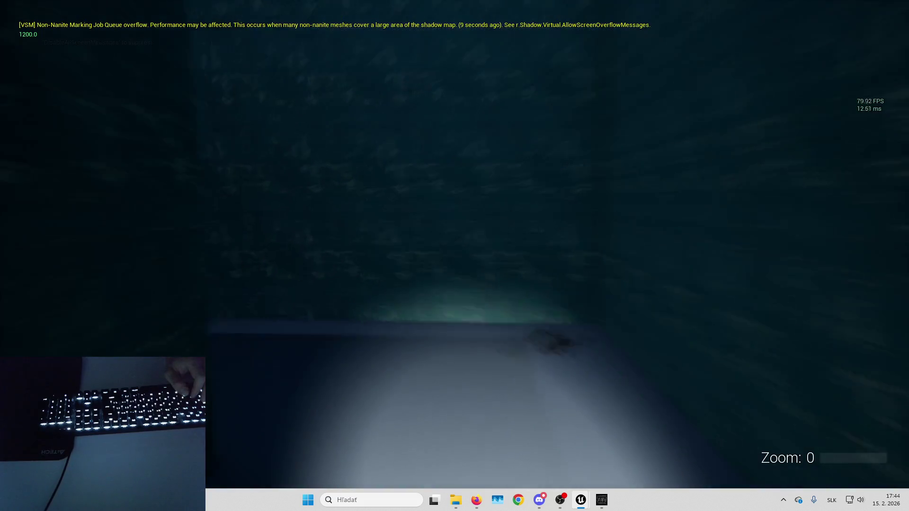
pyautogui.press('Up')
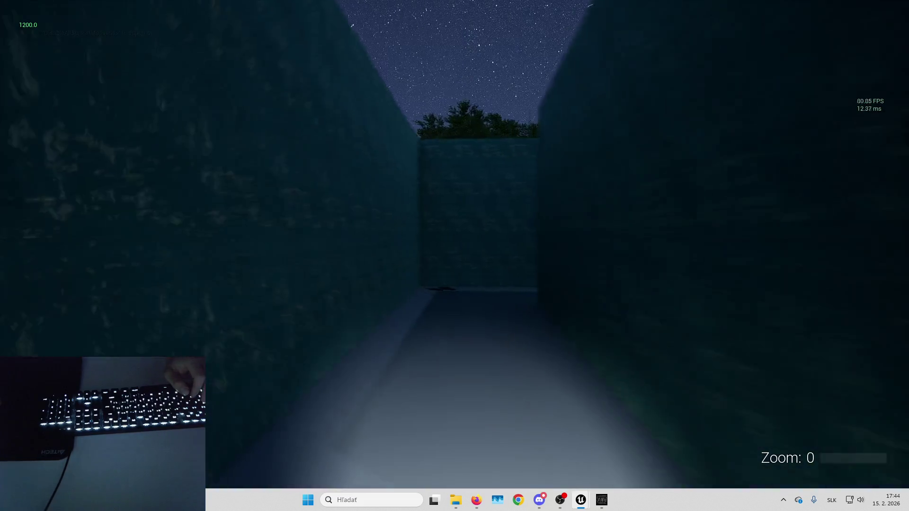
pyautogui.press('Up')
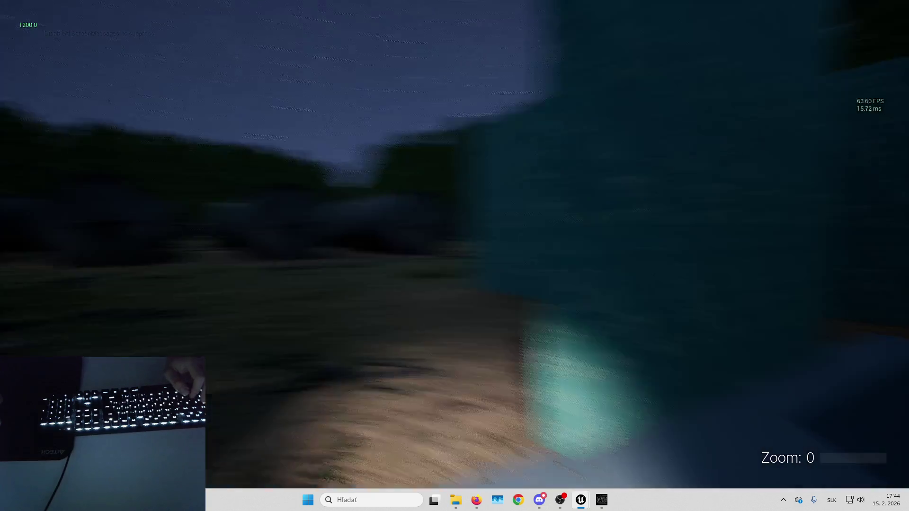
pyautogui.press('Up')
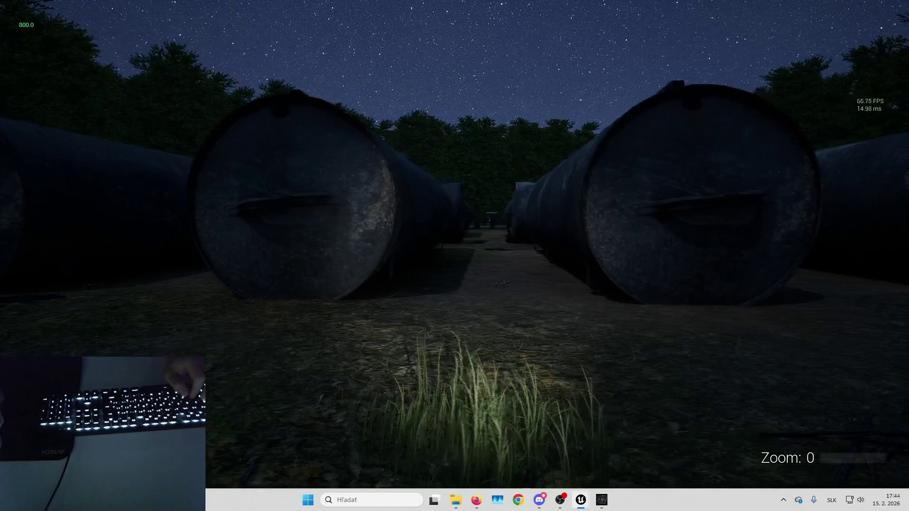
pyautogui.press('Escape')
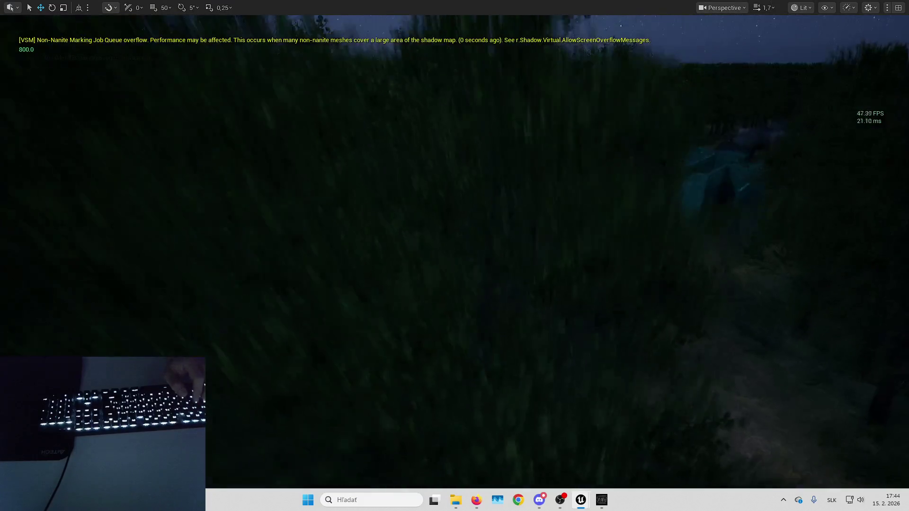
pyautogui.press('w')
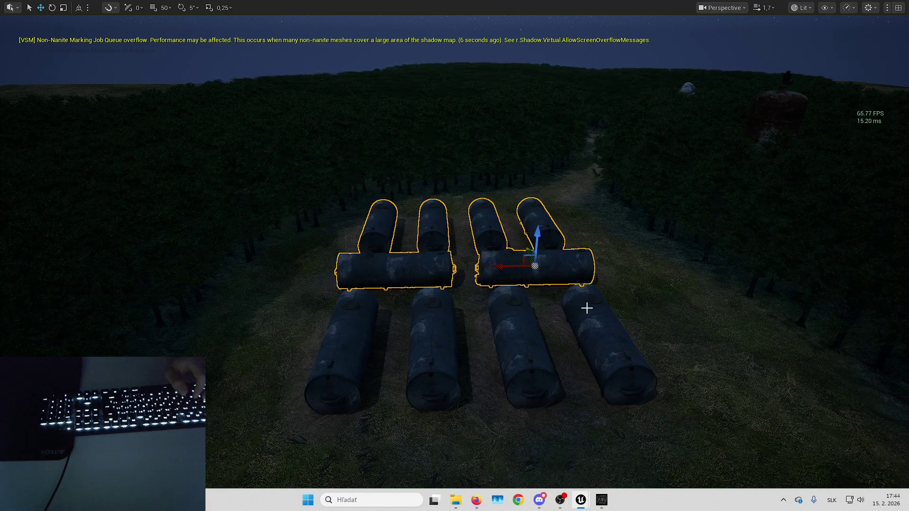
pyautogui.scroll(5, 409, 327)
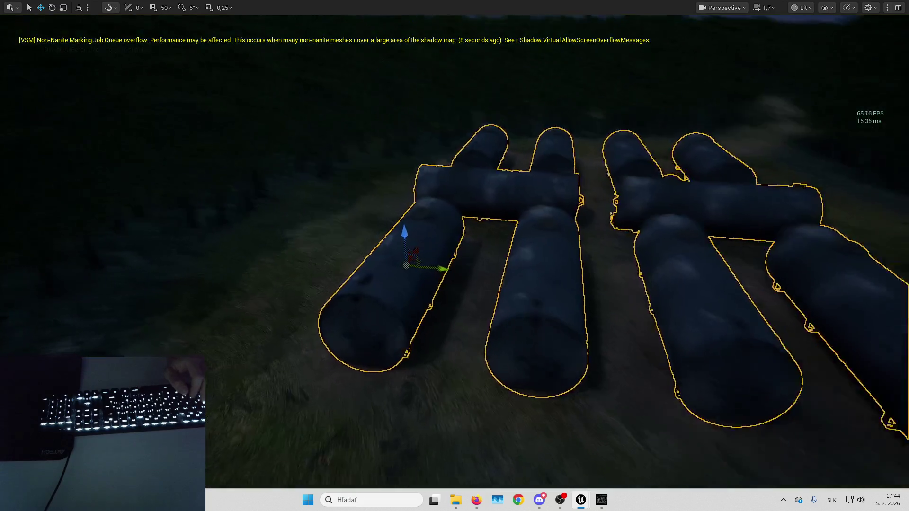
pyautogui.scroll(1, 438, 285)
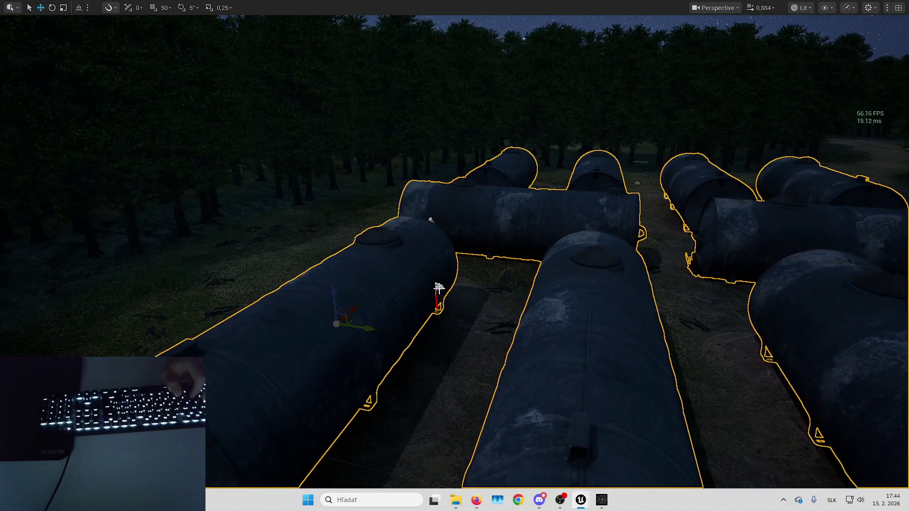
pyautogui.moveTo(431, 220)
pyautogui.mouseDown()
pyautogui.moveTo(501, 227)
pyautogui.moveTo(613, 304)
pyautogui.moveTo(544, 284)
pyautogui.moveTo(551, 389)
pyautogui.moveTo(478, 261)
pyautogui.mouseUp()
pyautogui.moveTo(733, 282); pyautogui.dragTo(523, 338)
pyautogui.keyDown('shift'); pyautogui.click(470, 320); pyautogui.keyUp('shift')
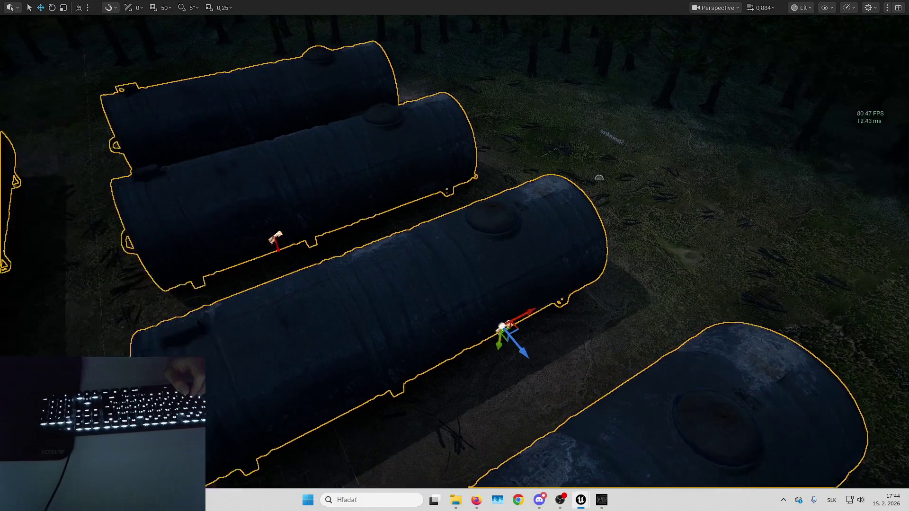
pyautogui.scroll(-3, 493, 304)
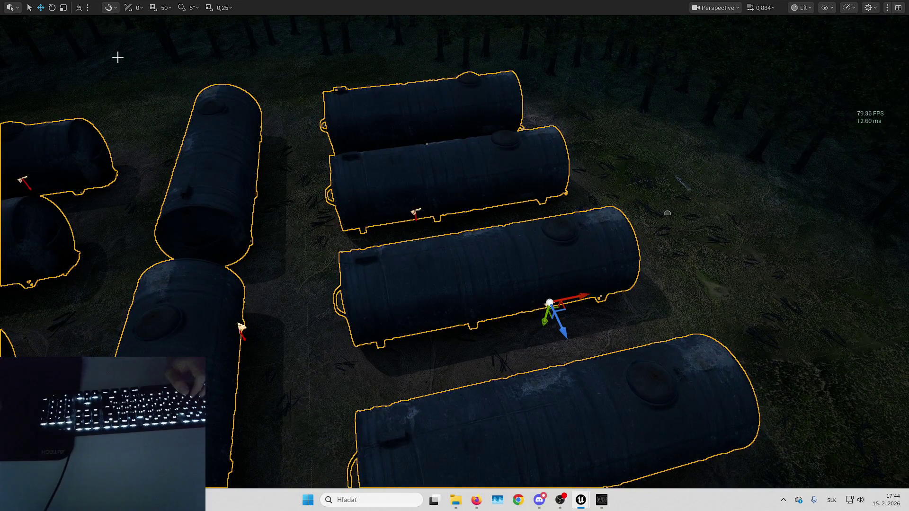
pyautogui.moveTo(575, 272)
pyautogui.mouseDown()
pyautogui.moveTo(428, 204)
pyautogui.moveTo(497, 221)
pyautogui.mouseUp()
pyautogui.moveTo(404, 157); pyautogui.dragTo(539, 164)
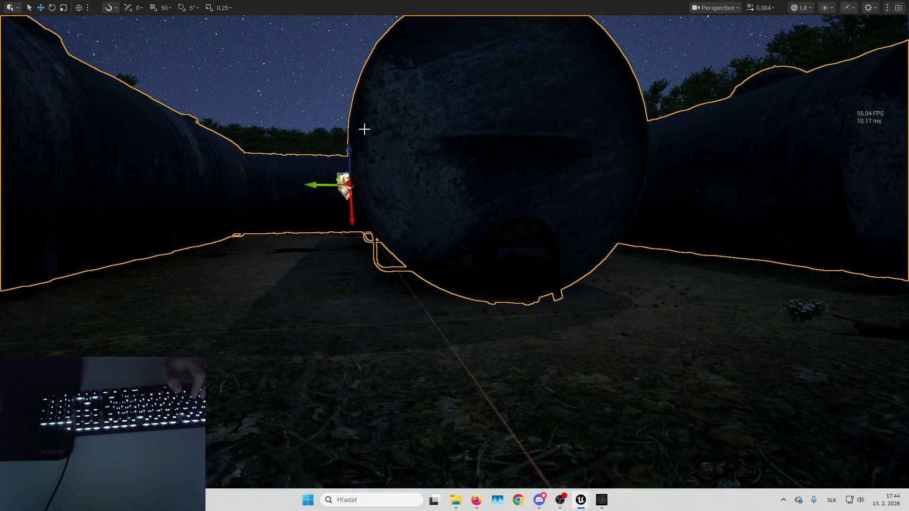
pyautogui.moveTo(440, 162)
pyautogui.mouseDown()
pyautogui.moveTo(455, 159)
pyautogui.moveTo(440, 162)
pyautogui.moveTo(415, 216)
pyautogui.moveTo(476, 218)
pyautogui.moveTo(483, 200)
pyautogui.moveTo(493, 217)
pyautogui.mouseUp()
pyautogui.click(564, 313)
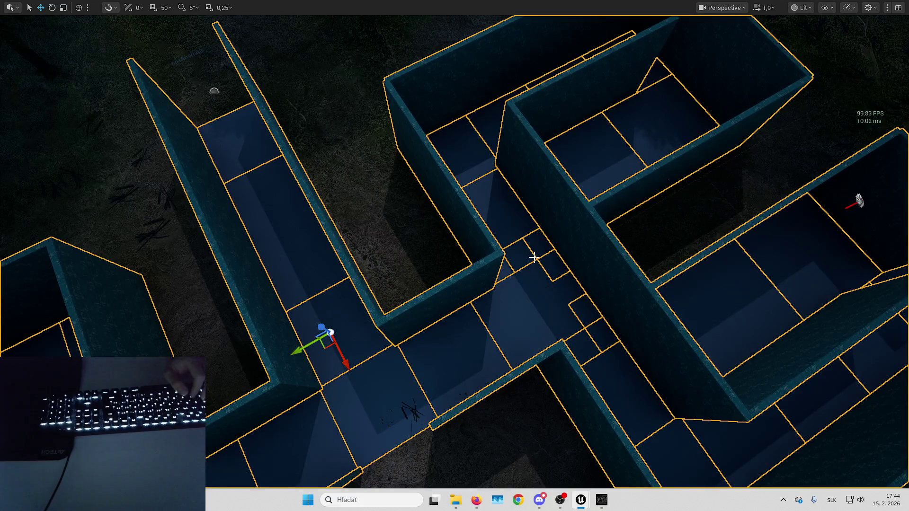
# Step: Select a single maze floor tile and undo its accidental move
pyautogui.moveTo(438, 263)
pyautogui.mouseDown()
pyautogui.moveTo(452, 266)
pyautogui.moveTo(438, 264)
pyautogui.mouseUp()
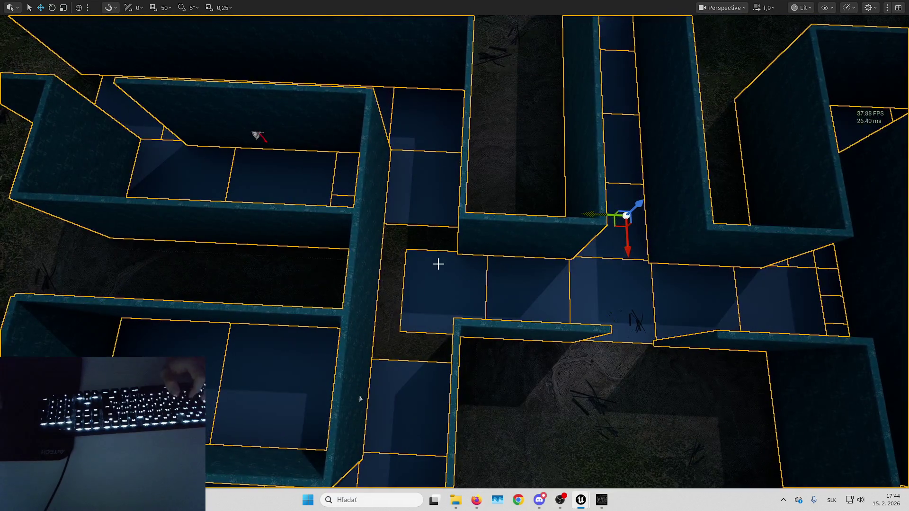
pyautogui.click(450, 251)
pyautogui.scroll(3, 447, 265)
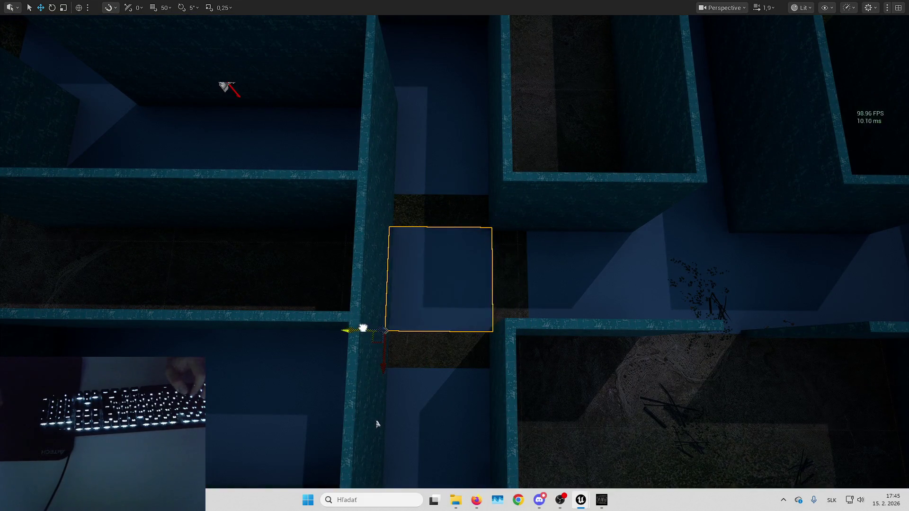
pyautogui.hotkey('ctrl', 'z')
# Step: Set grid snap to 100, shift the floor tile one step left, and restore the editor panels
pyautogui.click(161, 8)
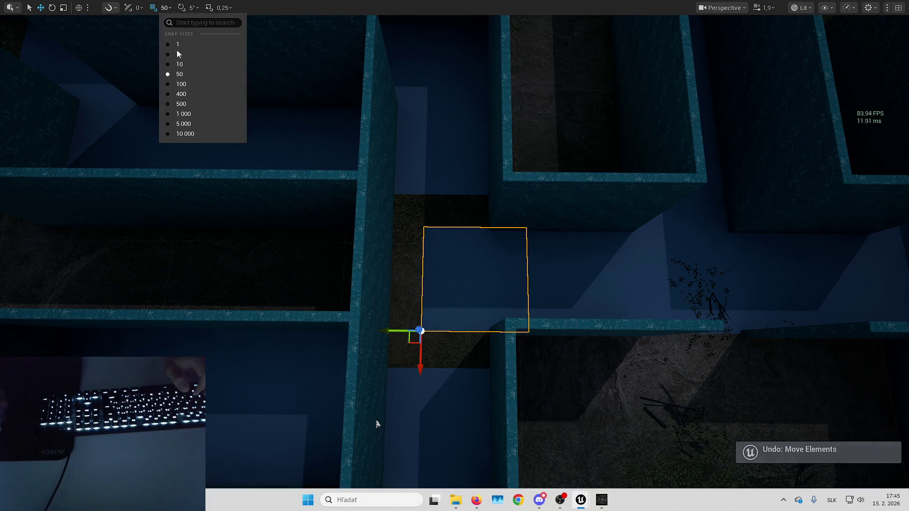
pyautogui.click(180, 93)
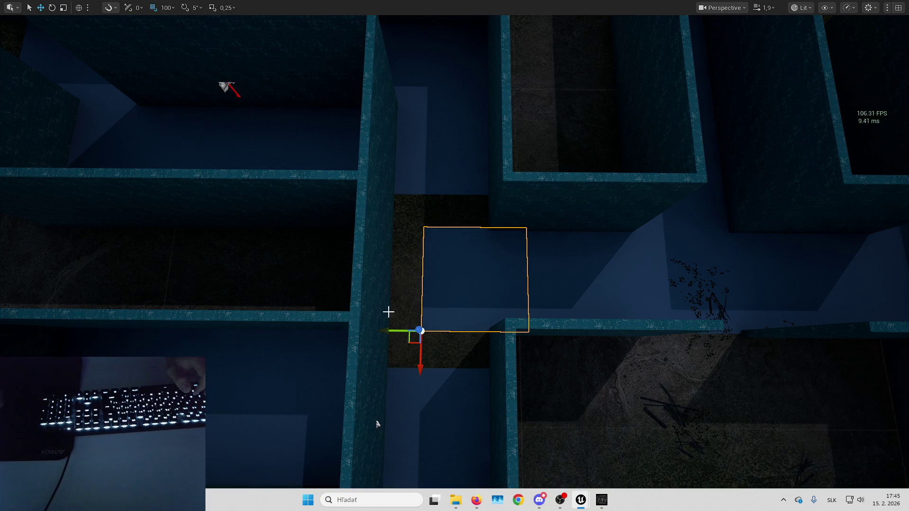
pyautogui.moveTo(378, 425)
pyautogui.mouseDown()
pyautogui.moveTo(334, 422)
pyautogui.moveTo(378, 256)
pyautogui.mouseUp()
pyautogui.scroll(3, 378, 255)
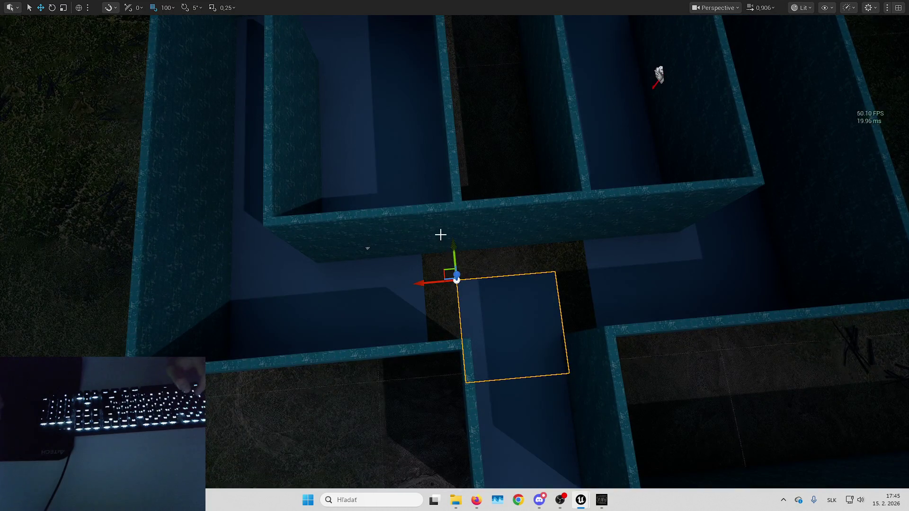
pyautogui.moveTo(424, 282); pyautogui.dragTo(387, 287)
pyautogui.moveTo(450, 270)
pyautogui.mouseDown()
pyautogui.moveTo(178, 103)
pyautogui.moveTo(58, 308)
pyautogui.mouseUp()
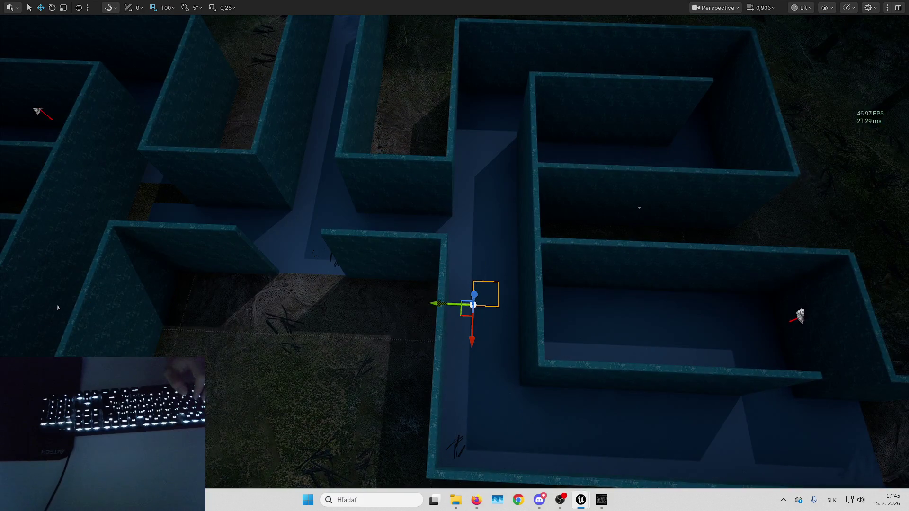
pyautogui.press('F11')
pyautogui.moveTo(381, 220); pyautogui.dragTo(381, 220)
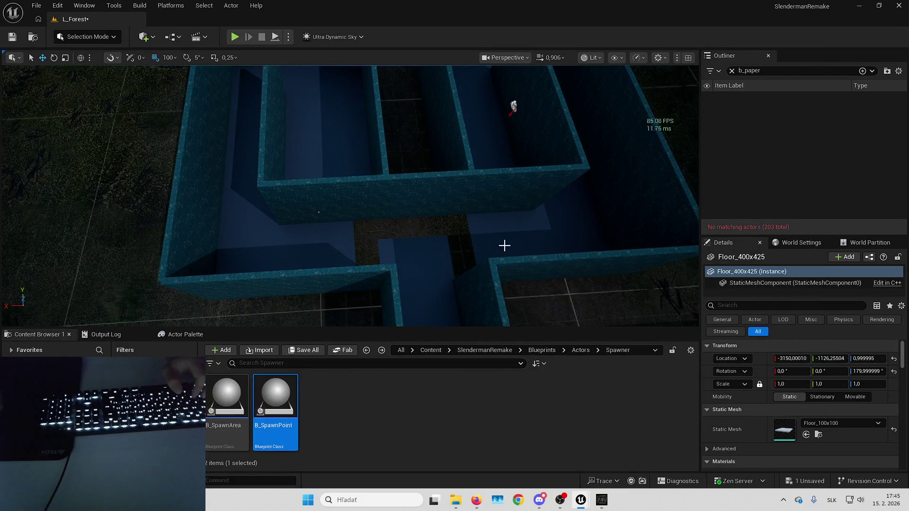
# Step: Slide the floor piece beside the gap to X -3150 and swap its mesh to Floor_100x100
pyautogui.hotkey('ctrl', 'b')
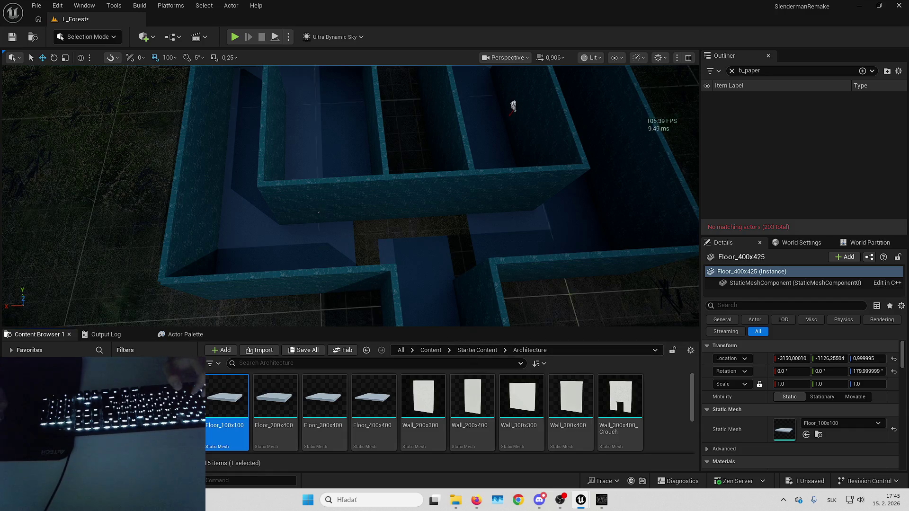
pyautogui.click(319, 213)
pyautogui.moveTo(223, 236)
pyautogui.mouseDown()
pyautogui.moveTo(327, 234)
pyautogui.moveTo(300, 233)
pyautogui.mouseUp()
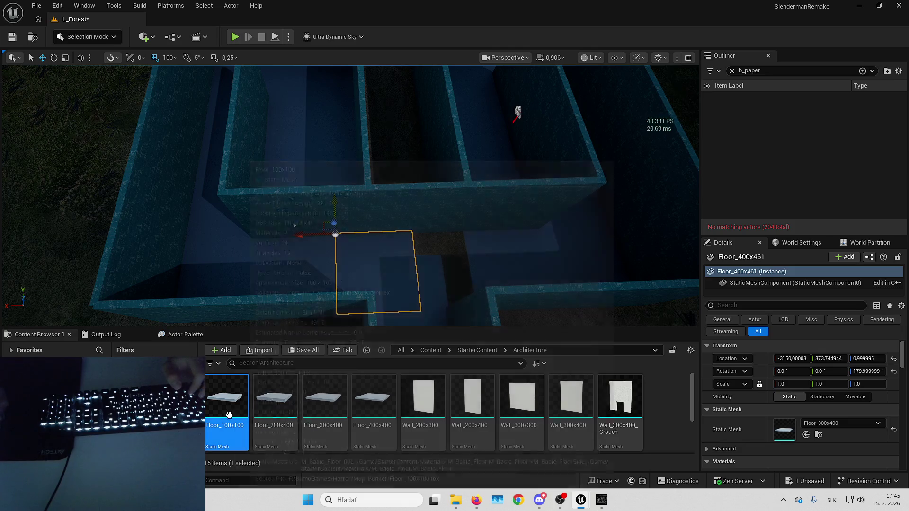
pyautogui.click(806, 434)
pyautogui.moveTo(393, 212); pyautogui.dragTo(368, 214)
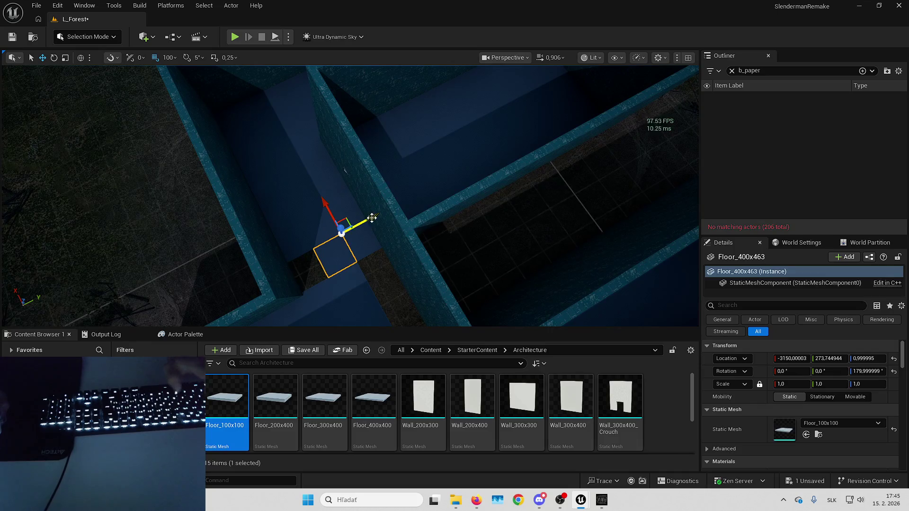
# Step: Select the adjacent floor tile and slide it to Y 173.74 to close the gap
pyautogui.hotkey('ctrl', 'z')
pyautogui.press('f')
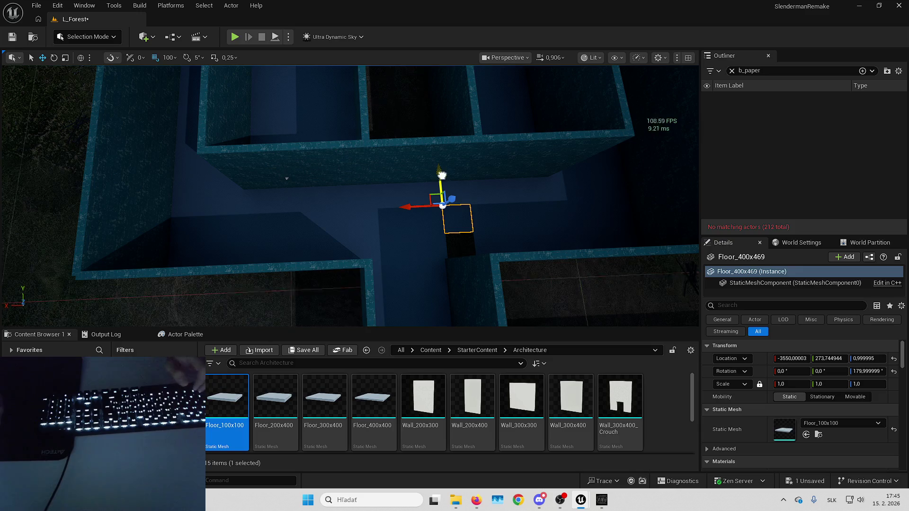
pyautogui.moveTo(441, 176); pyautogui.dragTo(444, 193)
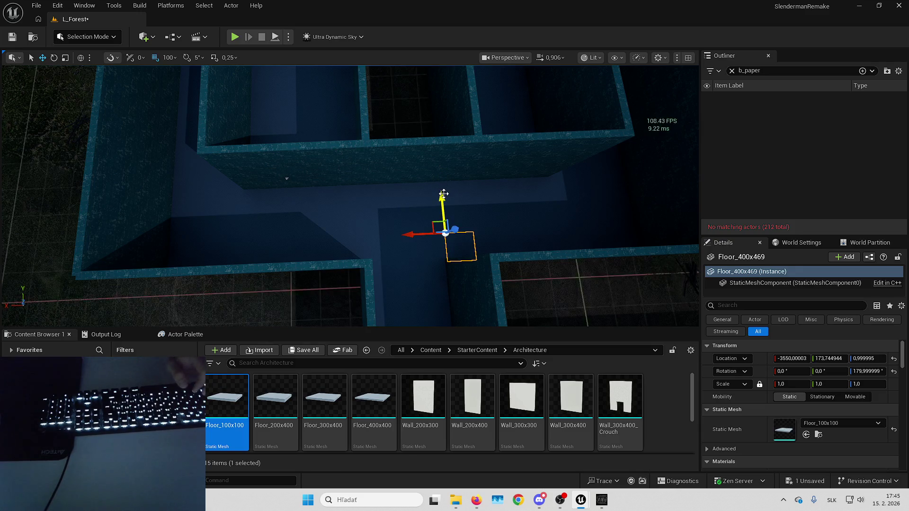
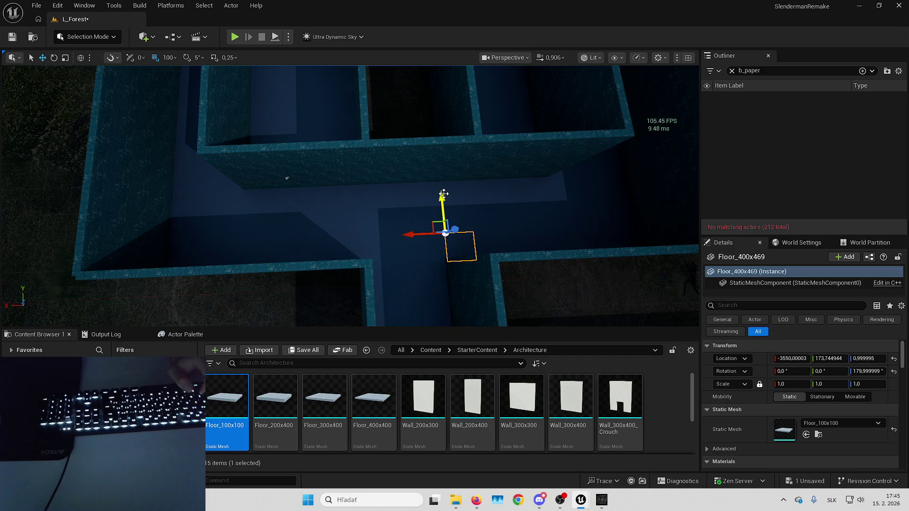
# Step: Ctrl-select the maze's floor tiles and corridor floor pieces one by one in the viewport
pyautogui.moveTo(444, 178)
pyautogui.mouseDown()
pyautogui.moveTo(459, 176)
pyautogui.moveTo(448, 193)
pyautogui.moveTo(460, 225)
pyautogui.moveTo(361, 180)
pyautogui.mouseUp()
pyautogui.click(362, 189)
pyautogui.keyDown('ctrl'); pyautogui.click(265, 223); pyautogui.keyUp('ctrl')
pyautogui.keyDown('ctrl'); pyautogui.click(374, 247); pyautogui.keyUp('ctrl')
pyautogui.scroll(2, 365, 284)
pyautogui.keyDown('ctrl'); pyautogui.click(365, 318); pyautogui.keyUp('ctrl')
pyautogui.moveTo(484, 119); pyautogui.dragTo(448, 294)
pyautogui.keyDown('ctrl'); pyautogui.click(447, 264); pyautogui.keyUp('ctrl')
pyautogui.keyDown('ctrl'); pyautogui.click(483, 213); pyautogui.keyUp('ctrl')
pyautogui.keyDown('ctrl'); pyautogui.click(497, 172); pyautogui.keyUp('ctrl')
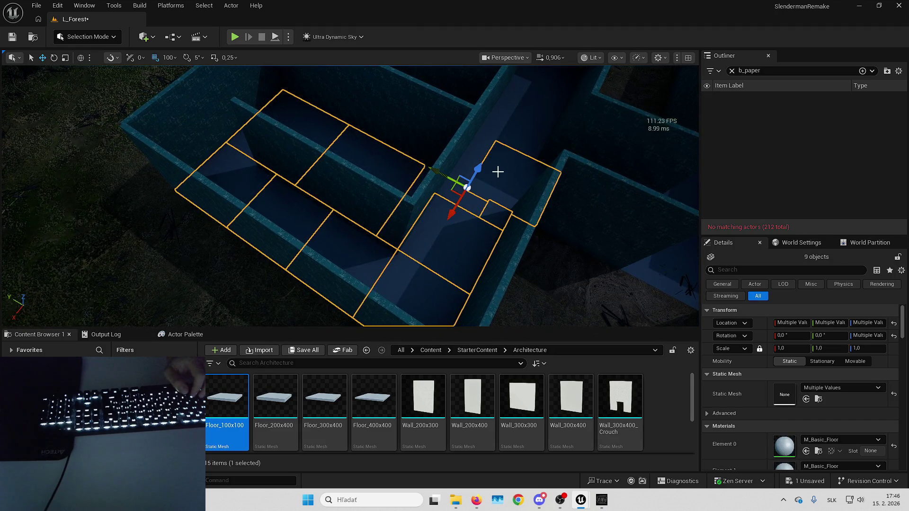
pyautogui.keyDown('ctrl'); pyautogui.click(469, 166); pyautogui.keyUp('ctrl')
pyautogui.scroll(4, 440, 218)
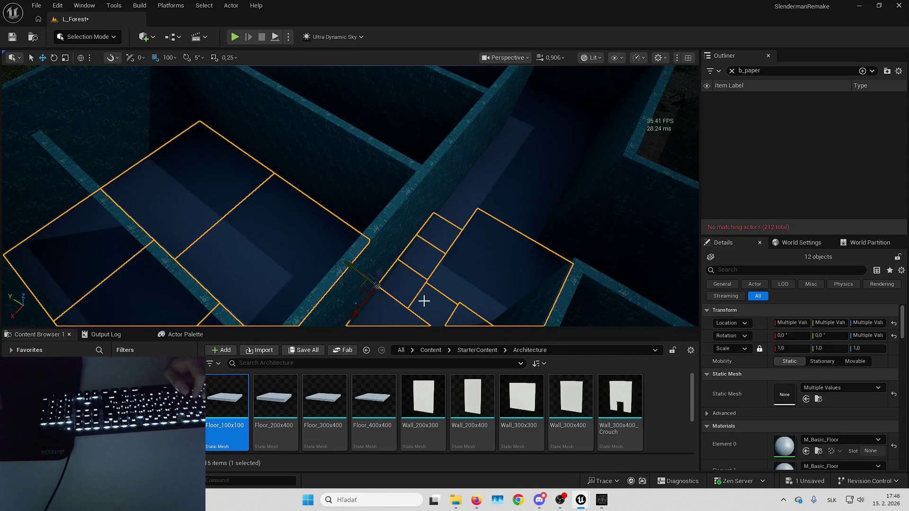
pyautogui.keyDown('ctrl'); pyautogui.click(421, 300); pyautogui.keyUp('ctrl')
pyautogui.scroll(-3, 417, 284)
pyautogui.keyDown('ctrl'); pyautogui.click(467, 252); pyautogui.keyUp('ctrl')
pyautogui.scroll(3, 467, 252)
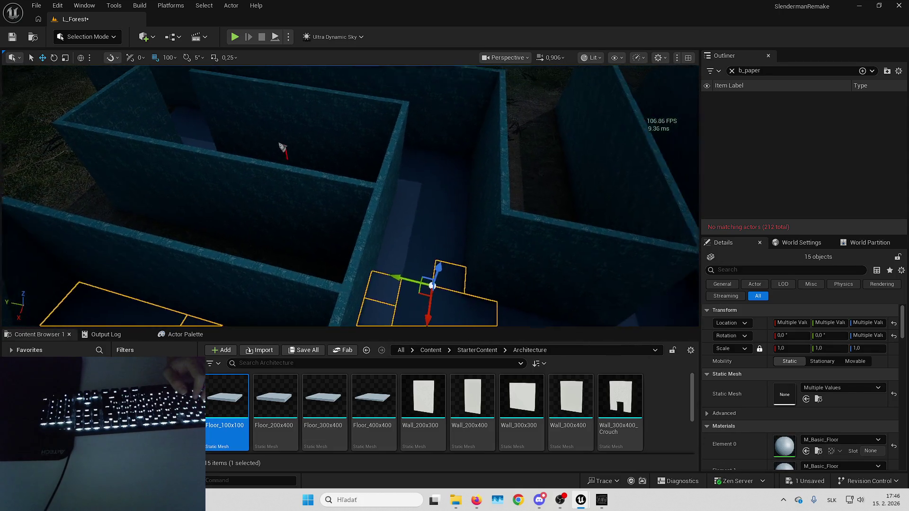
pyautogui.keyDown('ctrl'); pyautogui.click(396, 253); pyautogui.keyUp('ctrl')
pyautogui.keyDown('ctrl'); pyautogui.click(436, 177); pyautogui.keyUp('ctrl')
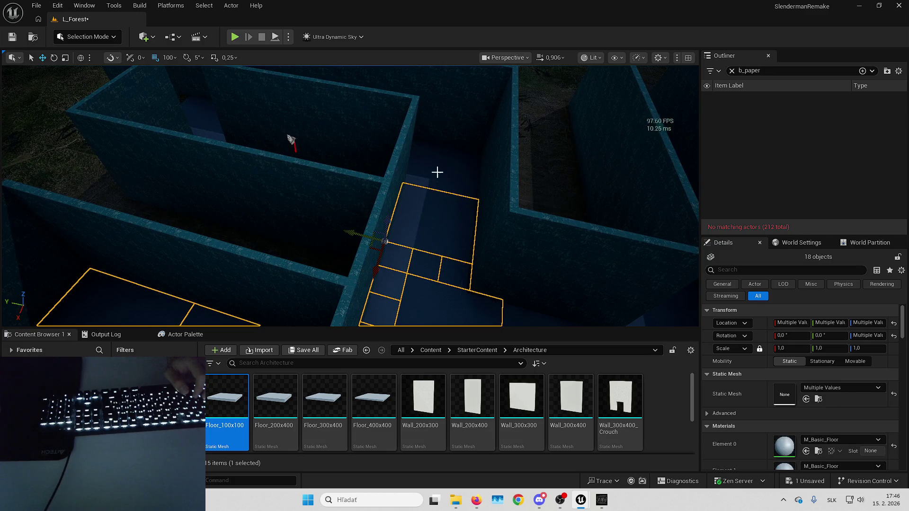
pyautogui.keyDown('ctrl'); pyautogui.click(384, 185); pyautogui.keyUp('ctrl')
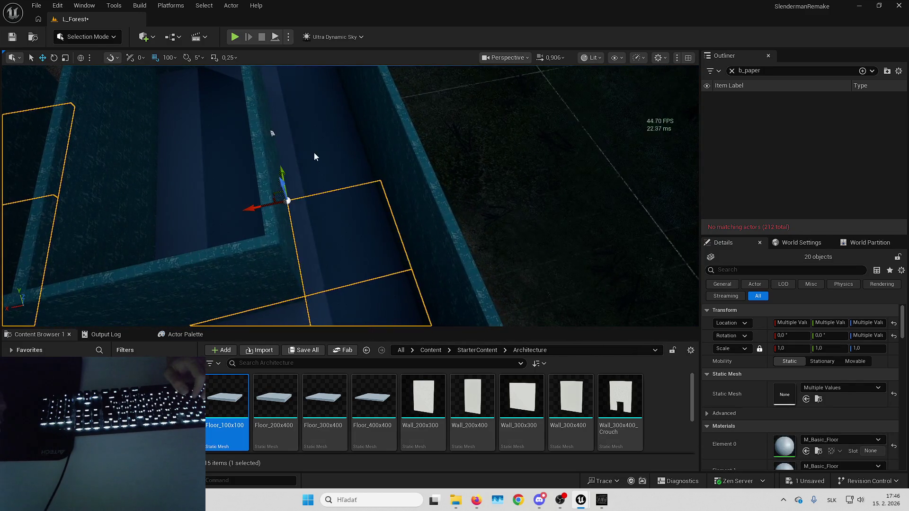
pyautogui.keyDown('ctrl'); pyautogui.click(331, 180); pyautogui.keyUp('ctrl')
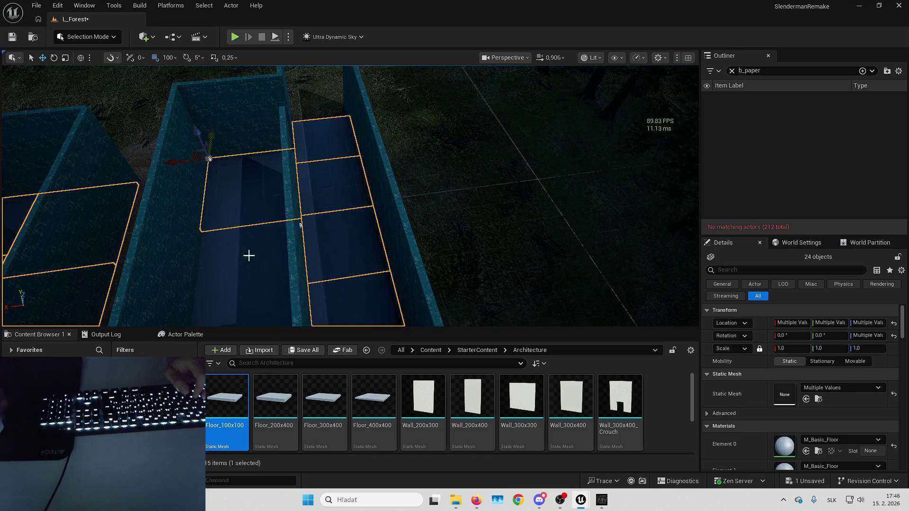
pyautogui.keyDown('ctrl'); pyautogui.click(311, 258); pyautogui.keyUp('ctrl')
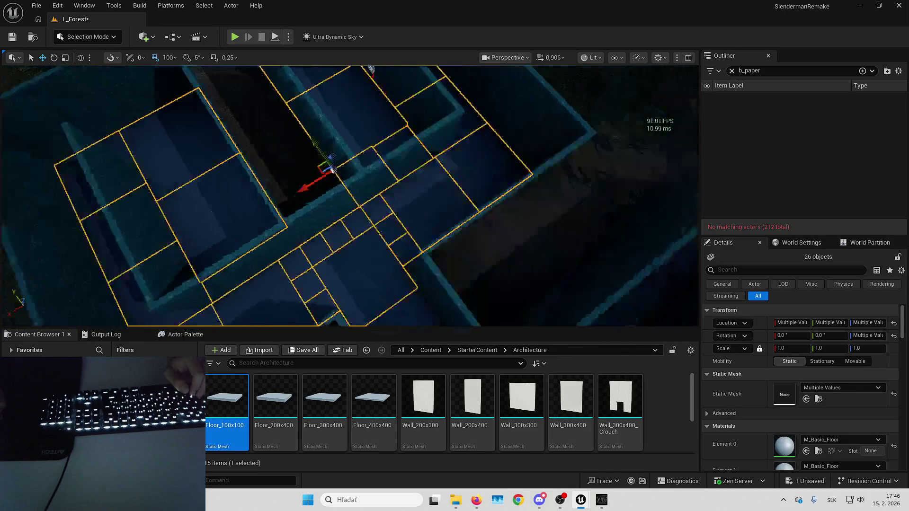
pyautogui.scroll(3, 289, 235)
pyautogui.keyDown('ctrl'); pyautogui.click(348, 178); pyautogui.keyUp('ctrl')
pyautogui.keyDown('ctrl'); pyautogui.click(331, 134); pyautogui.keyUp('ctrl')
pyautogui.scroll(2, 326, 123)
pyautogui.keyDown('ctrl'); pyautogui.click(317, 99); pyautogui.keyUp('ctrl')
pyautogui.keyDown('ctrl'); pyautogui.click(325, 121); pyautogui.keyUp('ctrl')
# Step: Clear the Outliner's b_paper filter and range-select Floor_400x400 through Floor_400x469
pyautogui.click(732, 71)
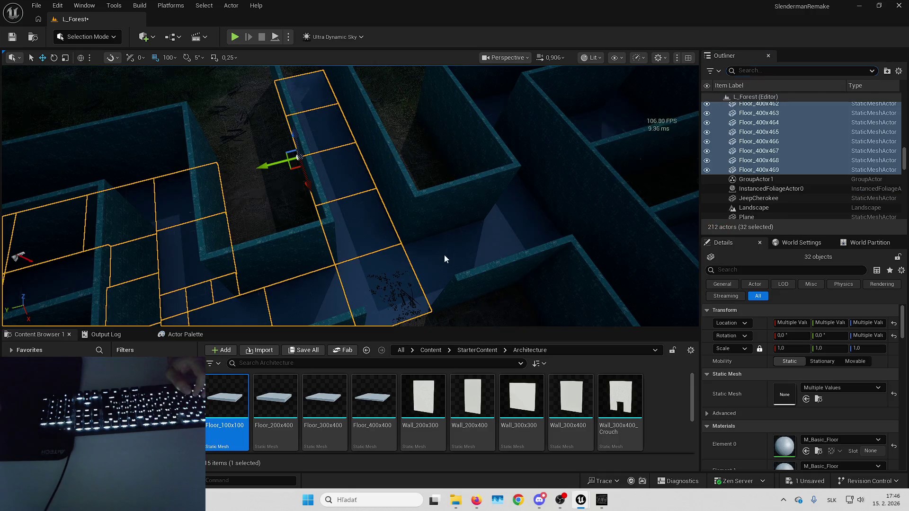
pyautogui.scroll(5, 781, 156)
pyautogui.click(759, 127)
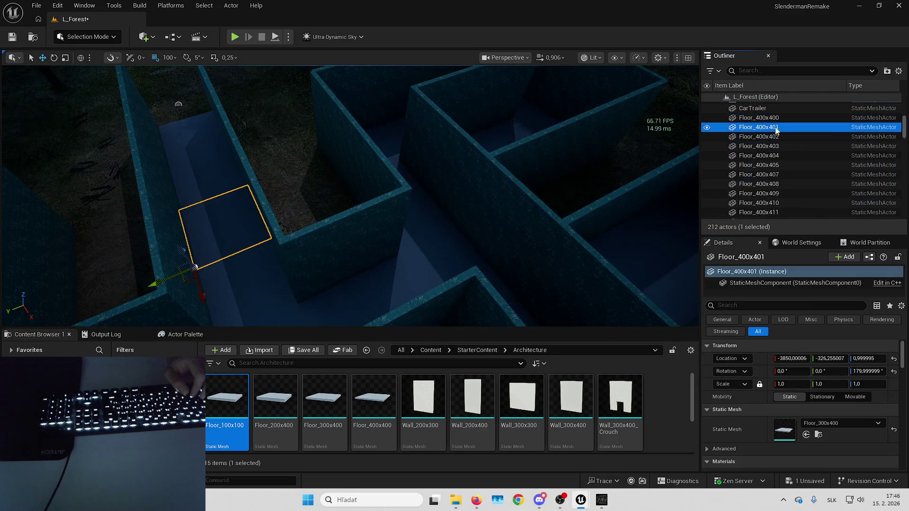
pyautogui.click(776, 132)
pyautogui.scroll(-10, 783, 147)
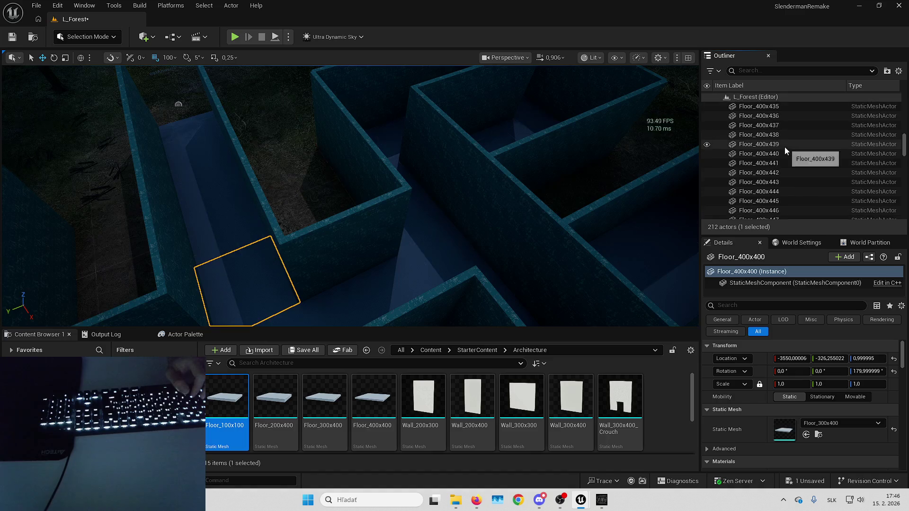
pyautogui.scroll(-10, 784, 149)
pyautogui.keyDown('shift'); pyautogui.click(778, 141); pyautogui.keyUp('shift')
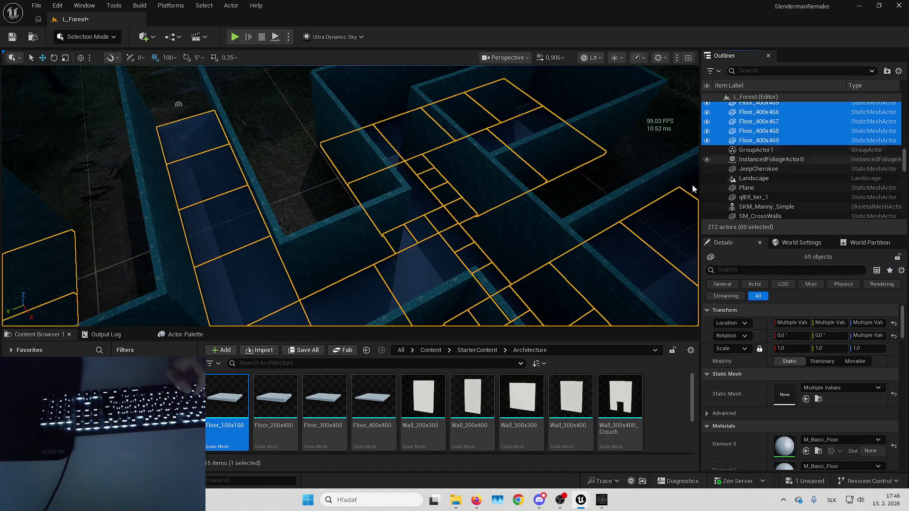
pyautogui.scroll(-10, 477, 208)
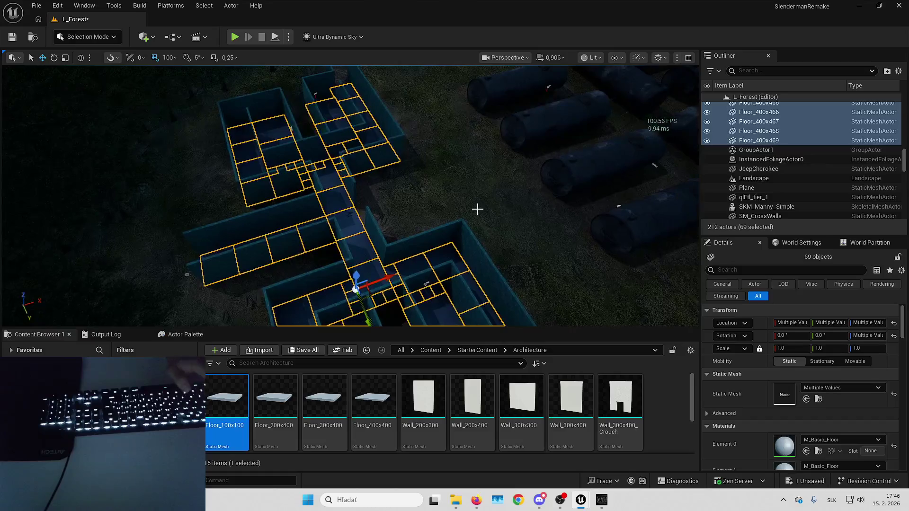
# Step: Duplicate the 69 floor pieces and raise the copies 100 units to form a roof
pyautogui.hotkey('ctrl', 'd')
pyautogui.press('f')
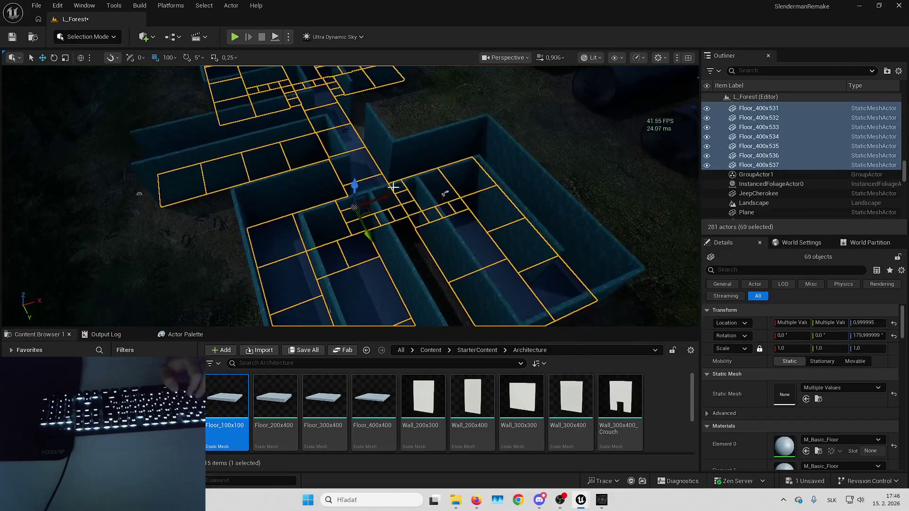
pyautogui.moveTo(384, 222); pyautogui.dragTo(383, 182)
# Step: Deselect, fly over the roofed maze in Unlit view, and switch to Landscape Mode
pyautogui.press('Escape')
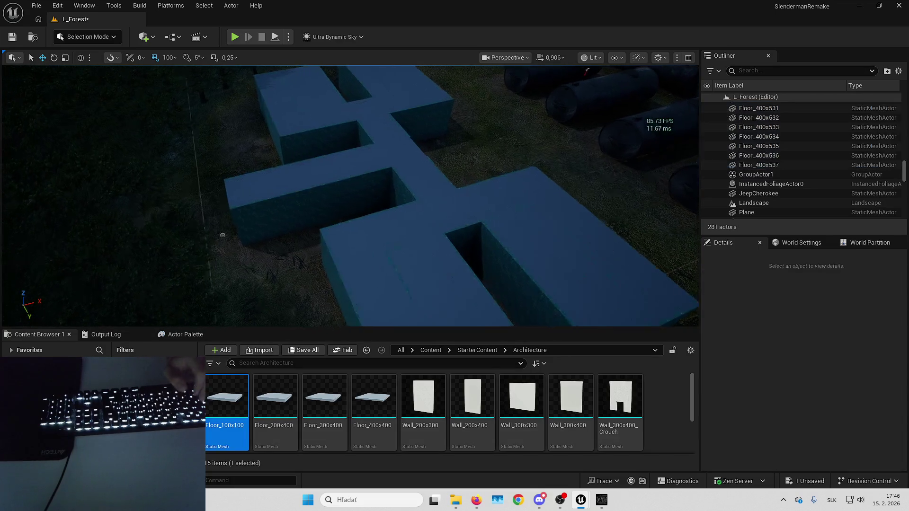
pyautogui.press('w')
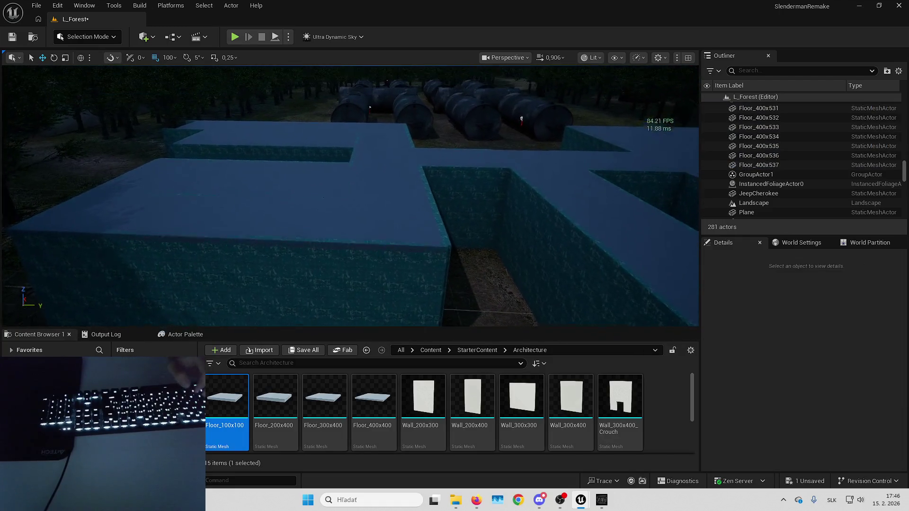
pyautogui.press('w')
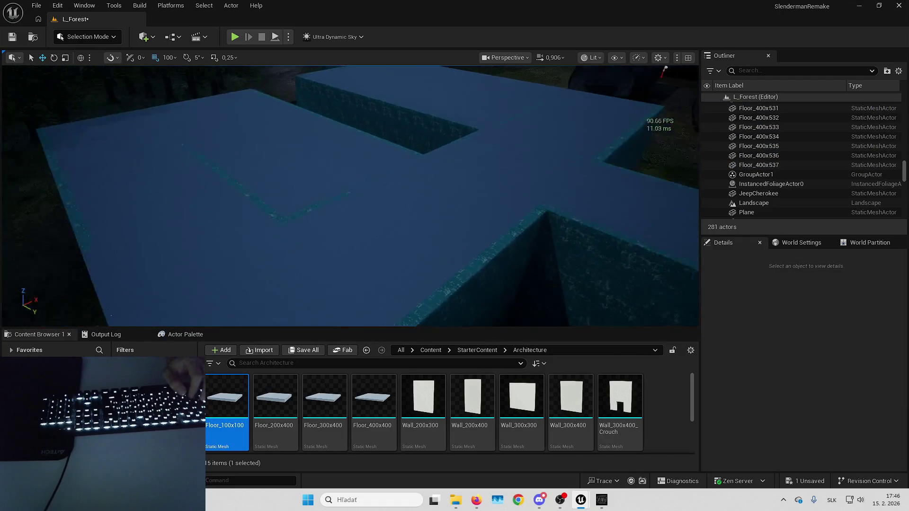
pyautogui.press('w')
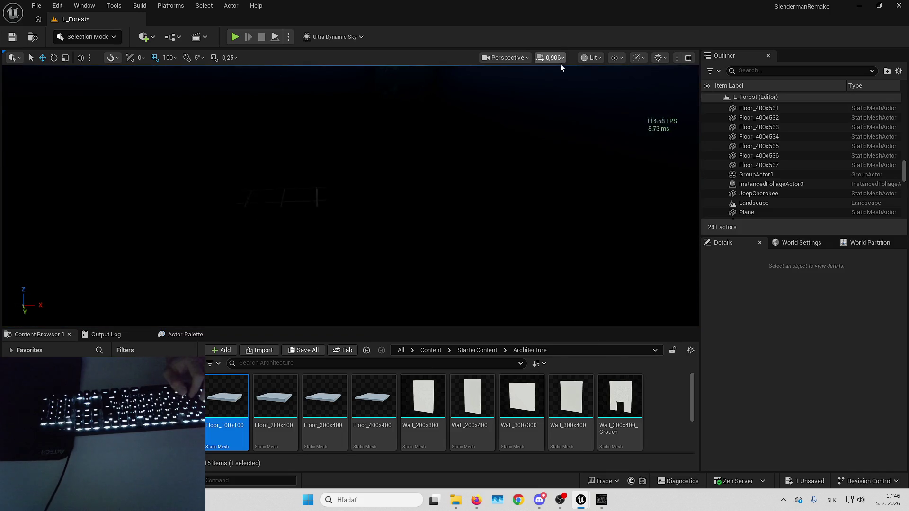
pyautogui.hotkey('alt', '3')
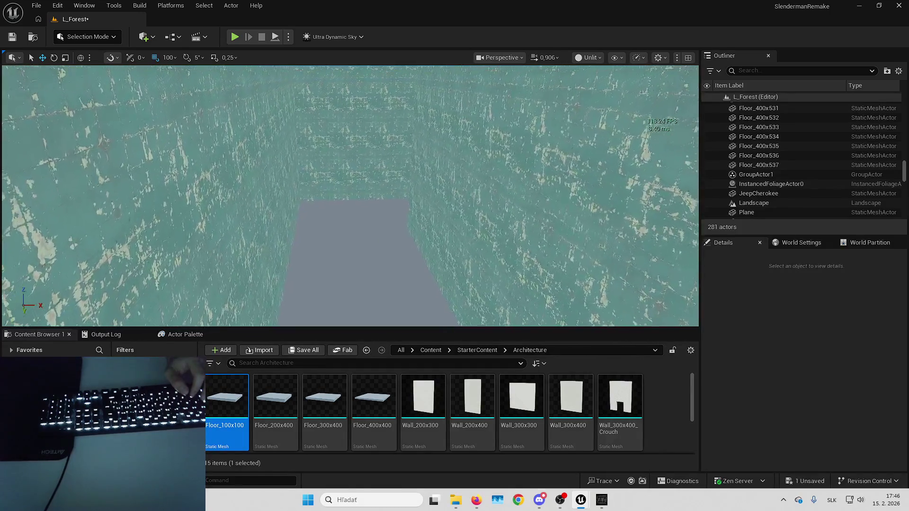
pyautogui.press('w')
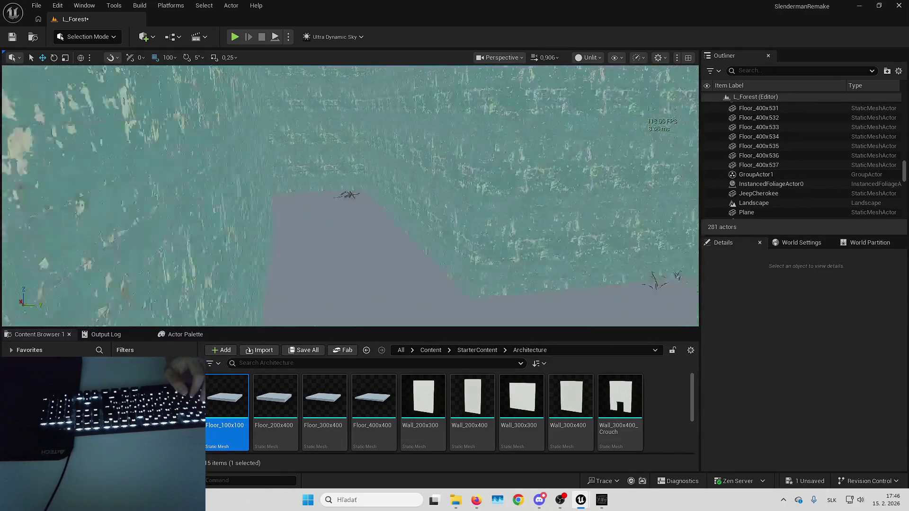
pyautogui.click(88, 37)
pyautogui.click(99, 62)
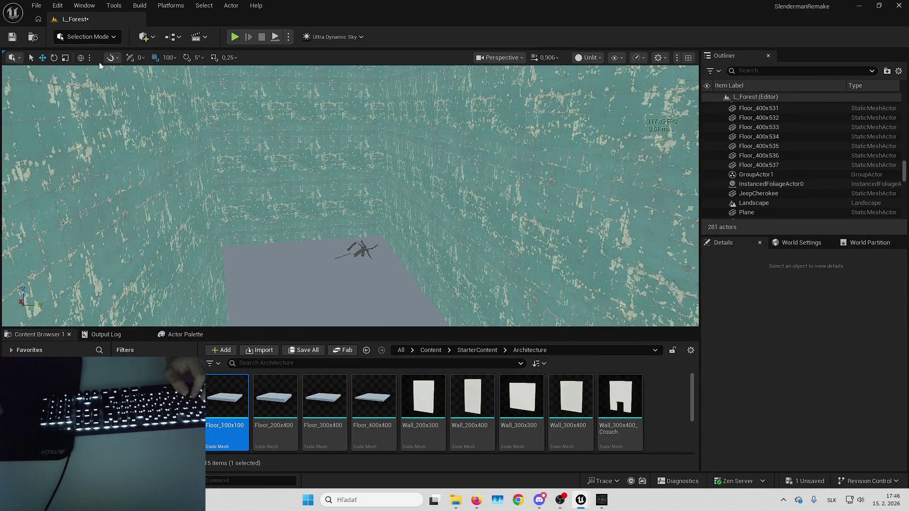
# Step: Select the RemoveProcedural target layer for landscape painting
pyautogui.scroll(5, 322, 172)
pyautogui.scroll(-3, 109, 180)
pyautogui.scroll(2, 112, 183)
pyautogui.scroll(-10, 112, 182)
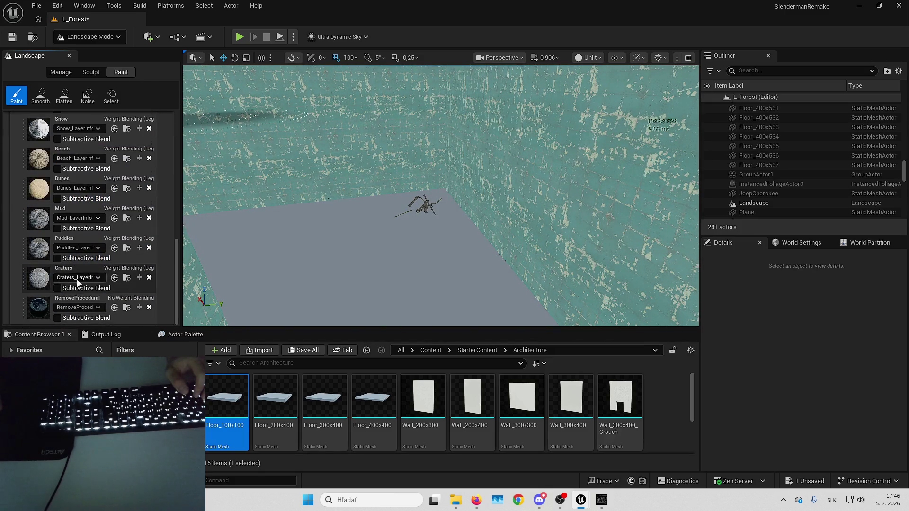
pyautogui.click(70, 306)
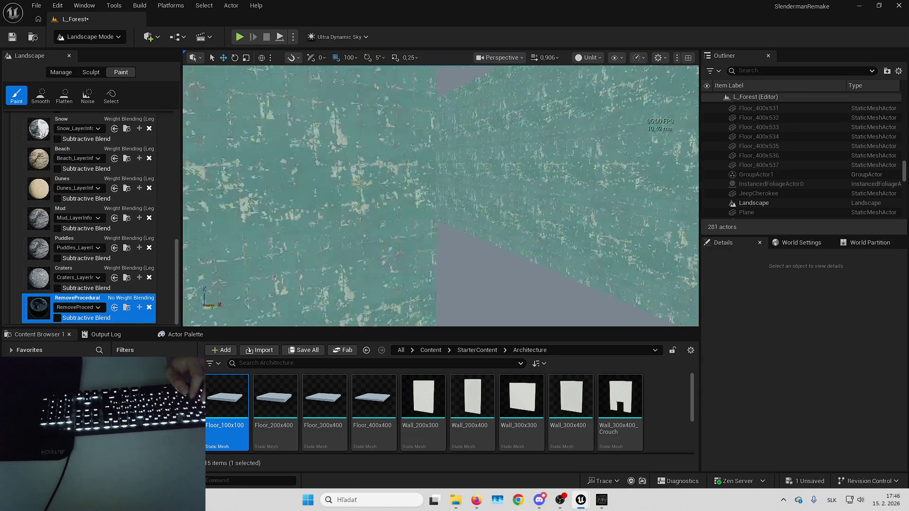
# Step: Fly down the maze corridors toward the teal wall and the forest
pyautogui.moveTo(452, 186); pyautogui.dragTo(452, 186)
pyautogui.moveTo(485, 213)
pyautogui.mouseDown()
pyautogui.moveTo(517, 239)
pyautogui.moveTo(469, 222)
pyautogui.mouseUp()
pyautogui.moveTo(338, 138); pyautogui.dragTo(339, 138)
pyautogui.press('e')
pyautogui.press('w')
pyautogui.moveTo(521, 237); pyautogui.dragTo(520, 236)
pyautogui.click(90, 37)
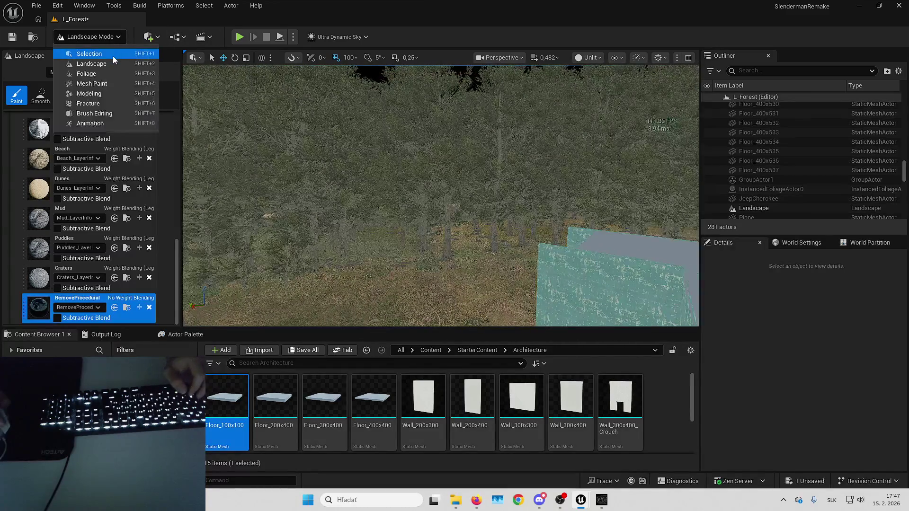
# Step: In Selection Mode, locate the tree's S_Maple_Large mesh and check its references
pyautogui.click(112, 54)
pyautogui.click(562, 233)
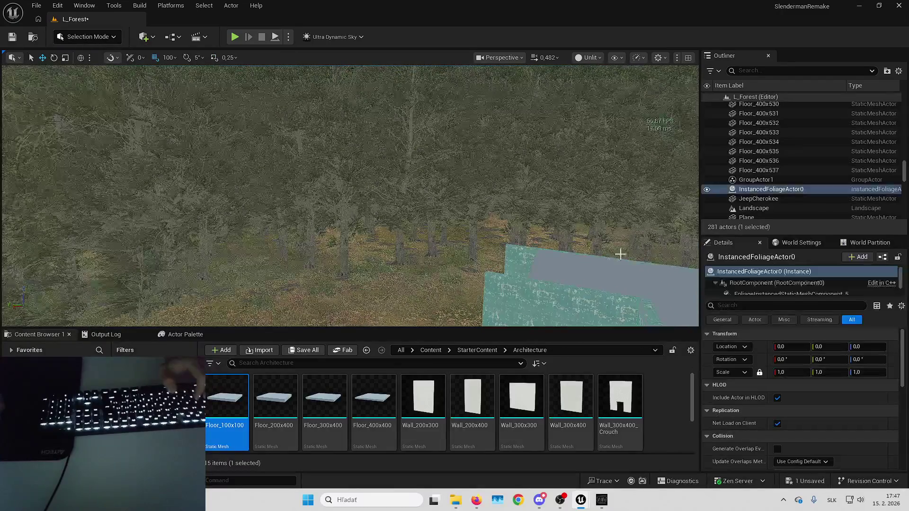
pyautogui.click(784, 292)
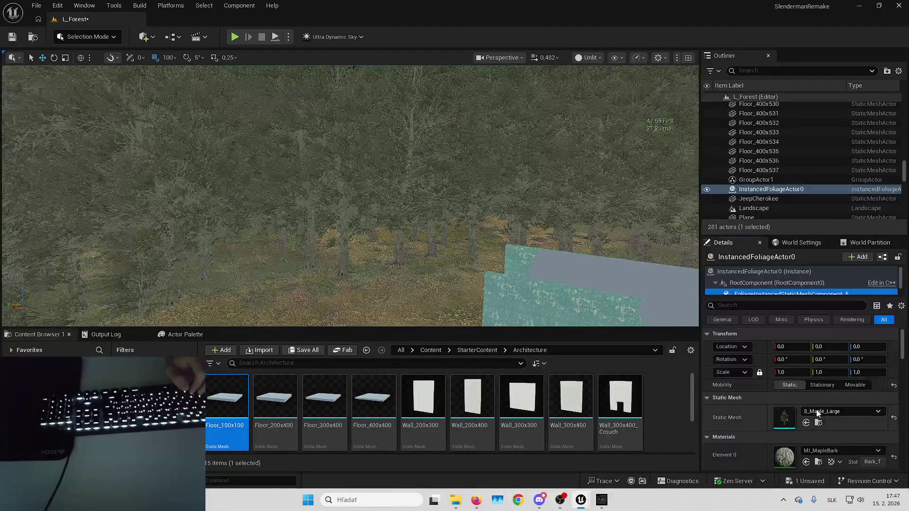
pyautogui.click(818, 423)
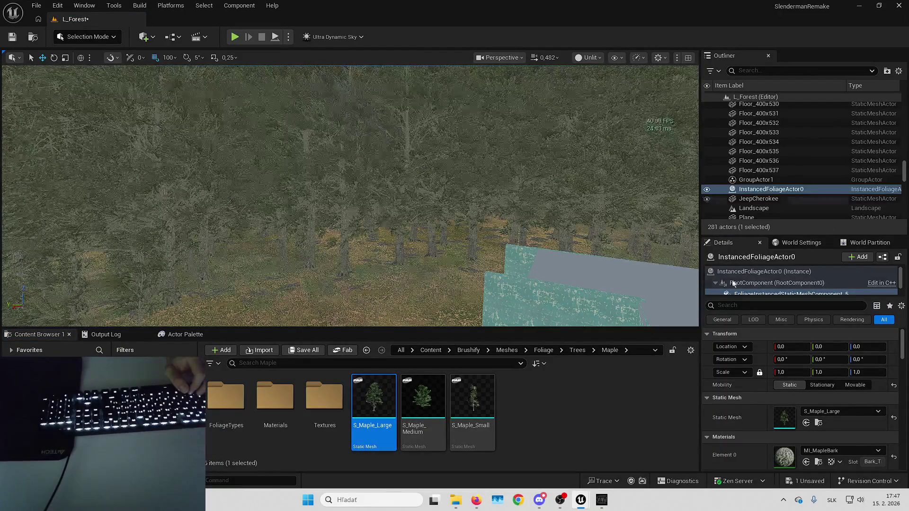
pyautogui.hotkey('alt', 'shift', 'r')
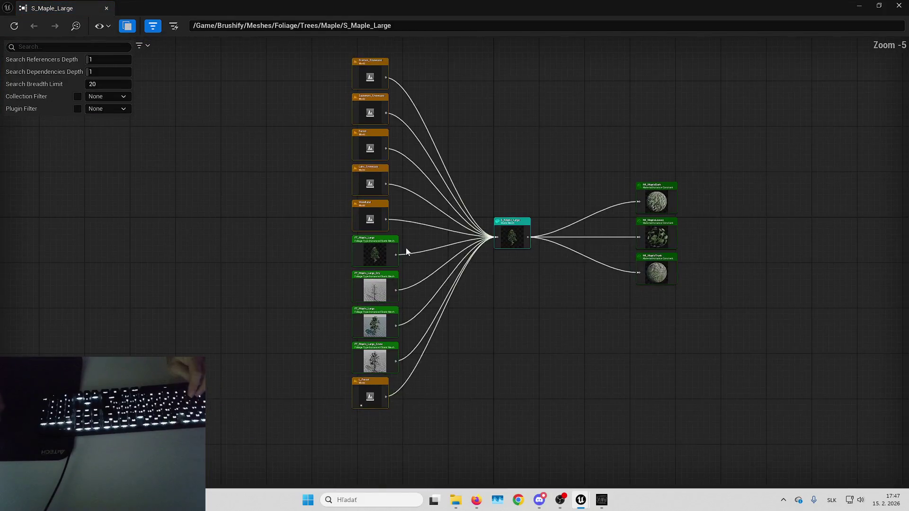
pyautogui.scroll(5, 345, 243)
pyautogui.moveTo(457, 263); pyautogui.dragTo(517, 166)
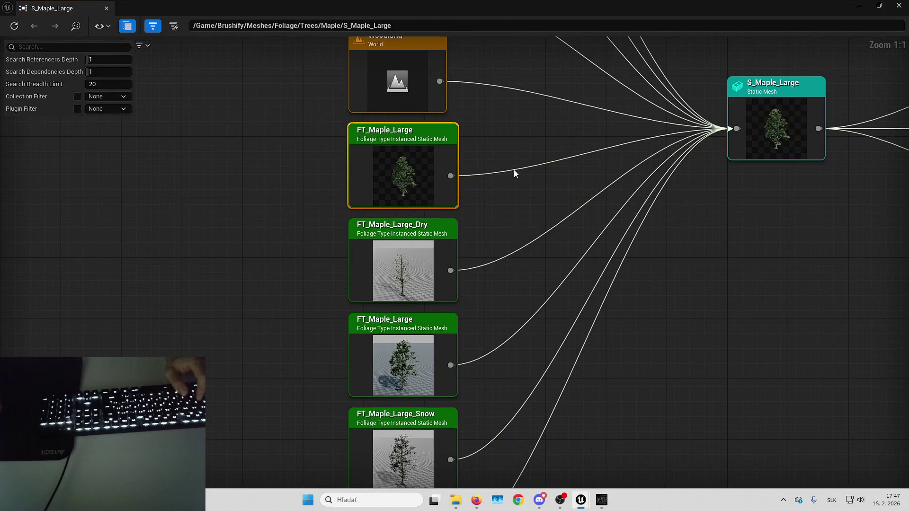
pyautogui.click(107, 8)
# Step: Switch to Foliage mode and reveal FT_Maple_Large in the Content Browser
pyautogui.click(88, 37)
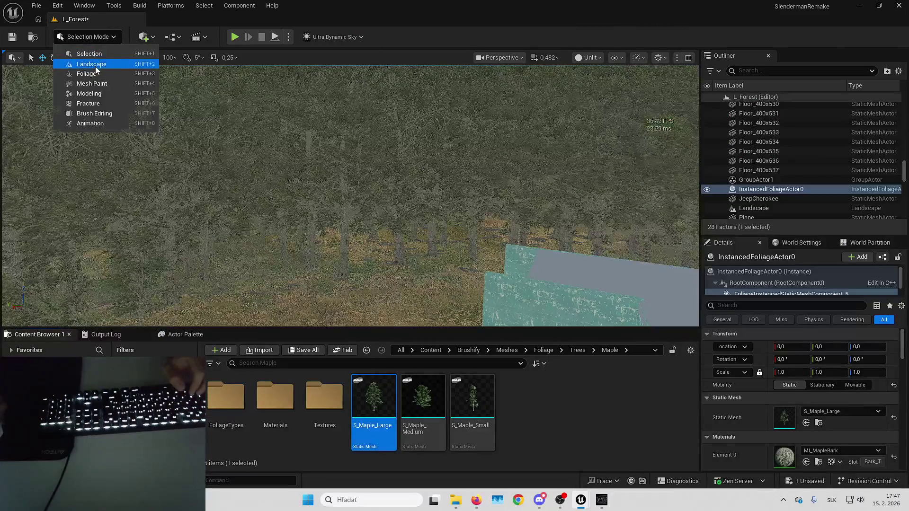
pyautogui.click(83, 67)
pyautogui.scroll(-5, 65, 149)
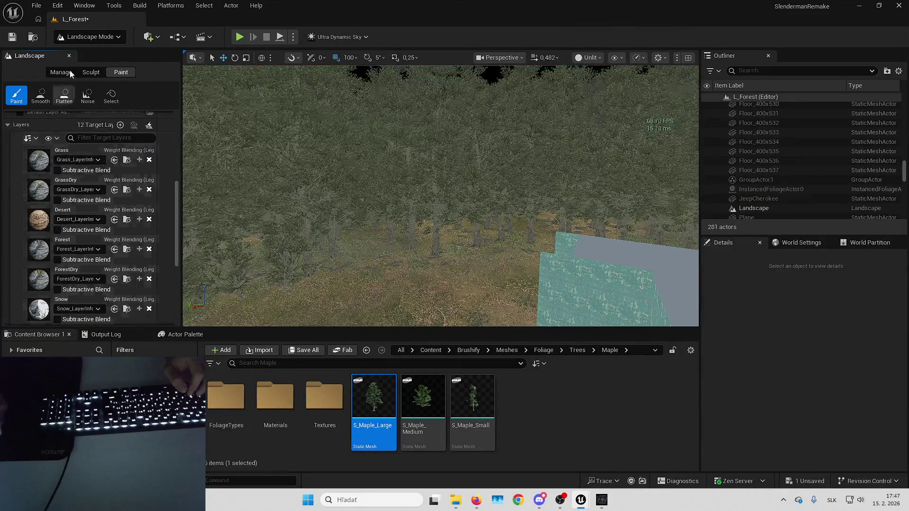
pyautogui.click(90, 38)
pyautogui.click(86, 73)
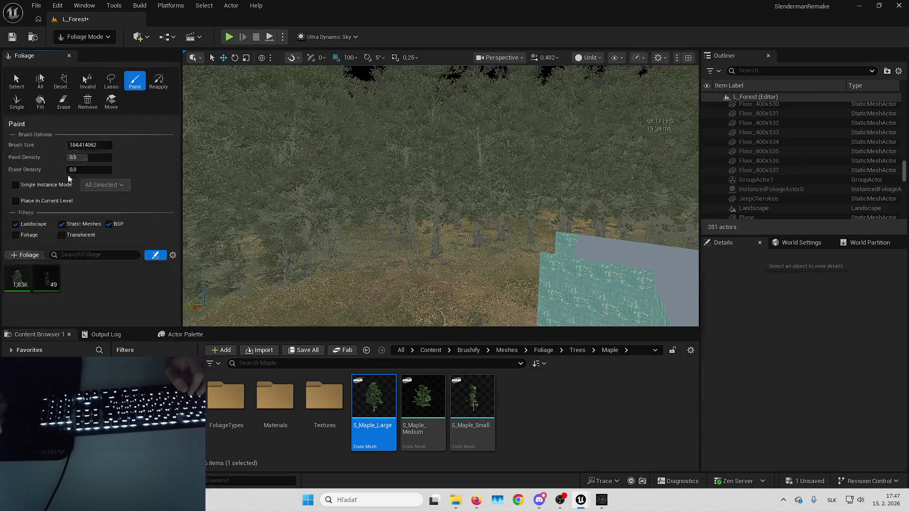
pyautogui.click(25, 285)
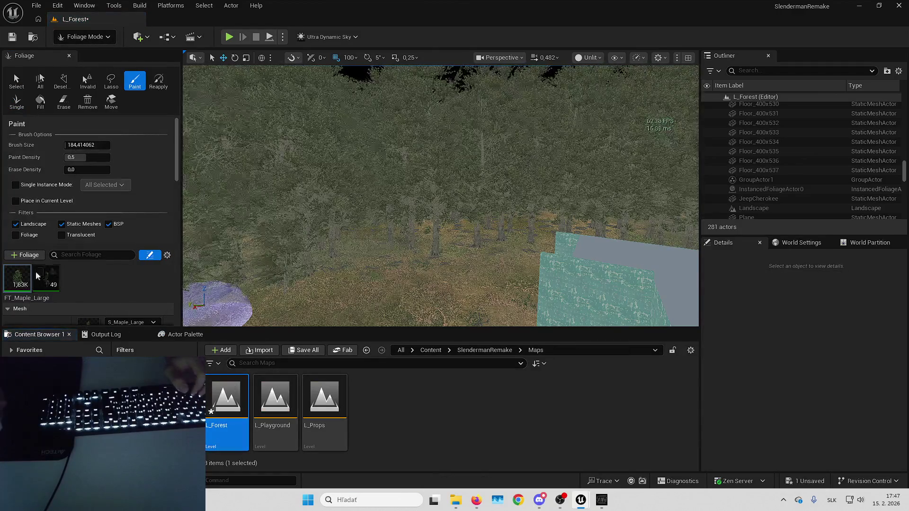
pyautogui.rightClick(21, 285)
pyautogui.click(68, 341)
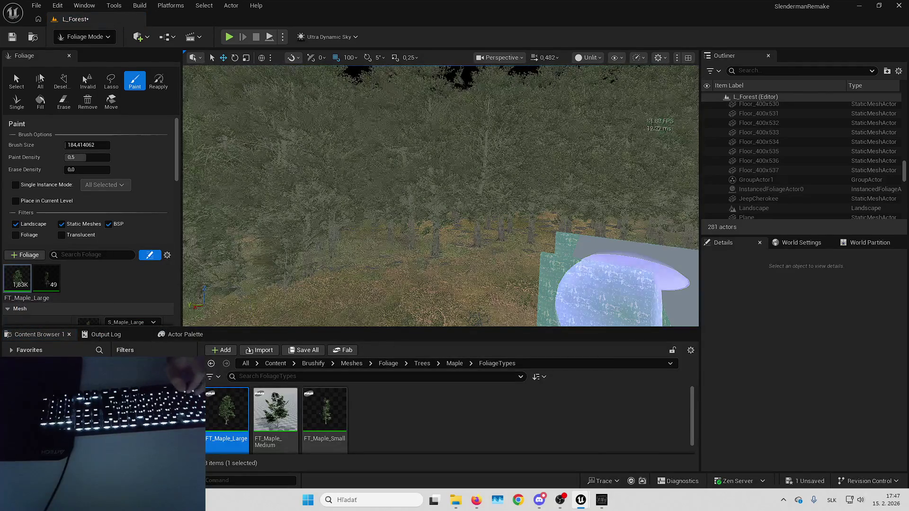
# Step: Edit FT_Maple_Large's Cull Distance Max under Instance Settings and close the window
pyautogui.doubleClick(227, 412)
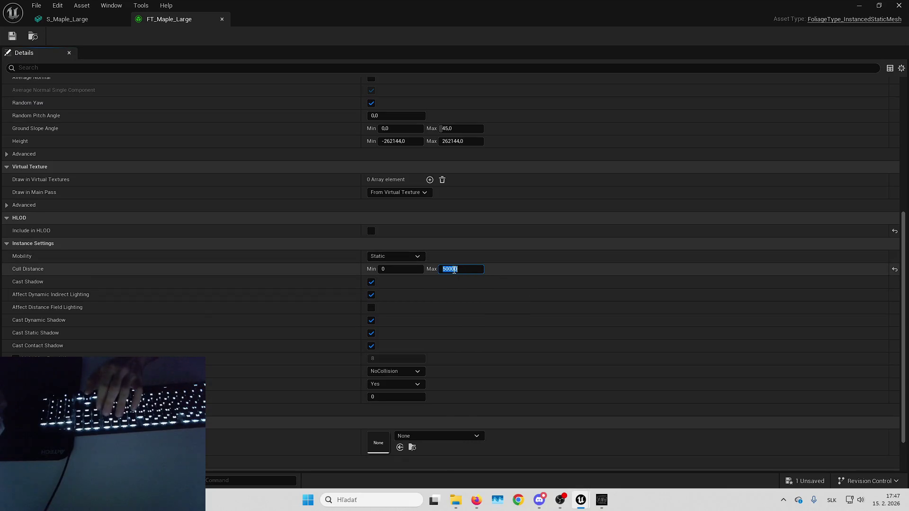
pyautogui.hotkey('alt', 'F4')
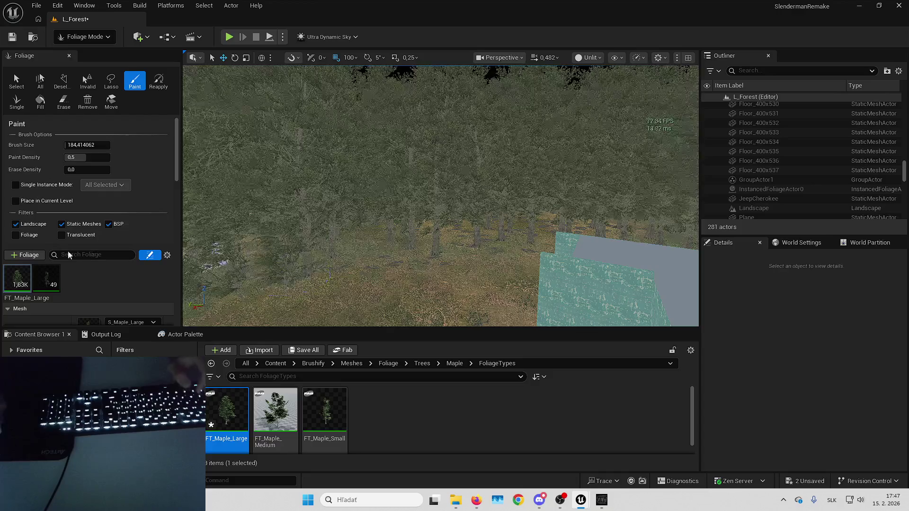
pyautogui.scroll(-3, 122, 279)
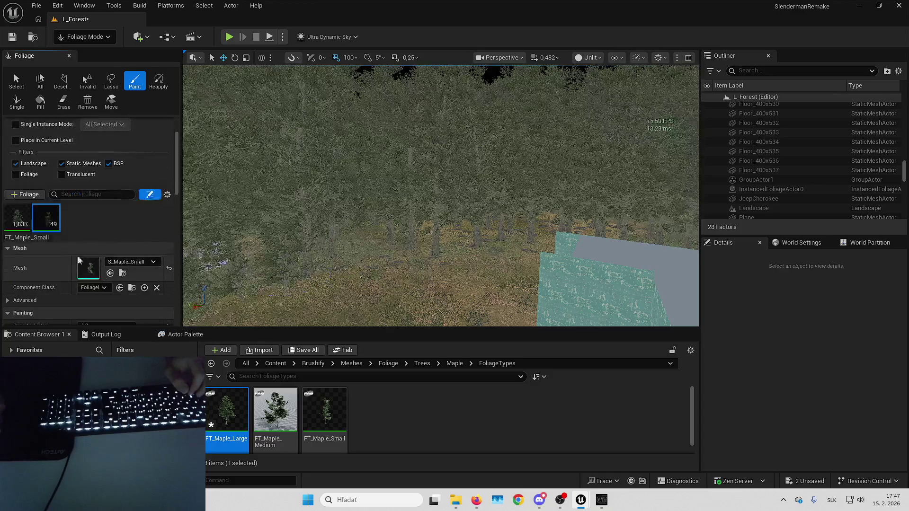
# Step: Reveal FT_Maple_Small in the Maple FoliageTypes folder of the Content Browser
pyautogui.rightClick(49, 222)
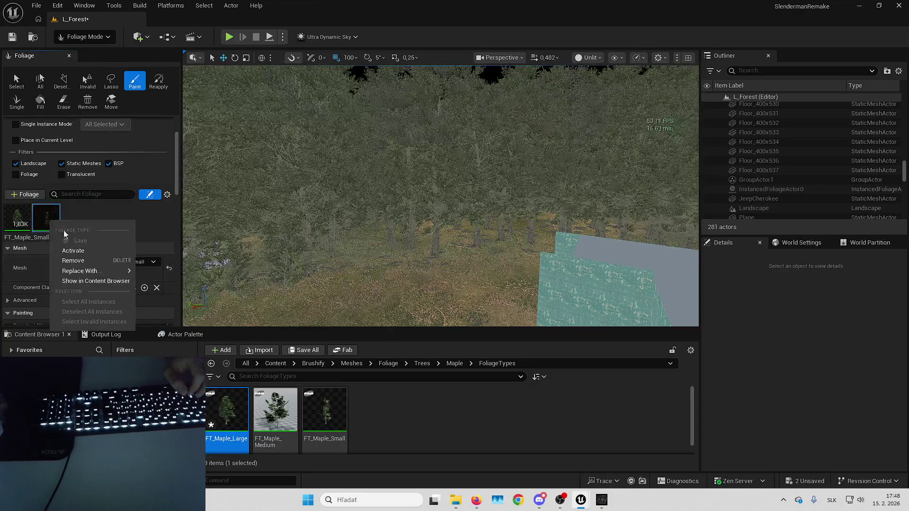
pyautogui.click(91, 280)
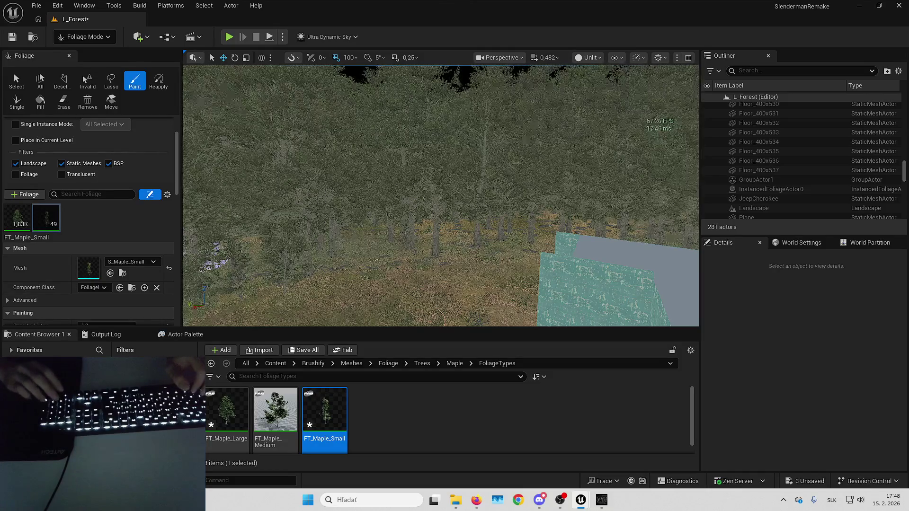
pyautogui.press('Up')
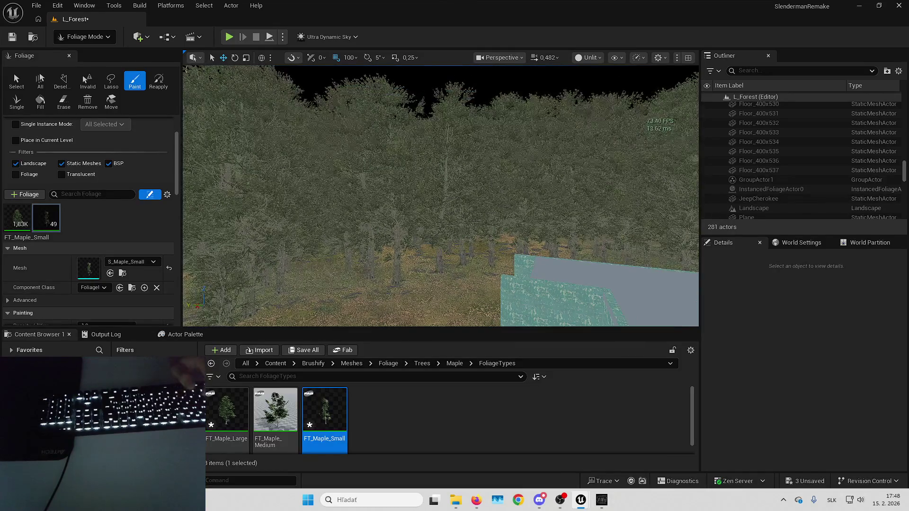
pyautogui.click(85, 37)
# Step: Return to Selection Mode, fly around the forest, and switch the viewport from Unlit to Lit
pyautogui.click(215, 53)
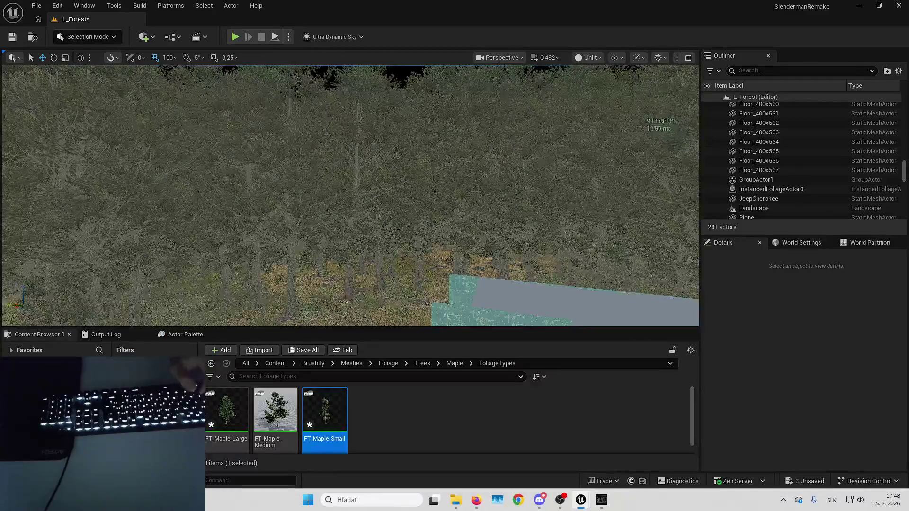
pyautogui.press('Up')
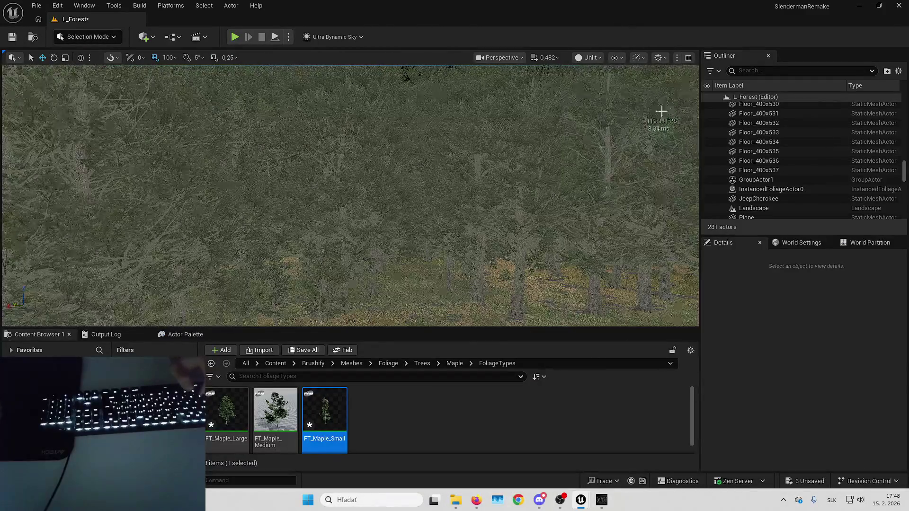
pyautogui.press('Down')
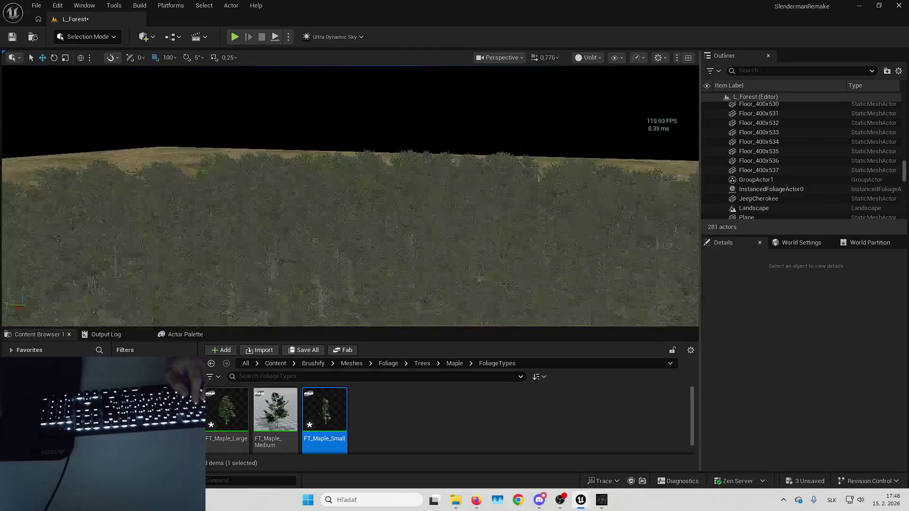
pyautogui.moveTo(456, 310); pyautogui.dragTo(303, 217)
pyautogui.moveTo(175, 245); pyautogui.dragTo(196, 163)
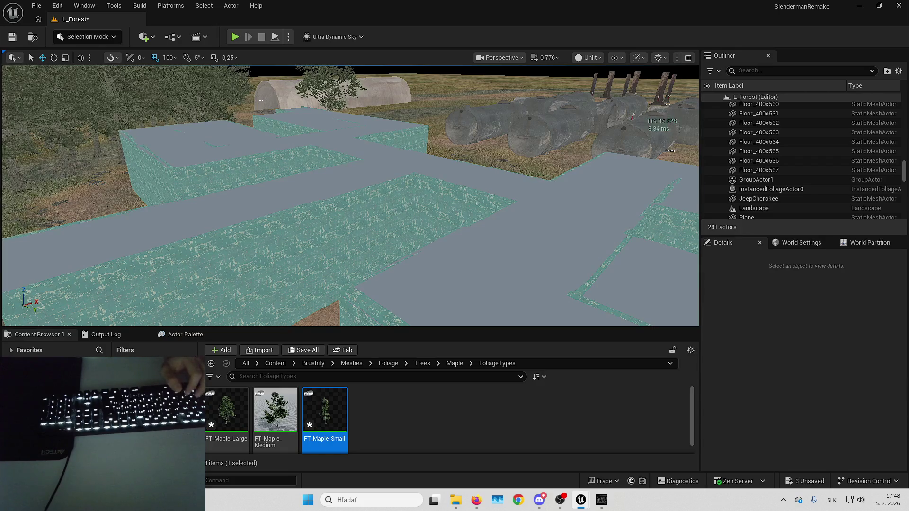
pyautogui.scroll(1, 199, 189)
pyautogui.moveTo(197, 163)
pyautogui.mouseDown()
pyautogui.moveTo(199, 190)
pyautogui.moveTo(199, 170)
pyautogui.moveTo(381, 244)
pyautogui.moveTo(473, 189)
pyautogui.moveTo(582, 52)
pyautogui.mouseUp()
pyautogui.click(588, 58)
pyautogui.click(597, 83)
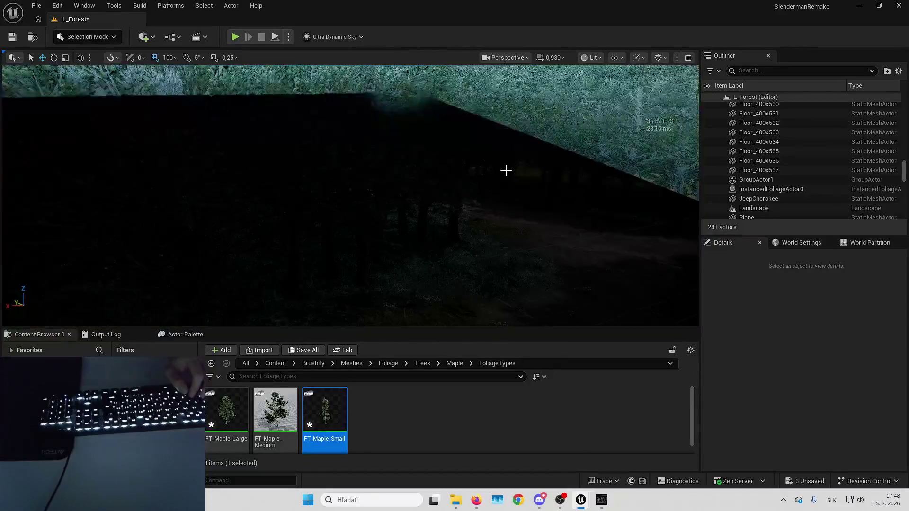
pyautogui.moveTo(351, 189); pyautogui.dragTo(350, 223)
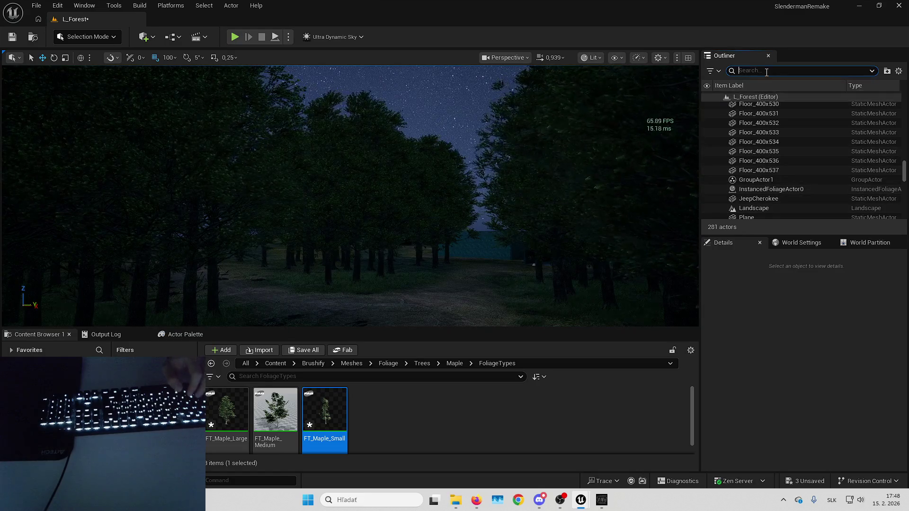
# Step: Search 'ultra' and set Ultra_Dynamic_Weather's Weather to the Forest preset
pyautogui.write('ultra')
pyautogui.click(777, 118)
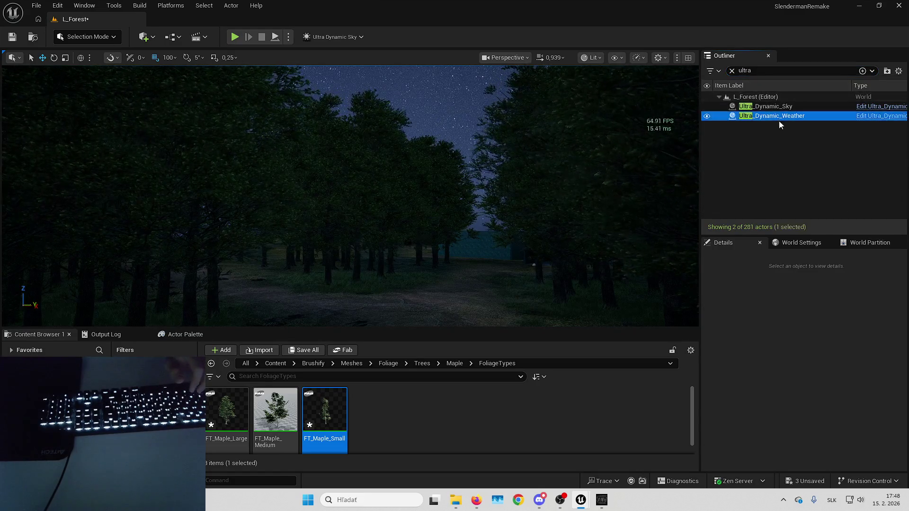
pyautogui.click(828, 425)
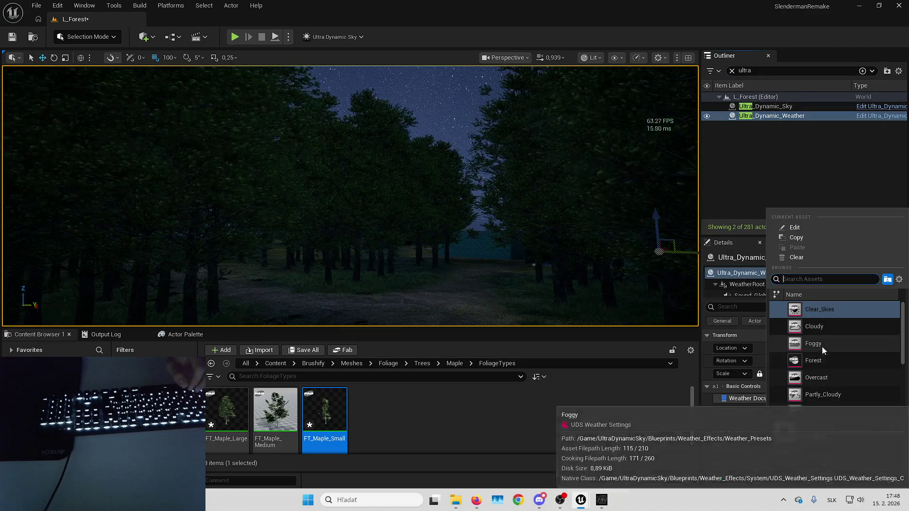
pyautogui.click(824, 358)
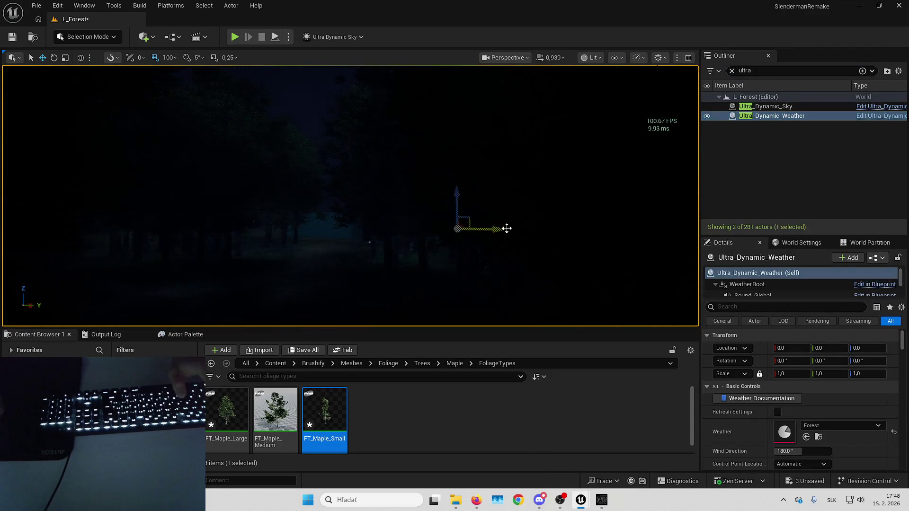
pyautogui.click(506, 229)
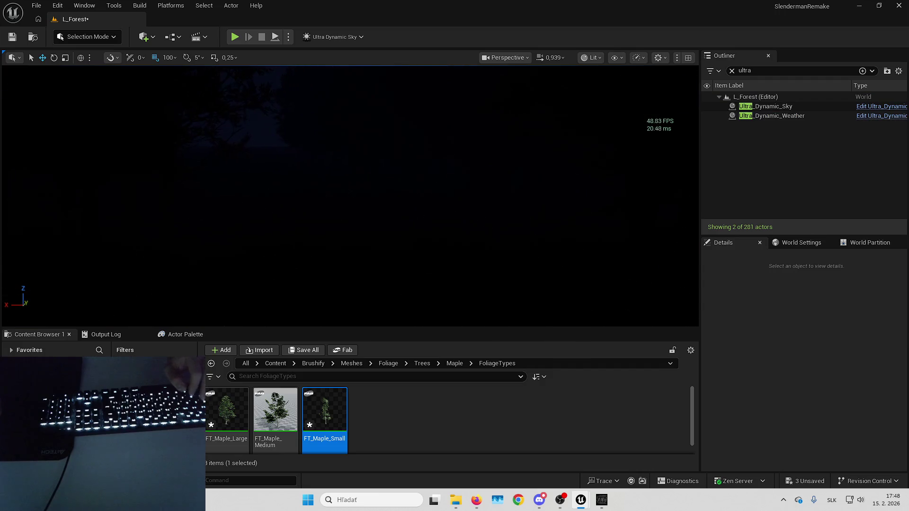
# Step: Switch the viewport back to Unlit, fly along the path, and clear the Outliner search
pyautogui.click(594, 62)
pyautogui.click(597, 104)
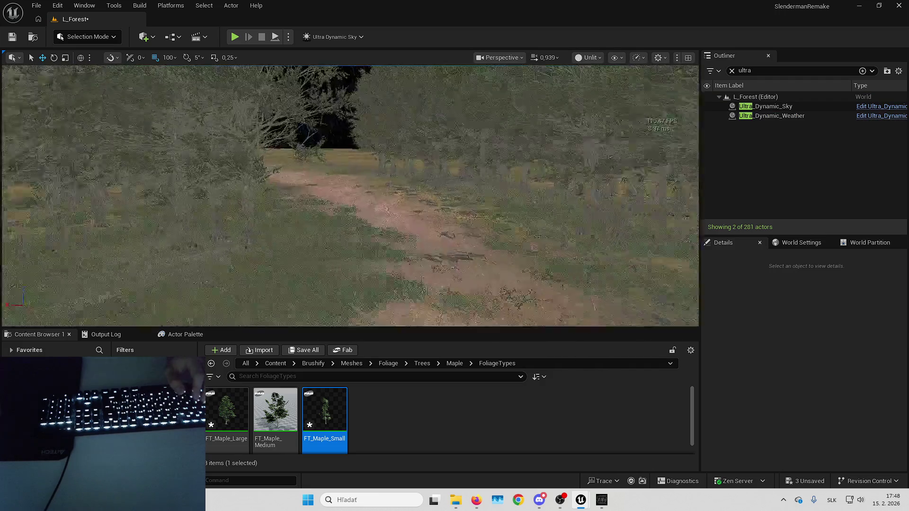
pyautogui.press('w')
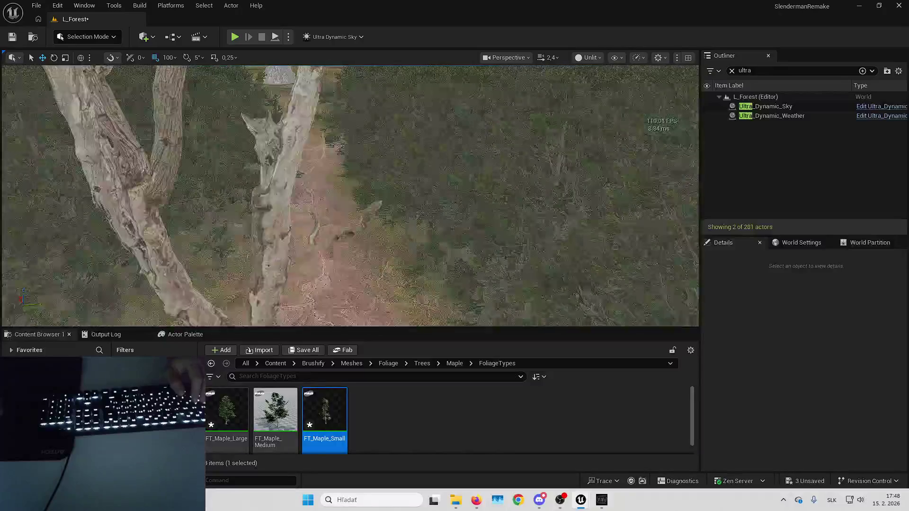
pyautogui.press('w')
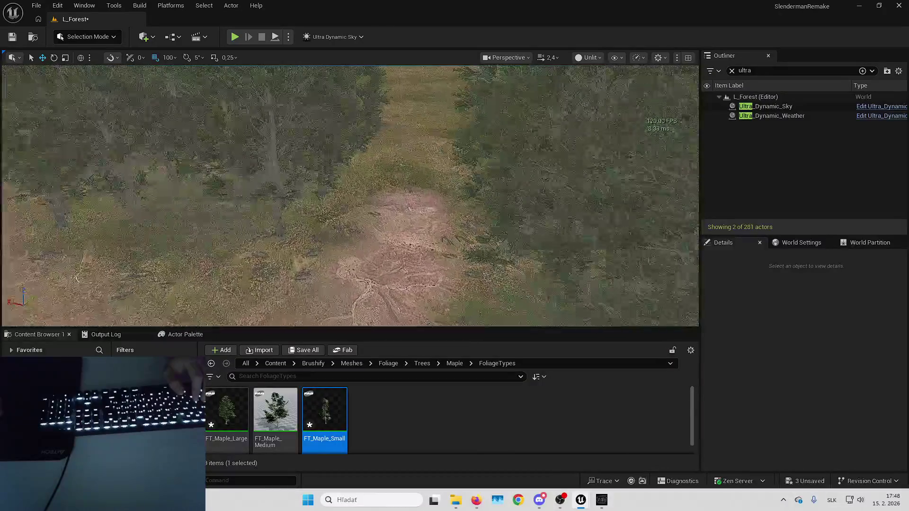
pyautogui.doubleClick(758, 70)
pyautogui.write('play')
pyautogui.press('BackSpace')
pyautogui.press('BackSpace')
pyautogui.press('BackSpace')
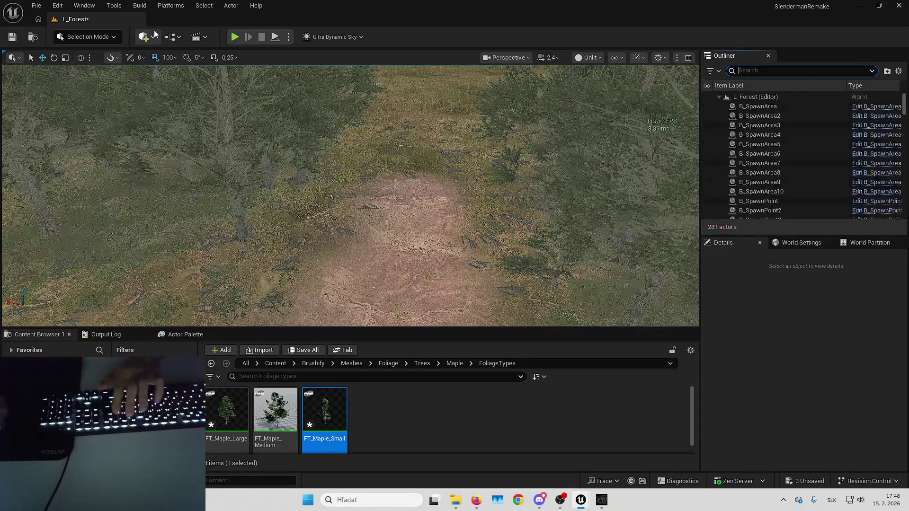
# Step: Place a Player Start on the forest path, rotated to about -106 degrees
pyautogui.click(144, 37)
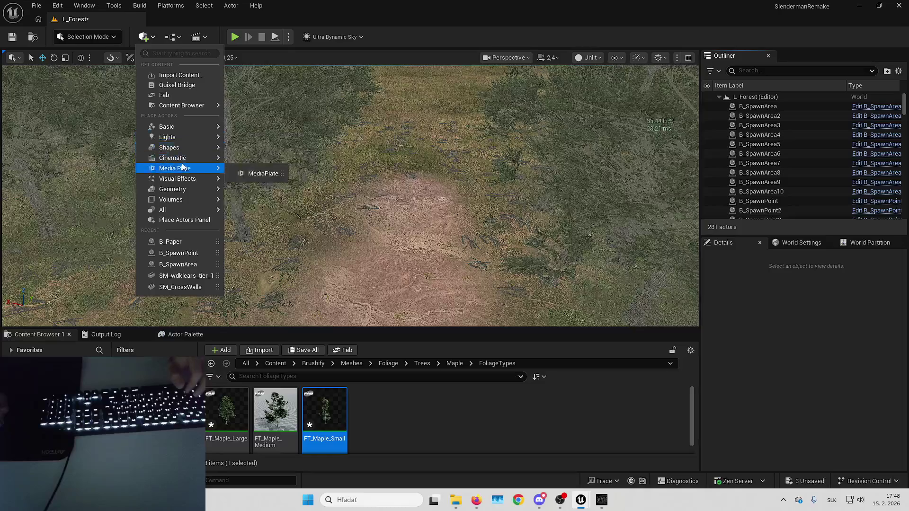
pyautogui.write('player s')
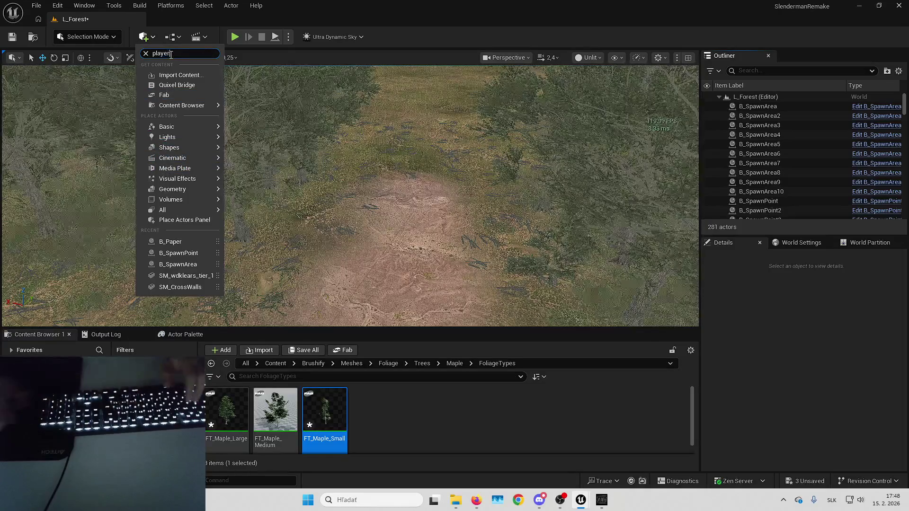
pyautogui.moveTo(174, 70)
pyautogui.mouseDown()
pyautogui.moveTo(378, 193)
pyautogui.moveTo(410, 198)
pyautogui.mouseUp()
pyautogui.moveTo(424, 228)
pyautogui.mouseDown()
pyautogui.moveTo(379, 243)
pyautogui.moveTo(395, 247)
pyautogui.moveTo(425, 229)
pyautogui.mouseUp()
pyautogui.press('w')
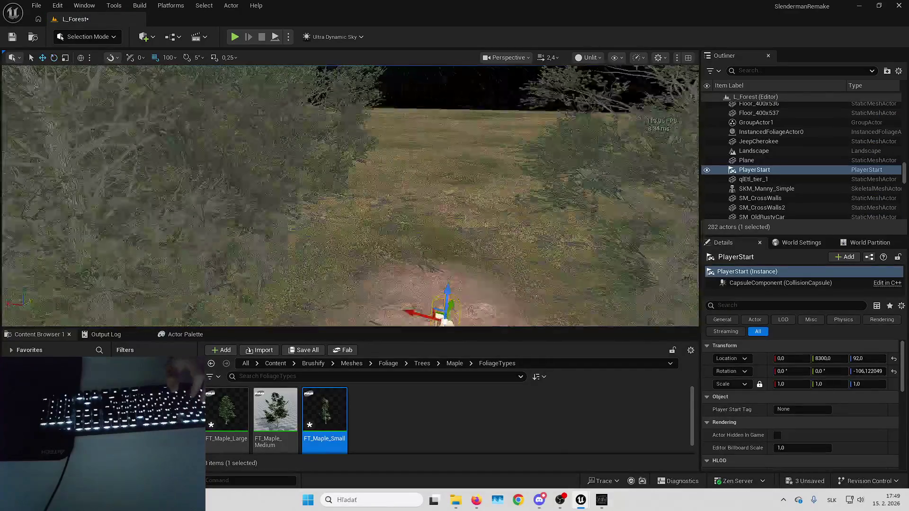
# Step: Playtest fullscreen, collect the page on the tree (Pages 1/8), and stop
pyautogui.click(235, 37)
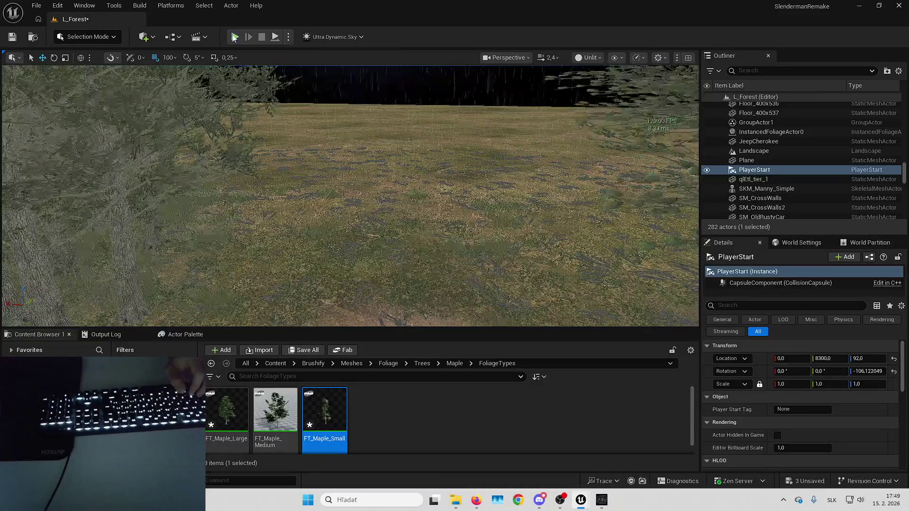
pyautogui.press('F11')
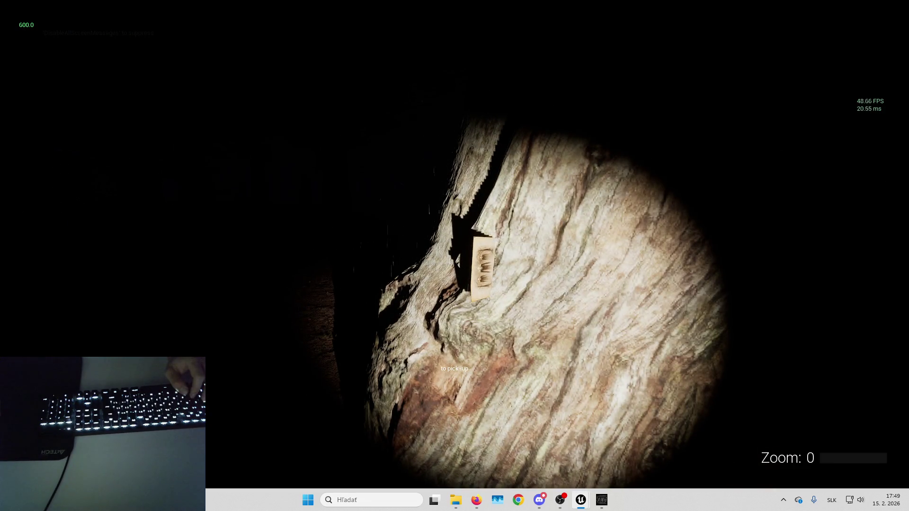
pyautogui.press('e')
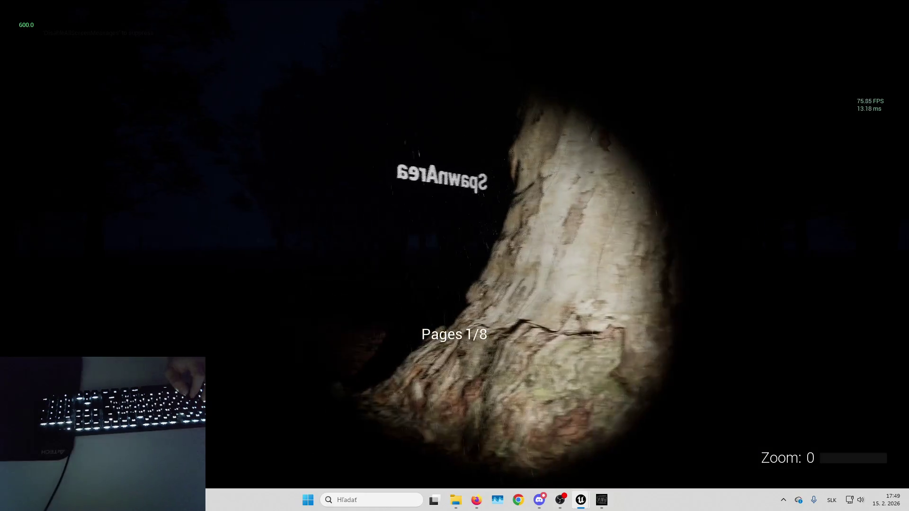
pyautogui.press('Escape')
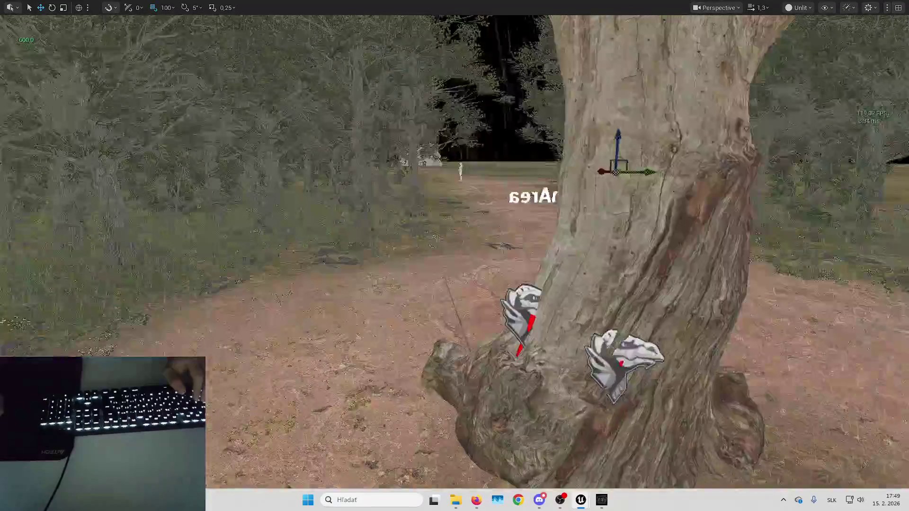
# Step: Search the Content Browser for b_paper and drop a B_Paper into the level by the tree
pyautogui.press('F11')
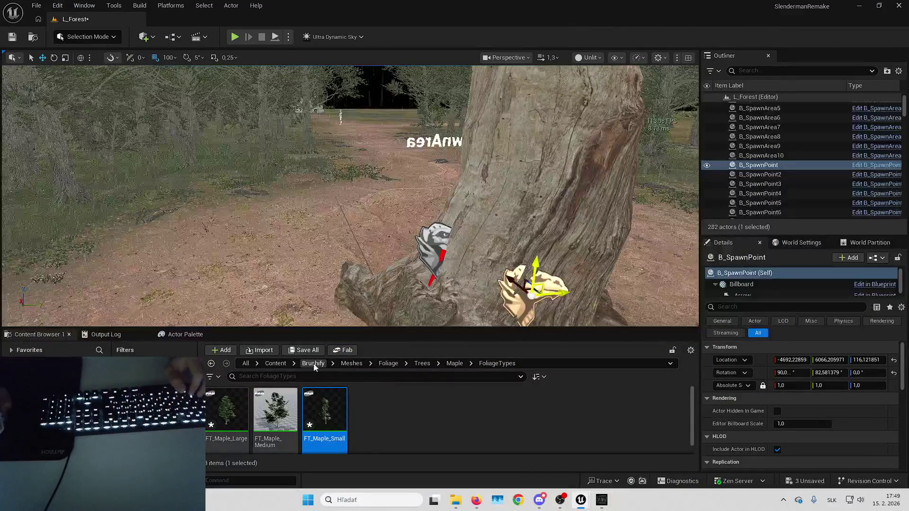
pyautogui.click(276, 364)
pyautogui.click(299, 363)
pyautogui.write('b_paper')
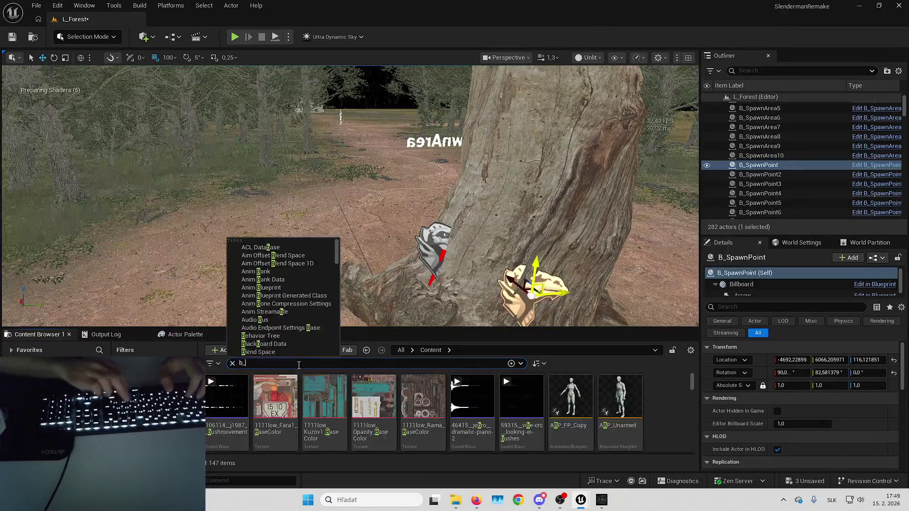
pyautogui.press('Return')
pyautogui.moveTo(227, 402); pyautogui.dragTo(439, 270)
# Step: Parent the test B_Paper to the tree's B_SpawnPoint and focus on it
pyautogui.scroll(3, 492, 261)
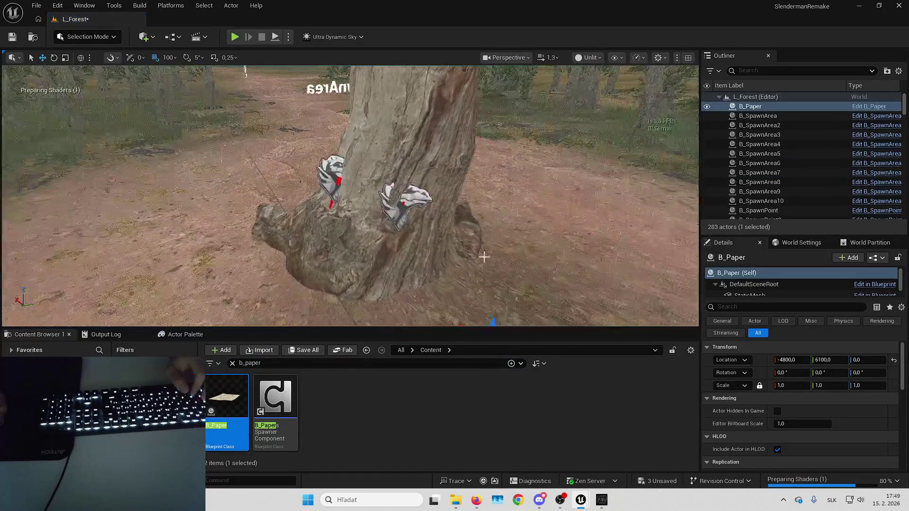
pyautogui.click(435, 194)
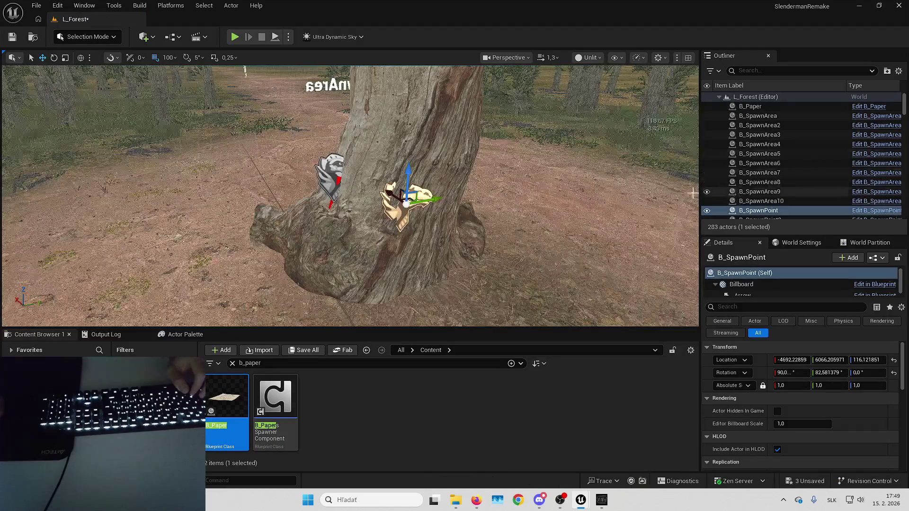
pyautogui.moveTo(753, 111); pyautogui.dragTo(769, 214)
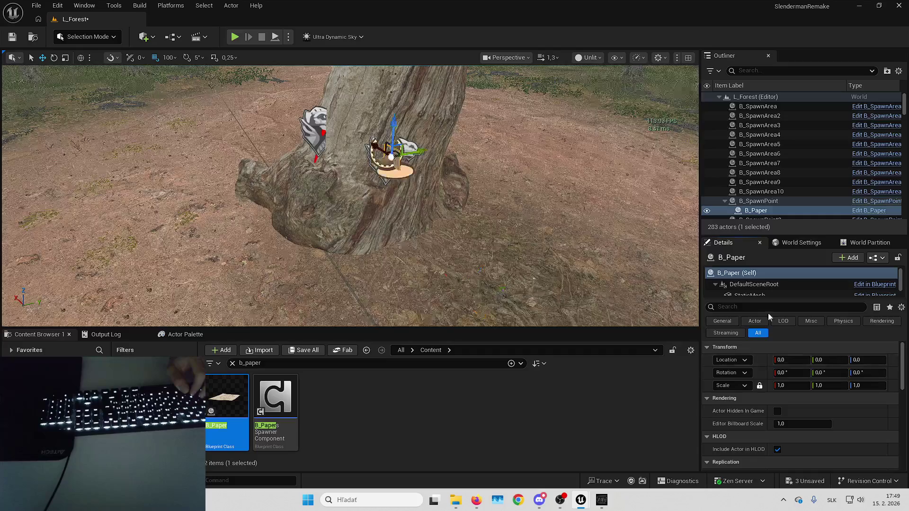
pyautogui.press('f')
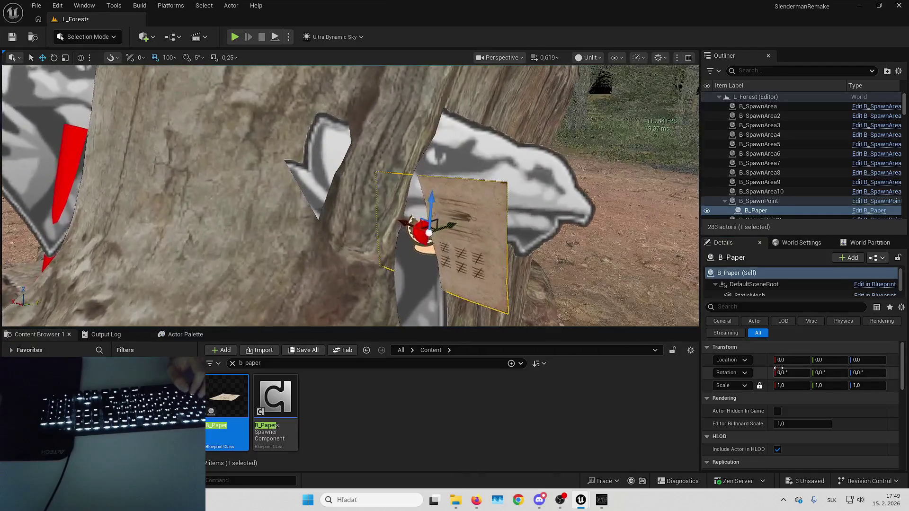
# Step: Try a 90-degree roll on the paper, then reset its roll to 0
pyautogui.click(782, 373)
pyautogui.write('90')
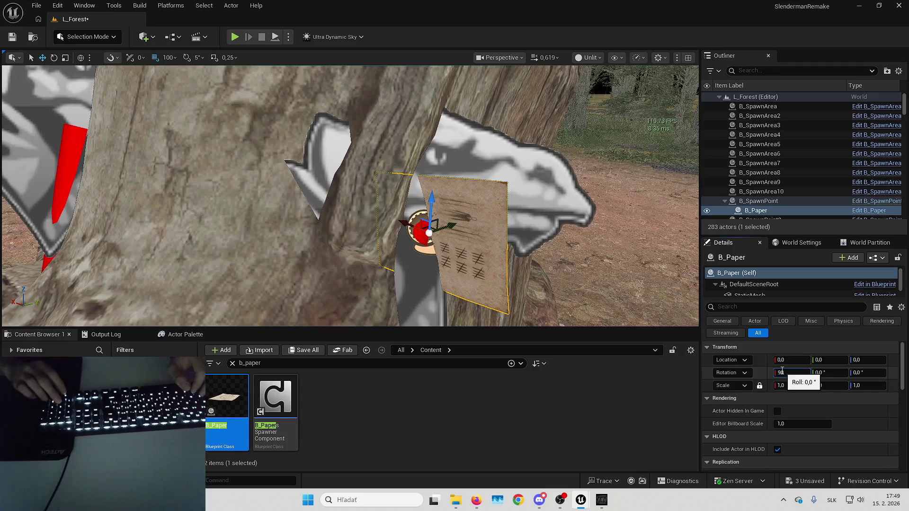
pyautogui.press('Return')
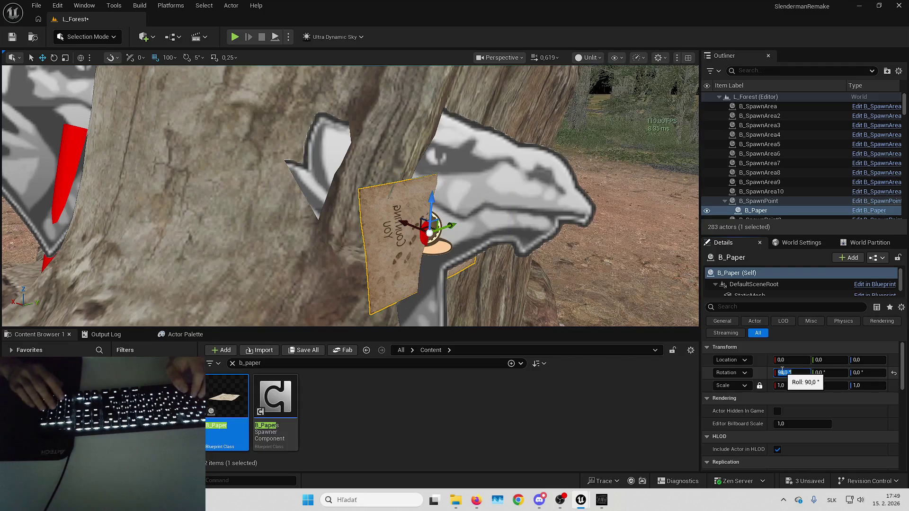
pyautogui.moveTo(426, 223)
pyautogui.mouseDown()
pyautogui.moveTo(481, 217)
pyautogui.moveTo(488, 247)
pyautogui.mouseUp()
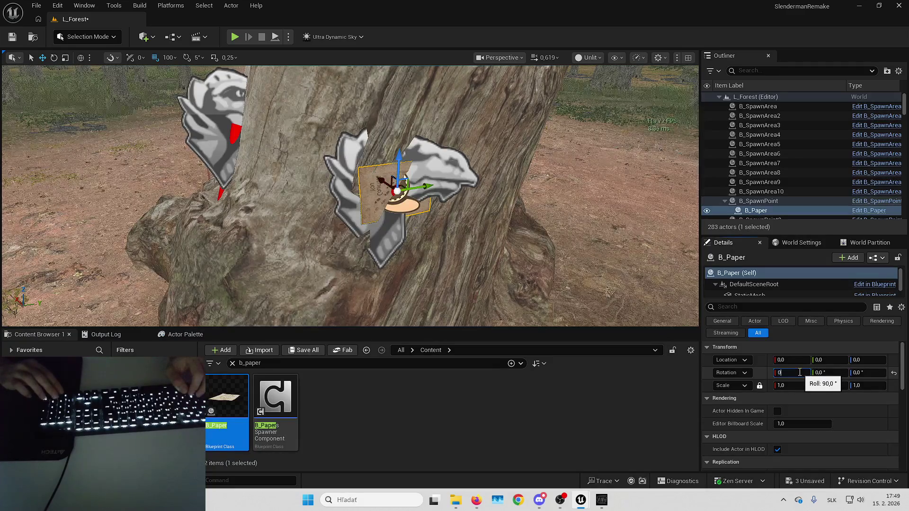
pyautogui.press('Return')
# Step: Select B_SpawnPoint and set its Y rotation to 0
pyautogui.doubleClick(759, 201)
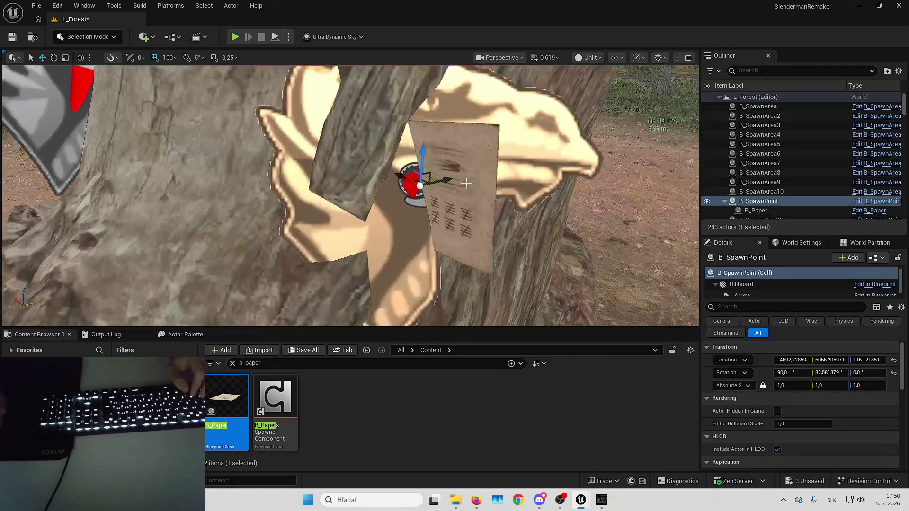
pyautogui.click(798, 373)
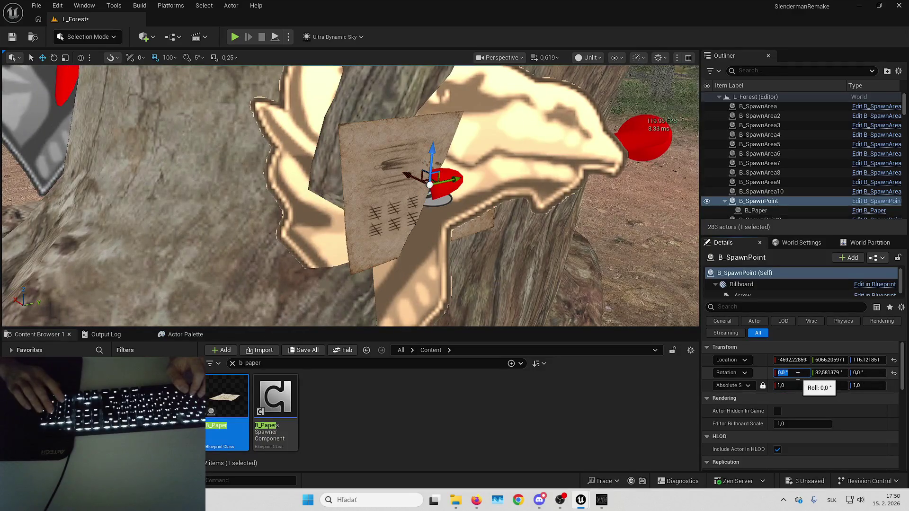
pyautogui.write('90')
pyautogui.scroll(-10, 554, 259)
pyautogui.click(839, 372)
pyautogui.write('0')
pyautogui.press('Return')
pyautogui.scroll(10, 350, 196)
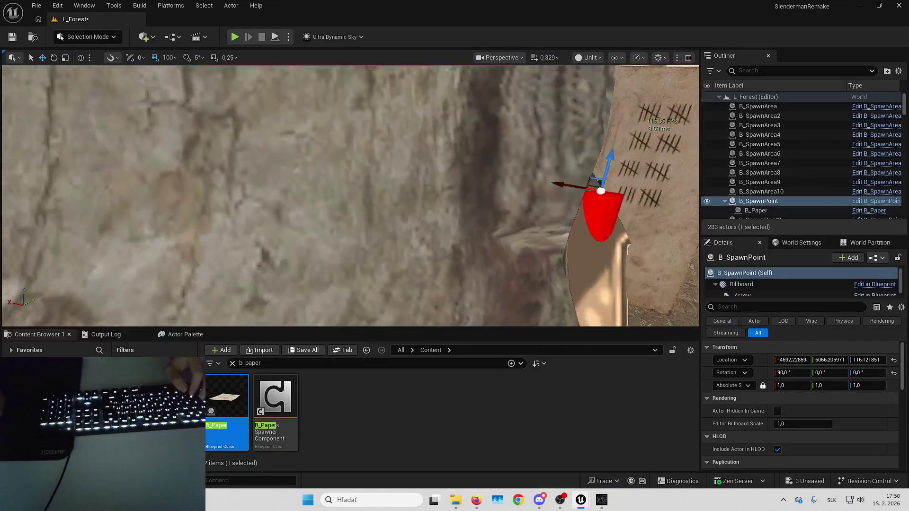
pyautogui.moveTo(350, 196); pyautogui.dragTo(284, 196)
pyautogui.moveTo(429, 208)
pyautogui.mouseDown()
pyautogui.moveTo(411, 209)
pyautogui.moveTo(434, 199)
pyautogui.moveTo(433, 218)
pyautogui.mouseUp()
# Step: Rotate the spawn point 90 in Z and tilt it until the page lies flat on the trunk
pyautogui.press('e')
pyautogui.write('90')
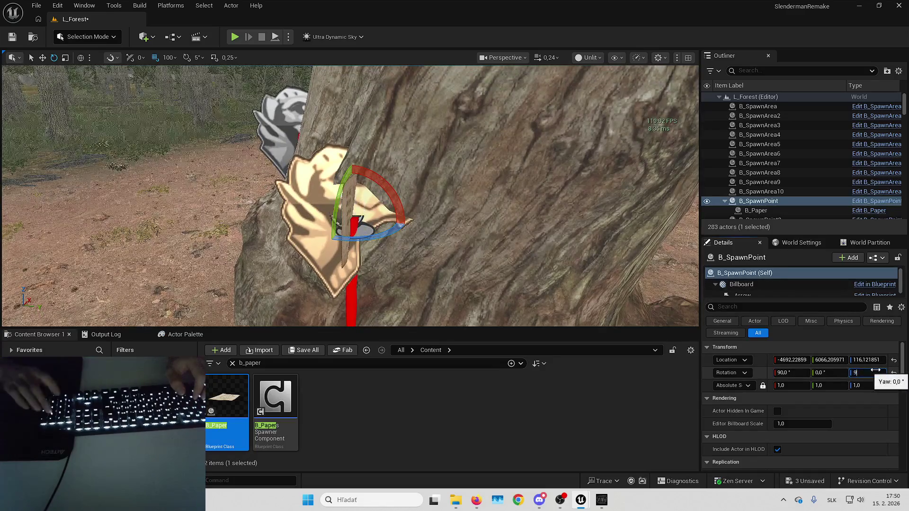
pyautogui.press('Return')
pyautogui.press('g')
pyautogui.moveTo(423, 202); pyautogui.dragTo(475, 204)
pyautogui.press('g')
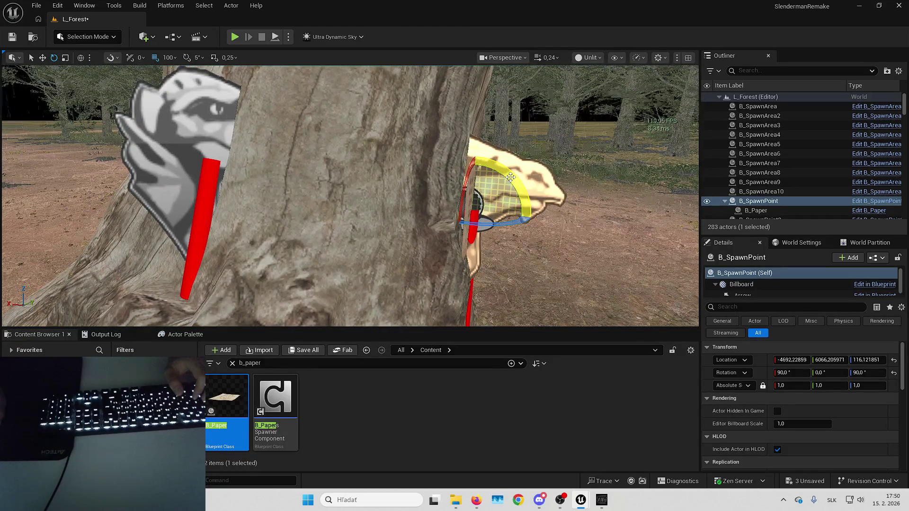
pyautogui.moveTo(418, 208); pyautogui.dragTo(417, 211)
pyautogui.press('w')
pyautogui.moveTo(492, 199); pyautogui.dragTo(523, 192)
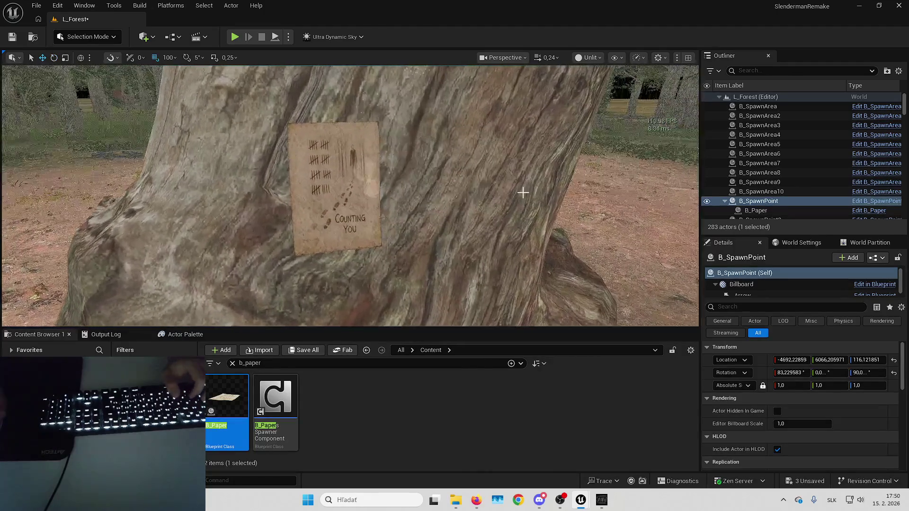
pyautogui.press('g')
pyautogui.press('f')
# Step: Delete the test B_Paper and save all unsaved changes
pyautogui.click(767, 211)
pyautogui.press('Delete')
pyautogui.click(803, 482)
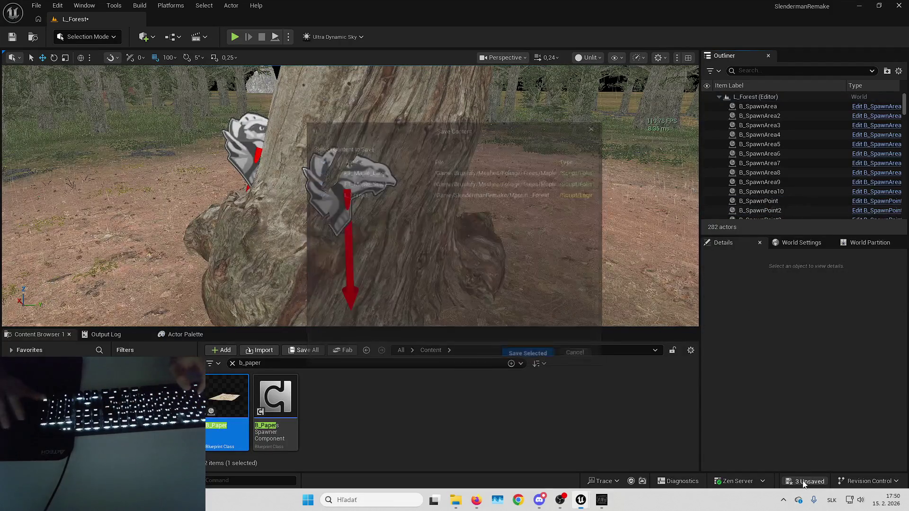
# Step: Clear the b_paper search in the Content Browser, then close the SlendermanRemake editor
pyautogui.click(232, 363)
pyautogui.moveTo(456, 500)
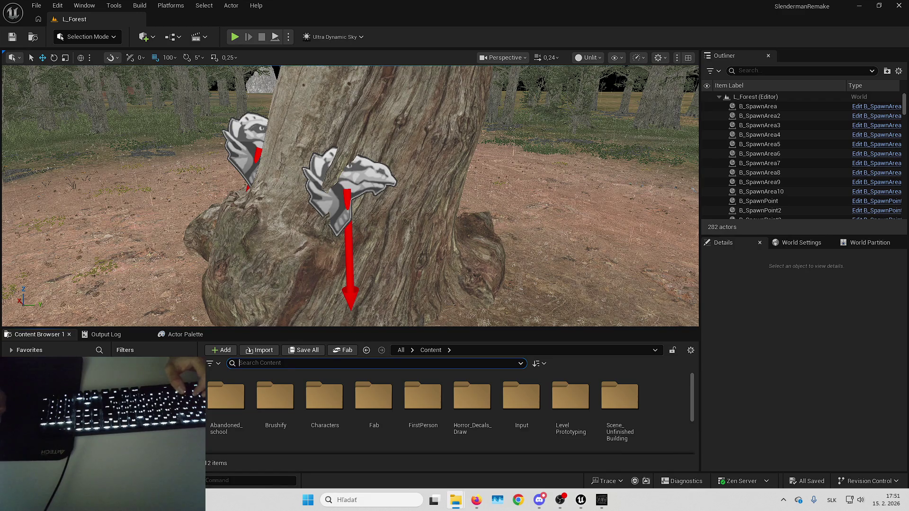
pyautogui.click(898, 5)
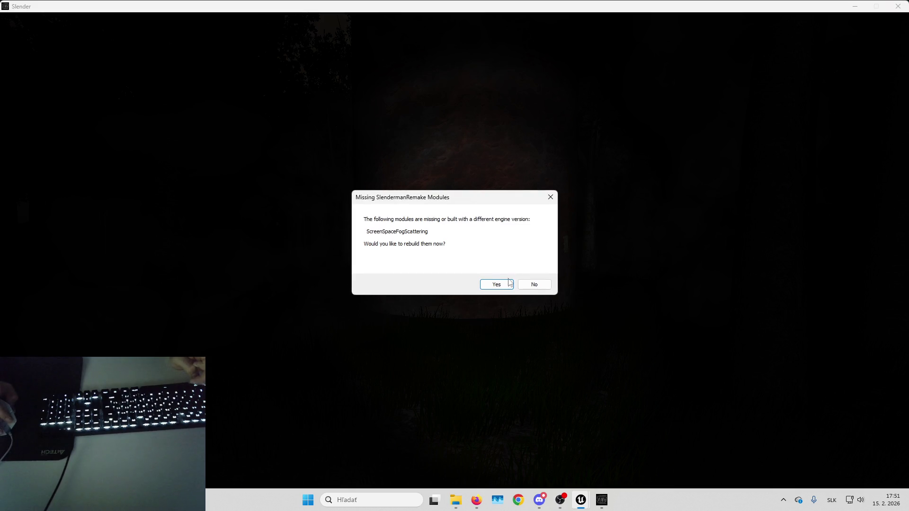
# Step: Decline rebuilding the missing ScreenSpaceFogScattering module and close the Slender game window
pyautogui.click(548, 204)
pyautogui.click(602, 284)
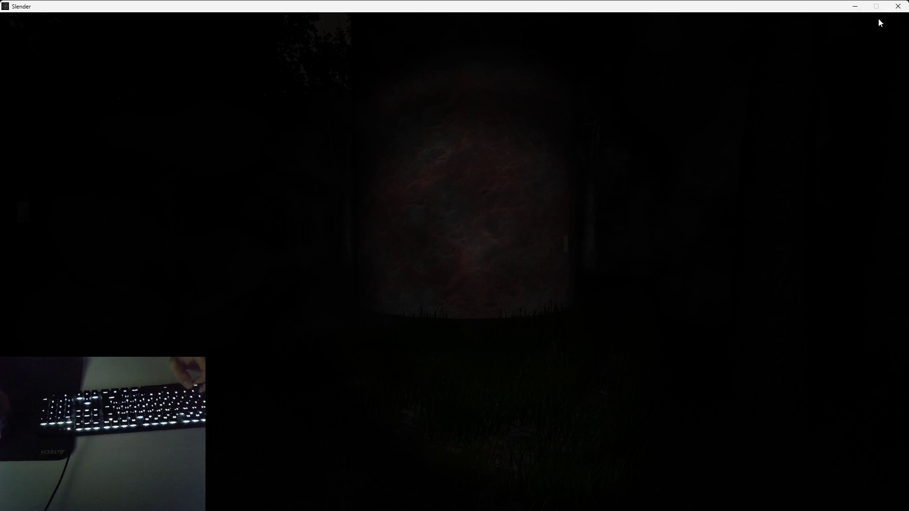
pyautogui.click(897, 6)
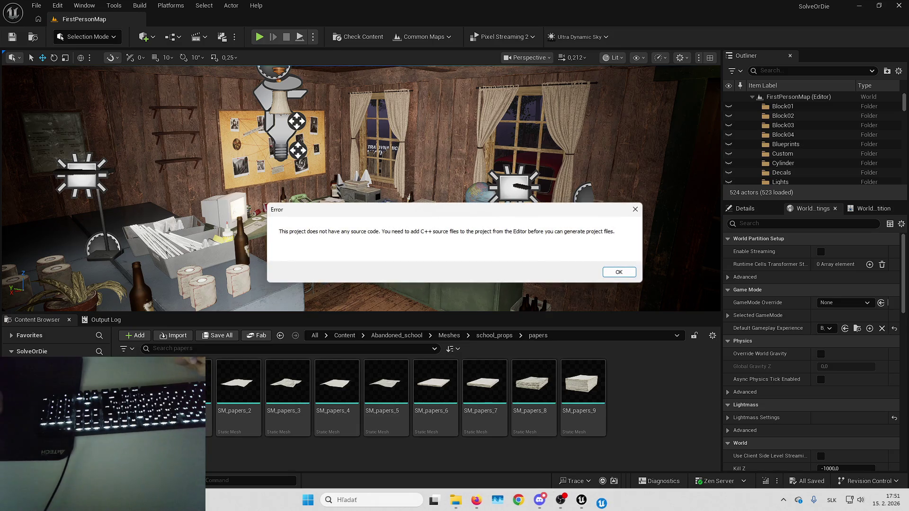
# Step: Accept the ScreenSpaceFogScattering rebuild, acknowledge the IDE-build notice, and close Unreal Editor with Alt+F4
pyautogui.click(616, 272)
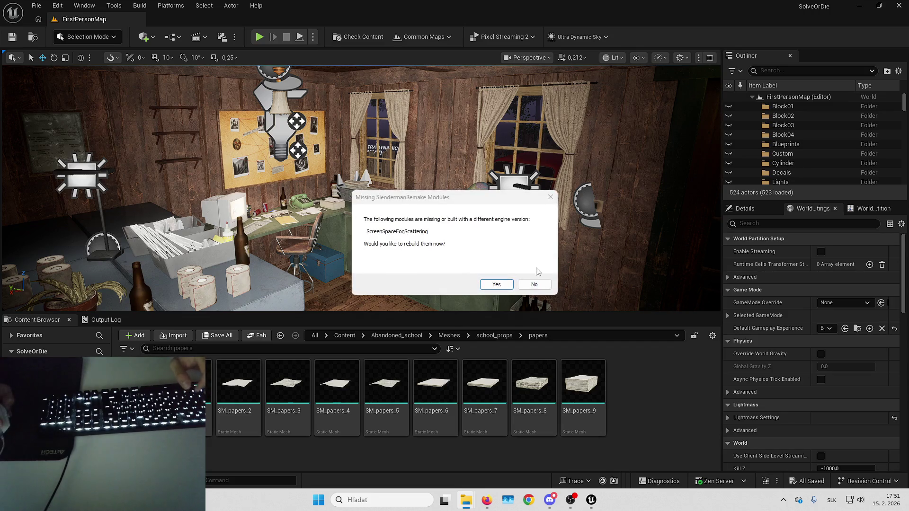
pyautogui.click(505, 285)
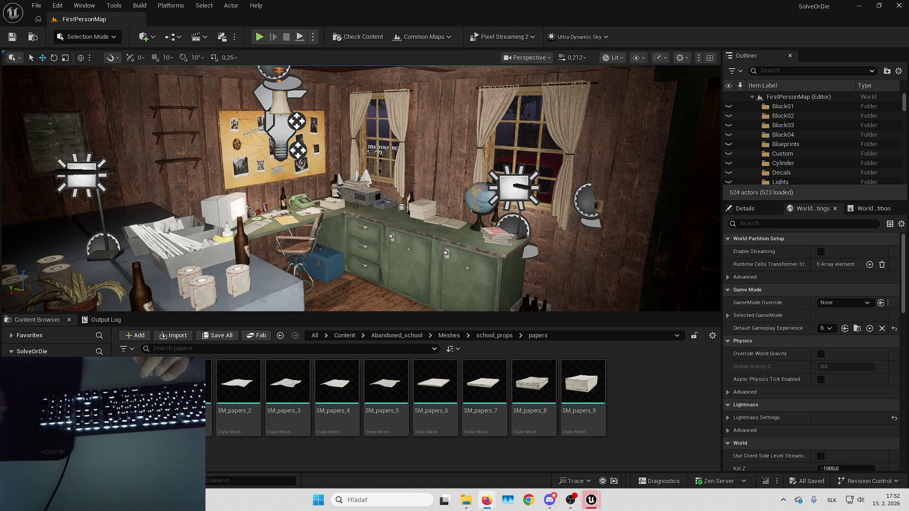
pyautogui.hotkey('ctrl', 'alt', 'F11')
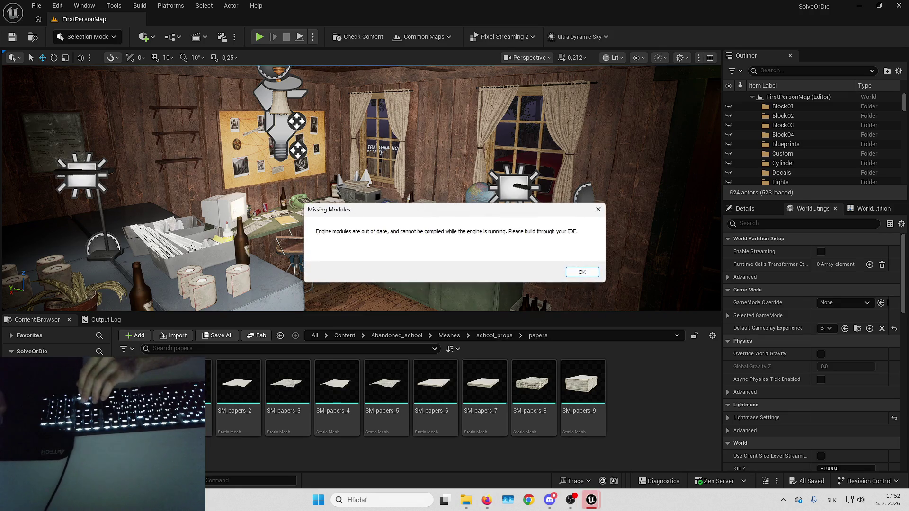
pyautogui.hotkey('ctrl', 'a')
pyautogui.click(591, 273)
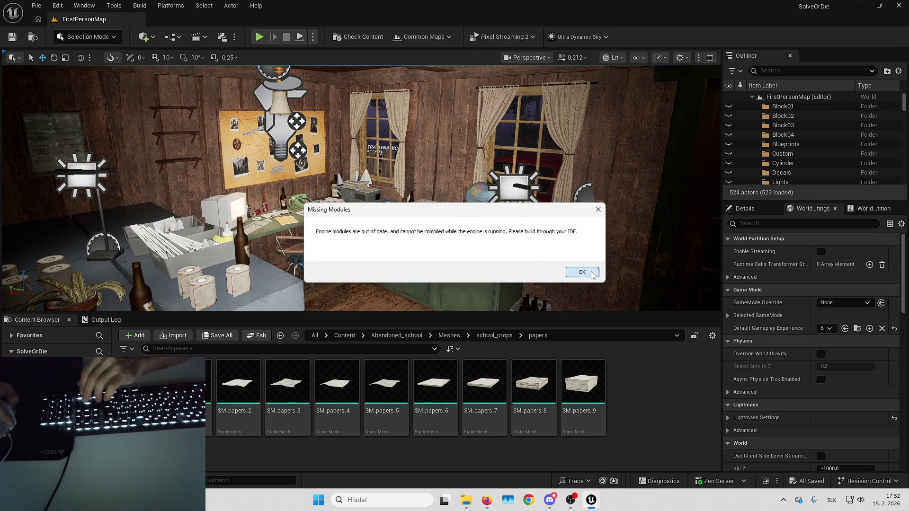
pyautogui.click(591, 498)
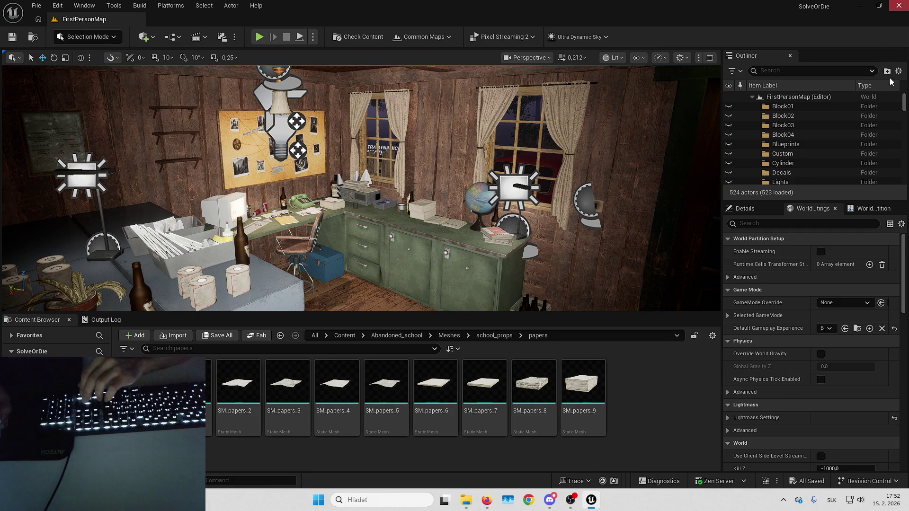
pyautogui.hotkey('alt', 'F4')
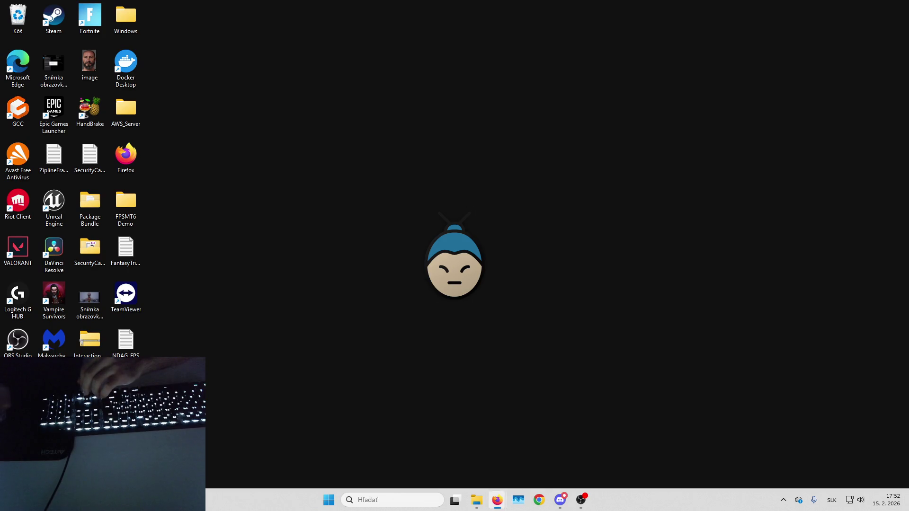
# Step: Relaunch SlendermanRemake on L_Playground and choose Tools > New C++ Class
pyautogui.click(476, 500)
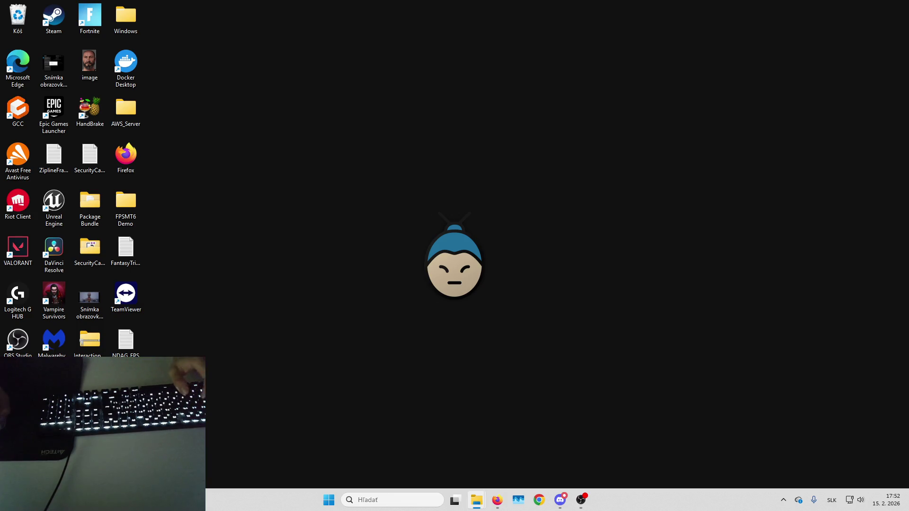
pyautogui.click(262, 185)
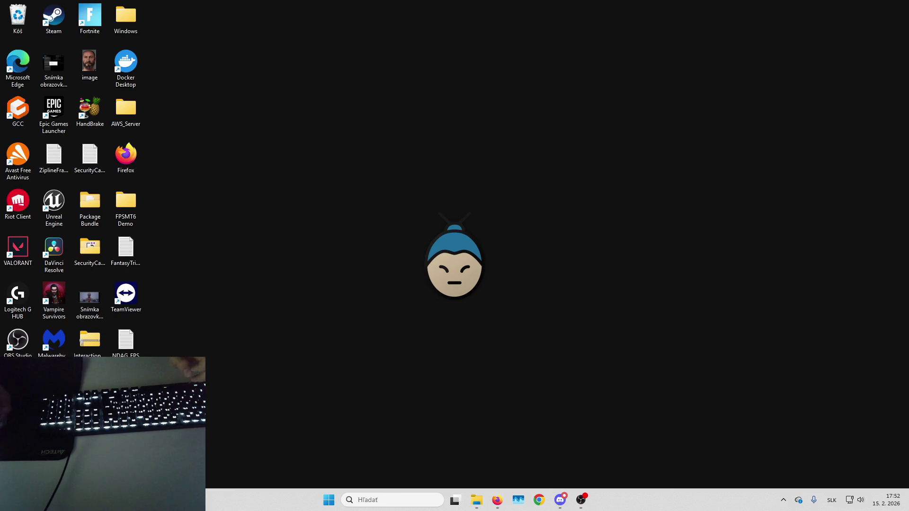
pyautogui.press('super+e')
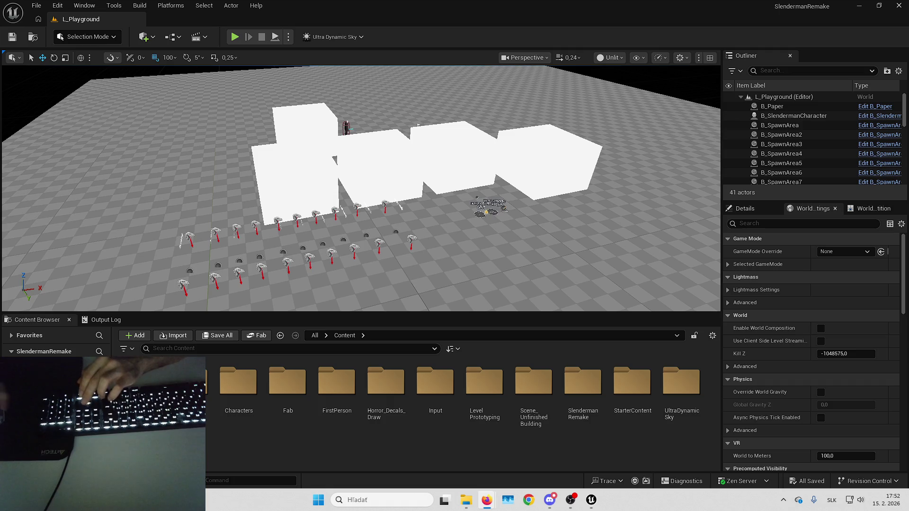
pyautogui.scroll(2, 360, 190)
pyautogui.click(114, 5)
pyautogui.click(142, 41)
# Step: Create an Actor-based C++ class named MyTestActor and open its code for editing
pyautogui.click(390, 293)
pyautogui.click(509, 362)
pyautogui.write('My')
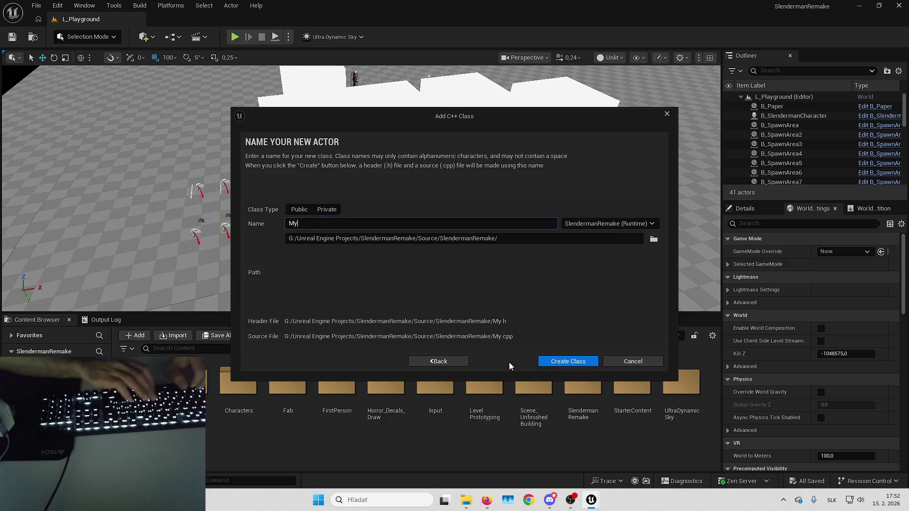
pyautogui.write('TestActor')
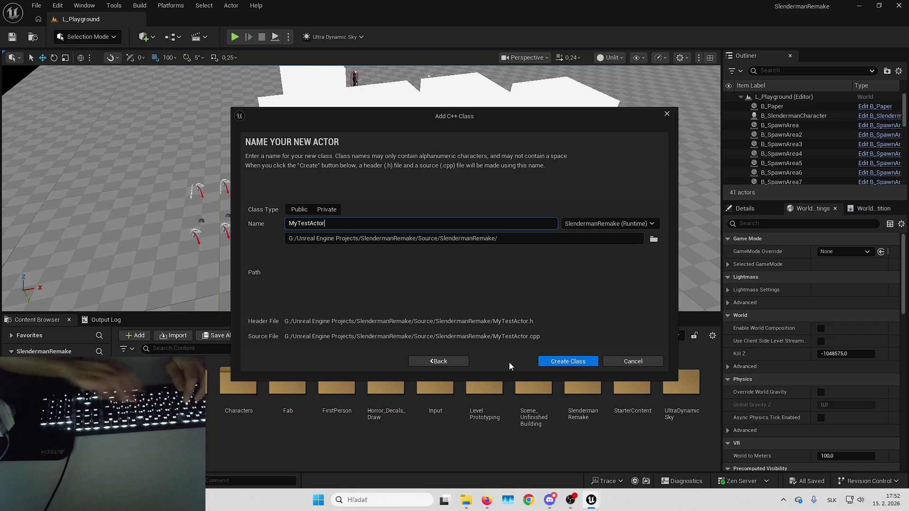
pyautogui.click(572, 362)
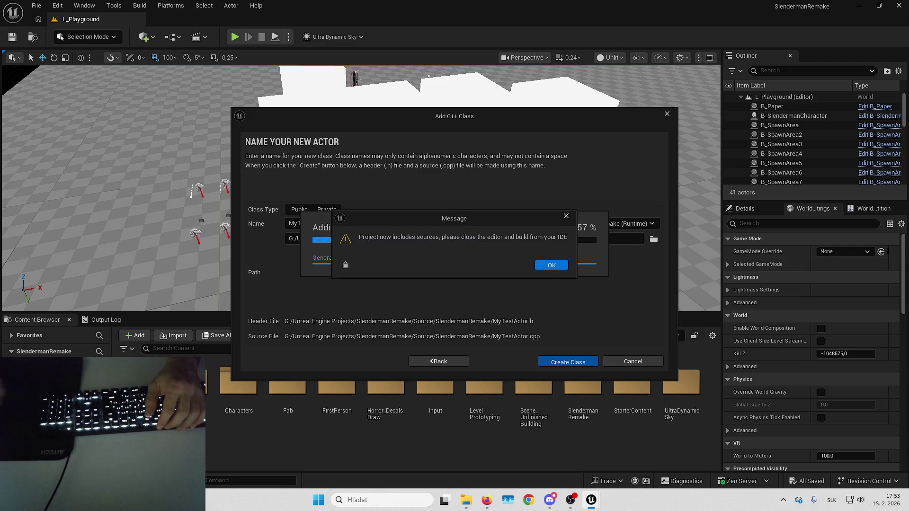
pyautogui.click(536, 266)
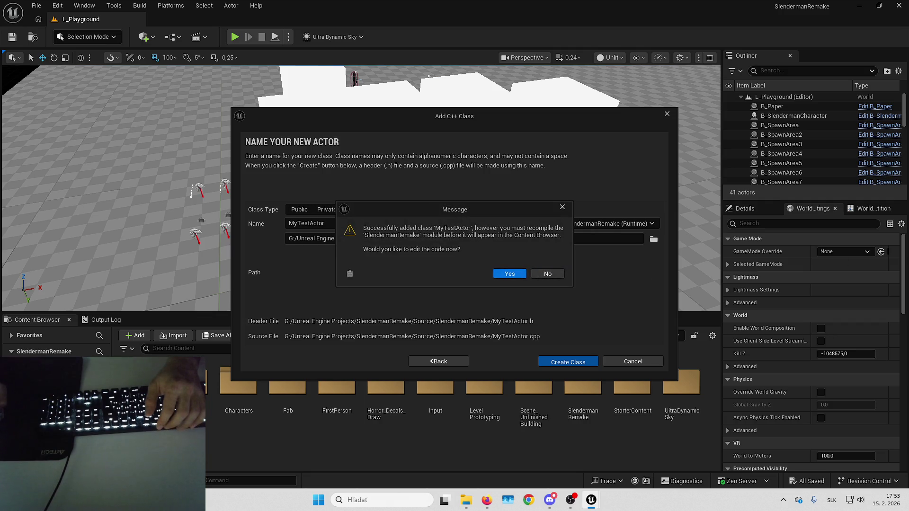
pyautogui.click(499, 277)
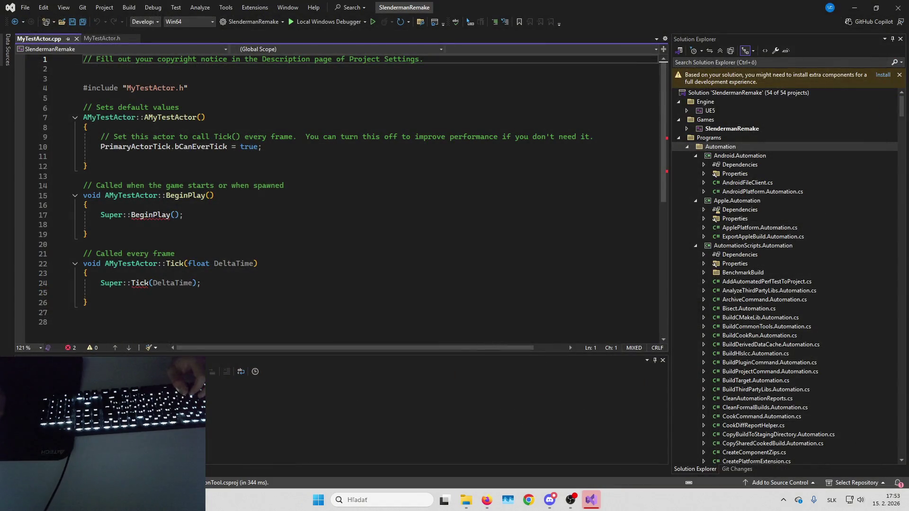
# Step: Go to the Super::BeginPlay line in MyTestActor.cpp, then build and launch the editor
pyautogui.click(513, 215)
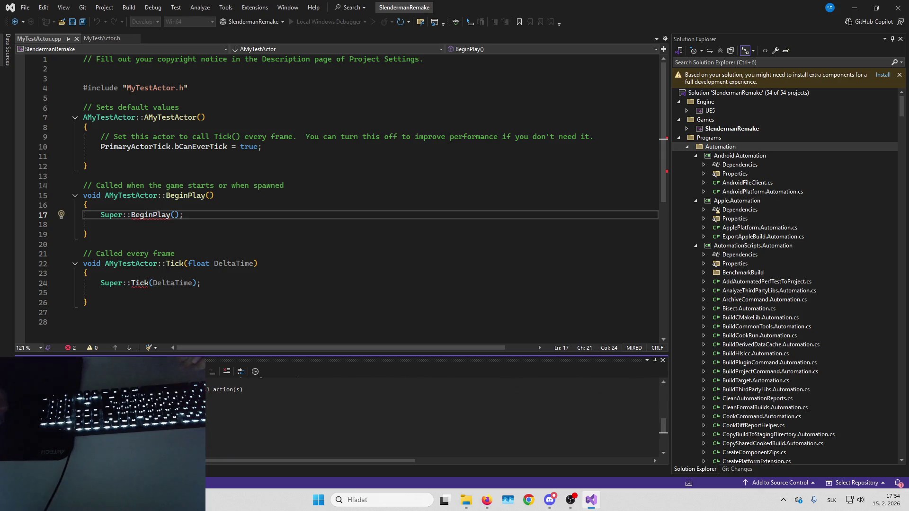
pyautogui.hotkey('alt', 'Tab')
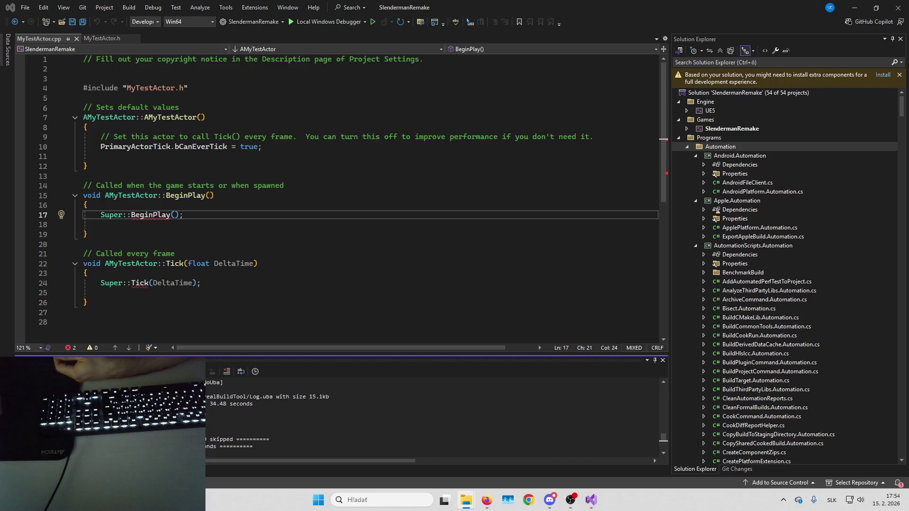
# Step: Open Task Manager to check running processes while the SlendermanRemake editor loads
pyautogui.click(497, 500)
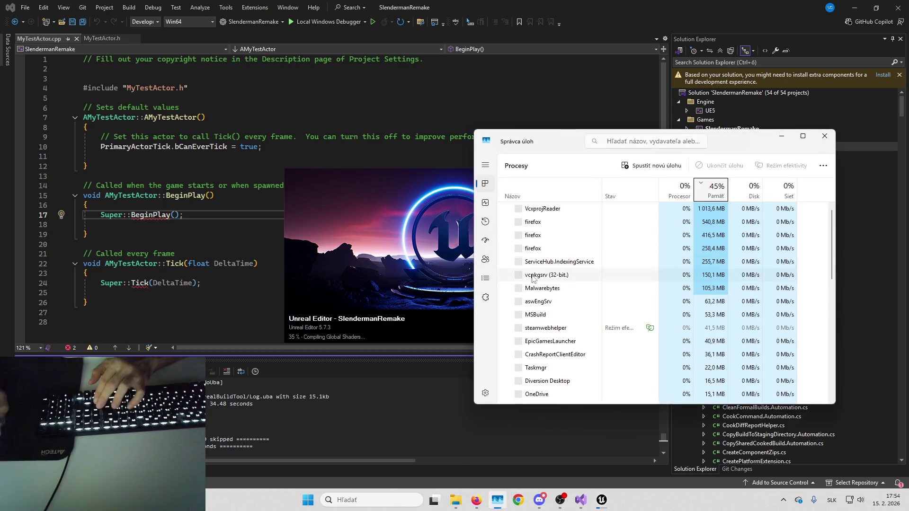
# Step: Reload all externally changed project files, rebuild the solution, and bring the loaded editor forward
pyautogui.click(824, 136)
pyautogui.click(854, 7)
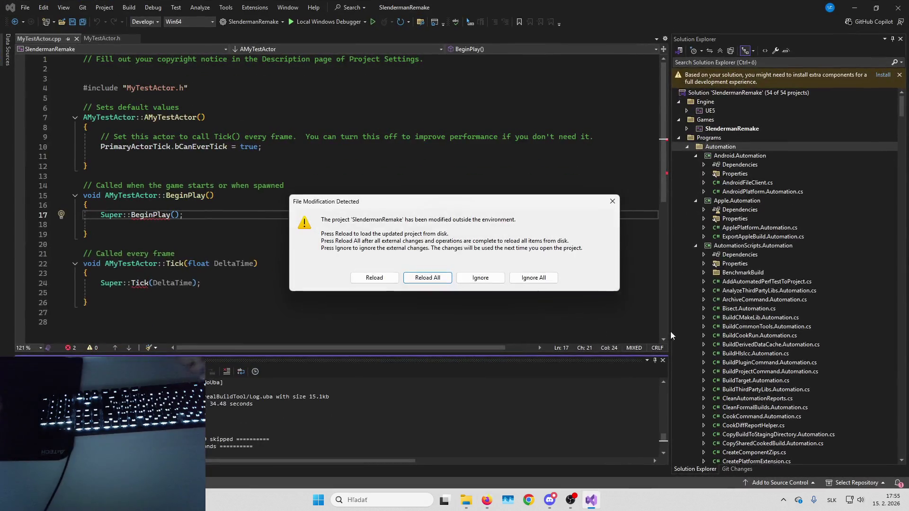
pyautogui.click(470, 282)
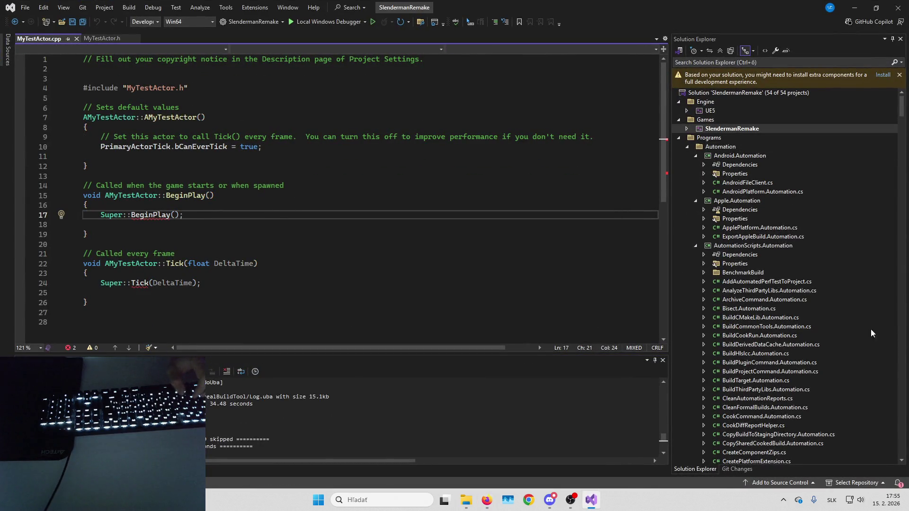
pyautogui.hotkey('ctrl', 'shift', 'b')
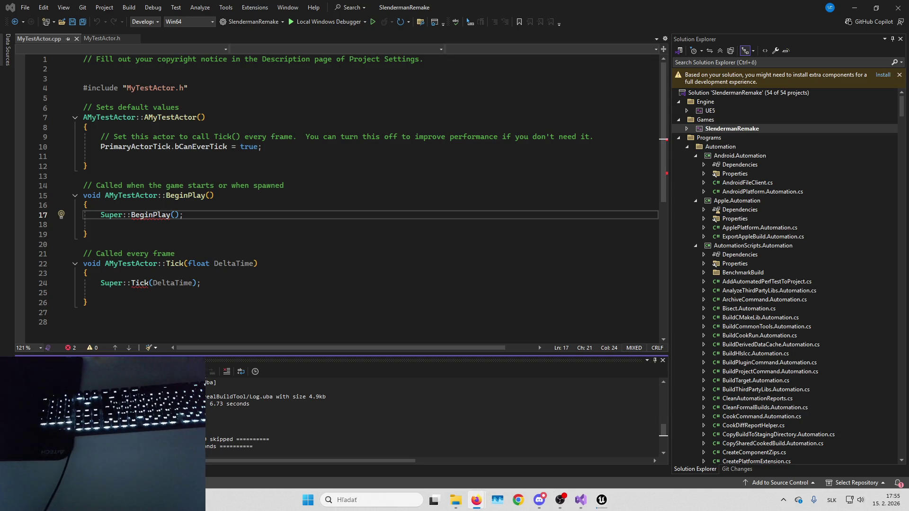
pyautogui.click(598, 503)
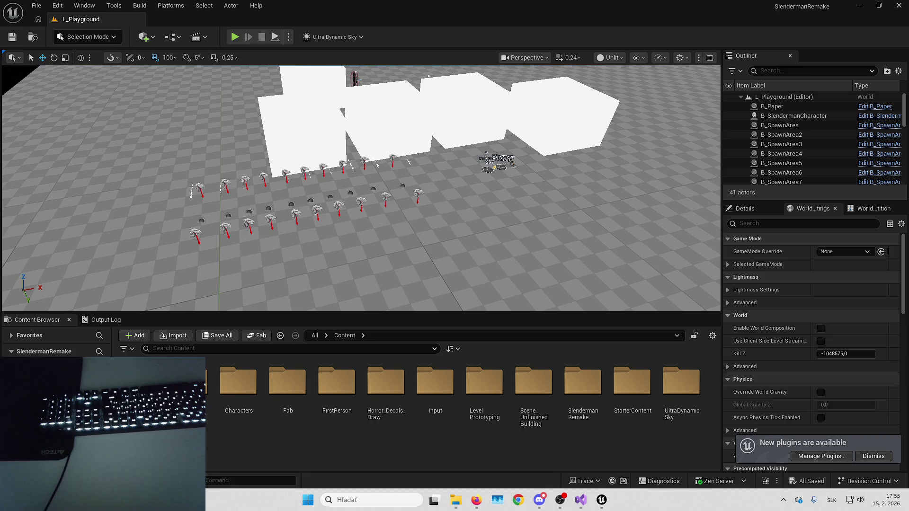
# Step: Search the Plugins window for 'screen sp', then close it
pyautogui.click(57, 5)
pyautogui.click(91, 163)
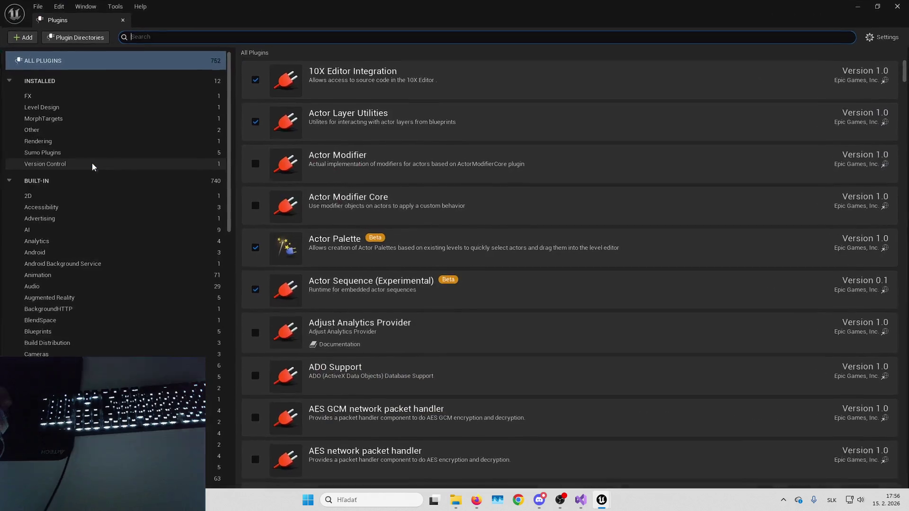
pyautogui.write('screen sp')
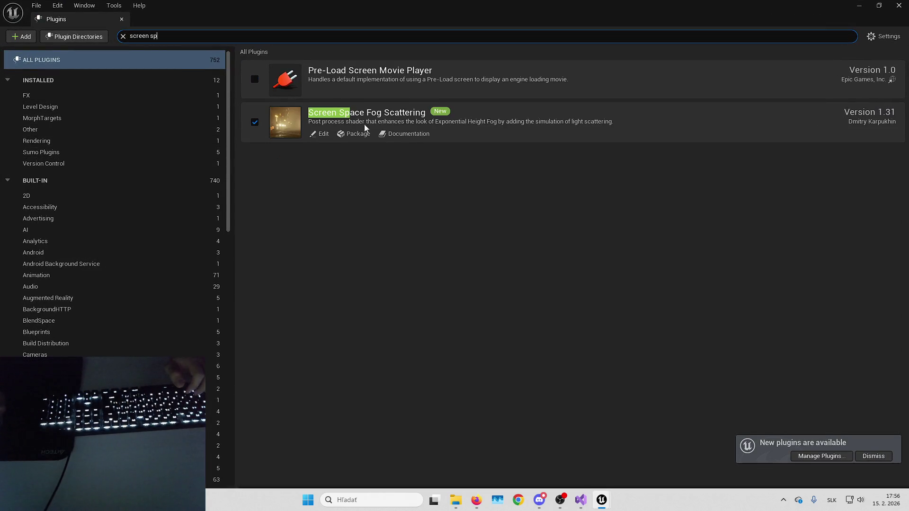
pyautogui.click(858, 6)
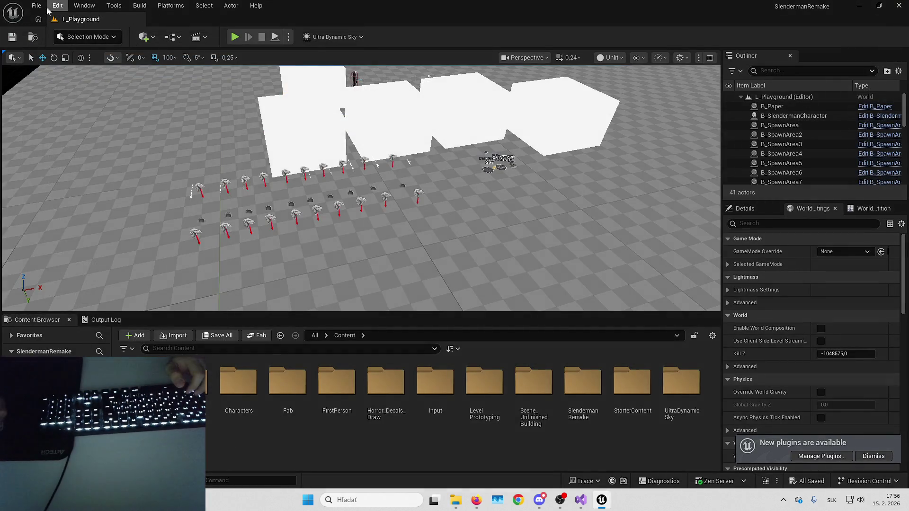
# Step: Open L_Forest from Recent Levels and switch the viewport to Lit mode
pyautogui.click(36, 5)
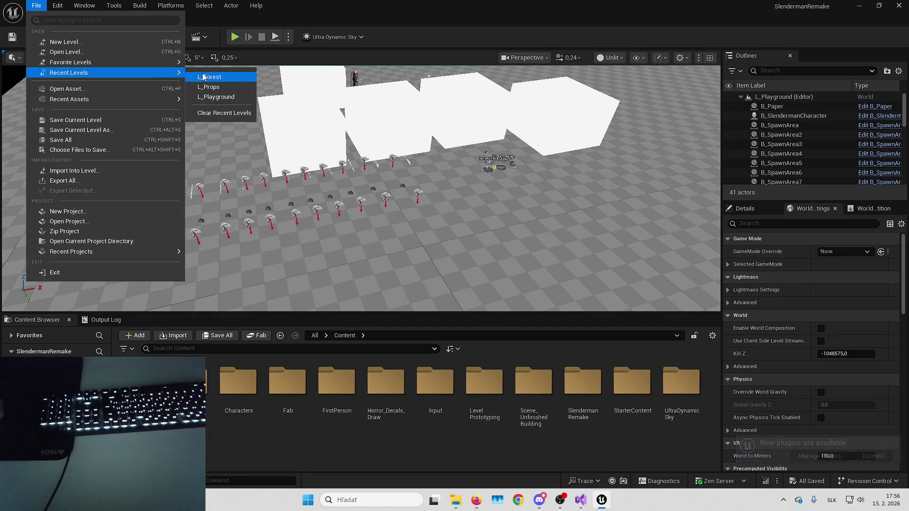
pyautogui.click(201, 76)
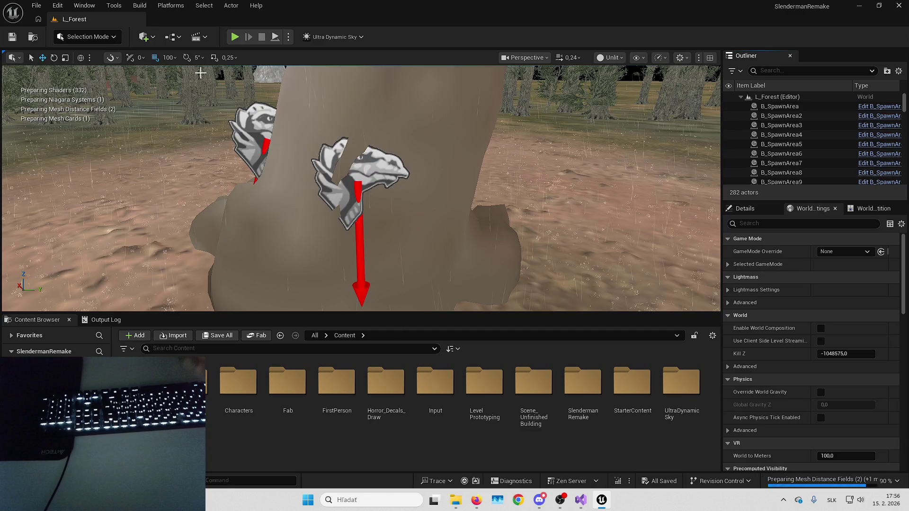
pyautogui.click(611, 58)
pyautogui.click(620, 76)
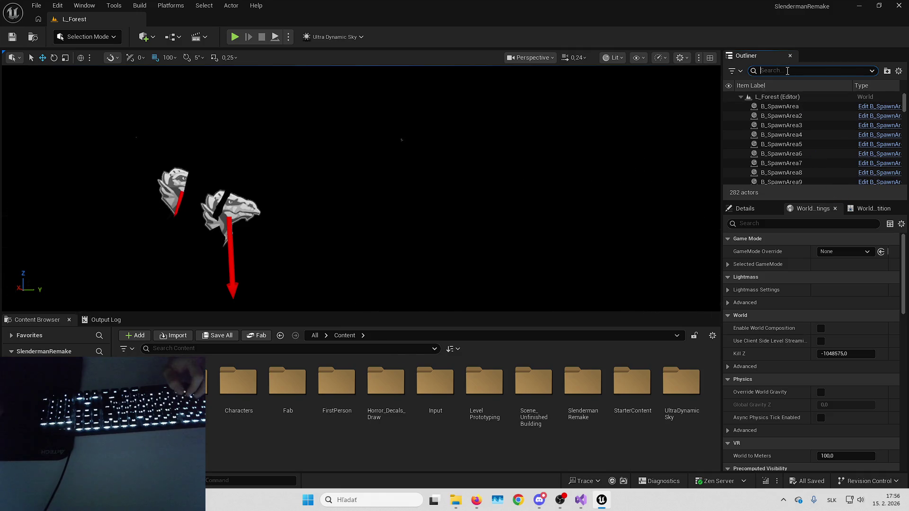
# Step: Find Ultra_Dynamic_Weather with an Outliner search for 'wea' and browse its component list
pyautogui.write('wea')
pyautogui.click(835, 107)
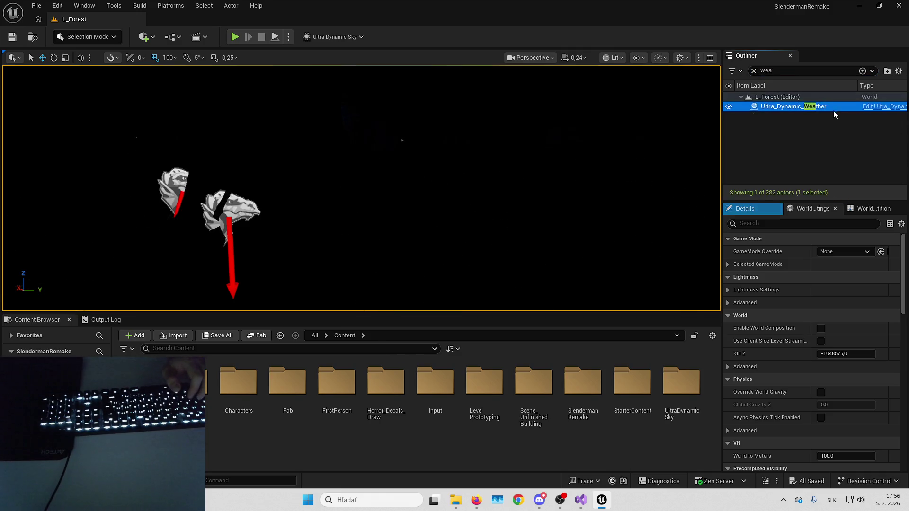
pyautogui.click(751, 209)
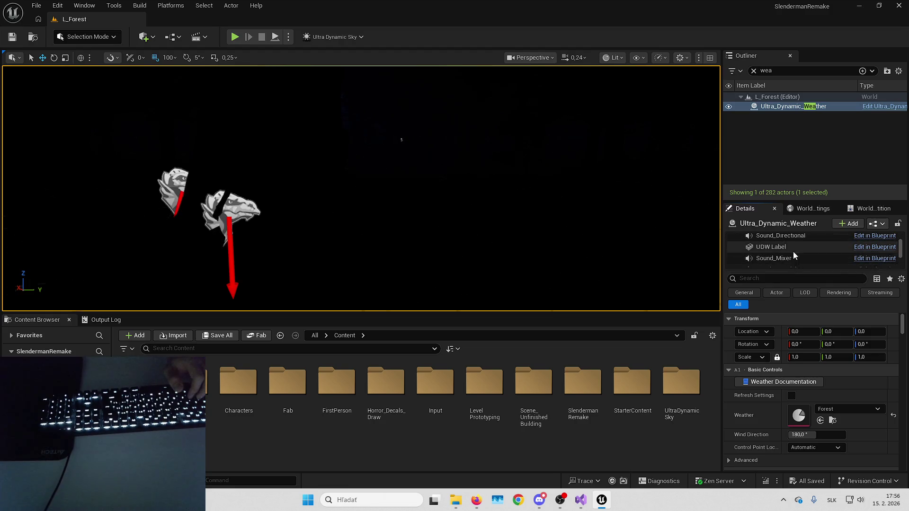
pyautogui.moveTo(793, 271); pyautogui.dragTo(790, 355)
pyautogui.scroll(-1, 789, 334)
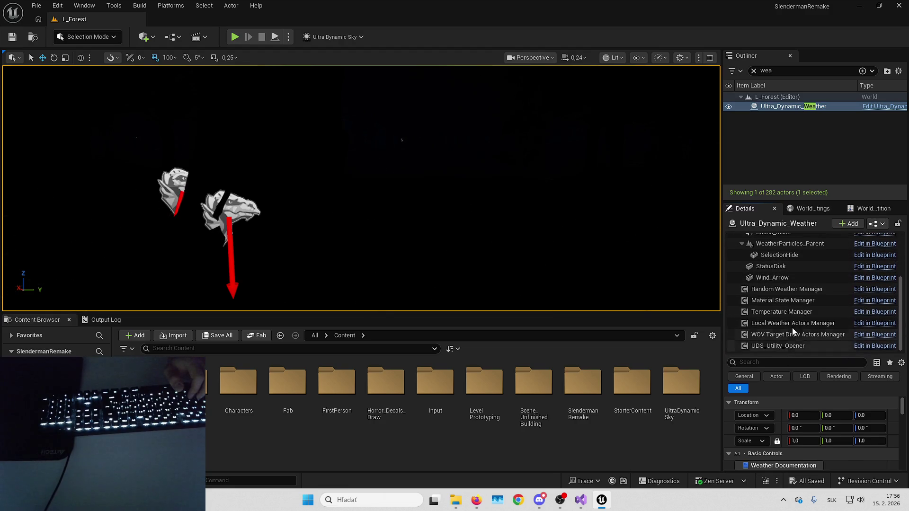
pyautogui.scroll(-1, 810, 272)
pyautogui.moveTo(802, 250)
pyautogui.mouseDown()
pyautogui.moveTo(802, 341)
pyautogui.moveTo(816, 353)
pyautogui.mouseUp()
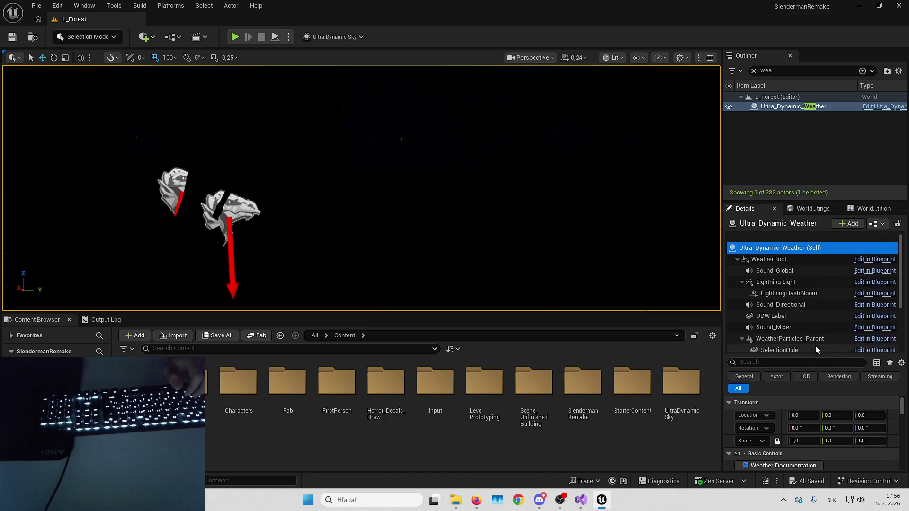
# Step: Select Ultra_Dynamic_Sky and show its HeightFog: fog density 0.1075, height falloff 0.015
pyautogui.doubleClick(776, 71)
pyautogui.write('ult')
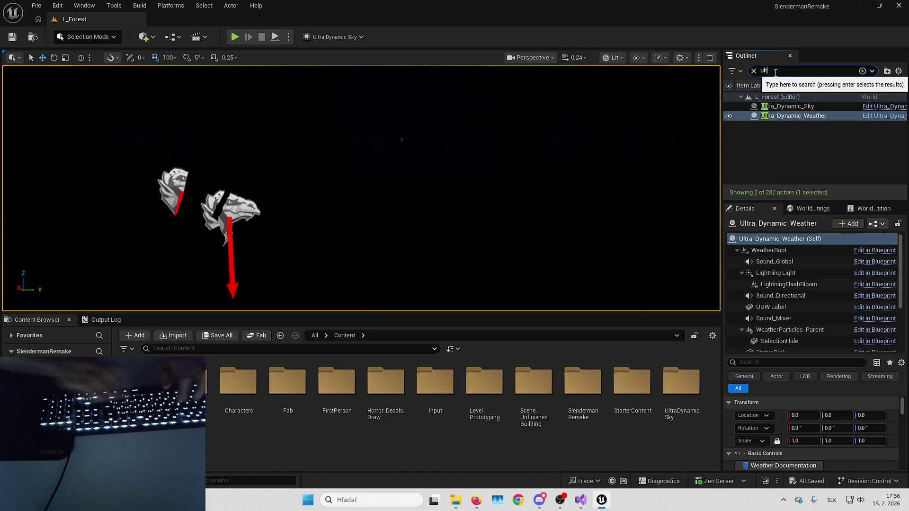
pyautogui.write('ra')
pyautogui.click(776, 106)
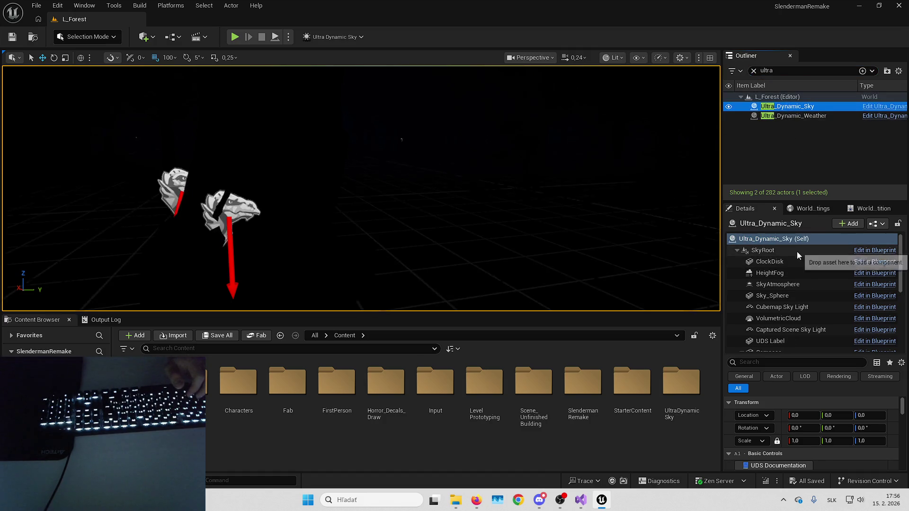
pyautogui.moveTo(796, 303); pyautogui.dragTo(788, 278)
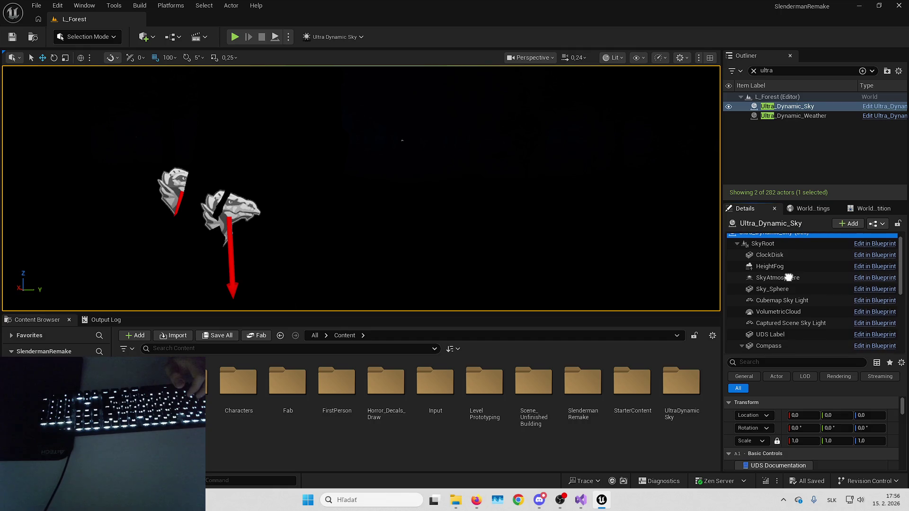
pyautogui.click(783, 264)
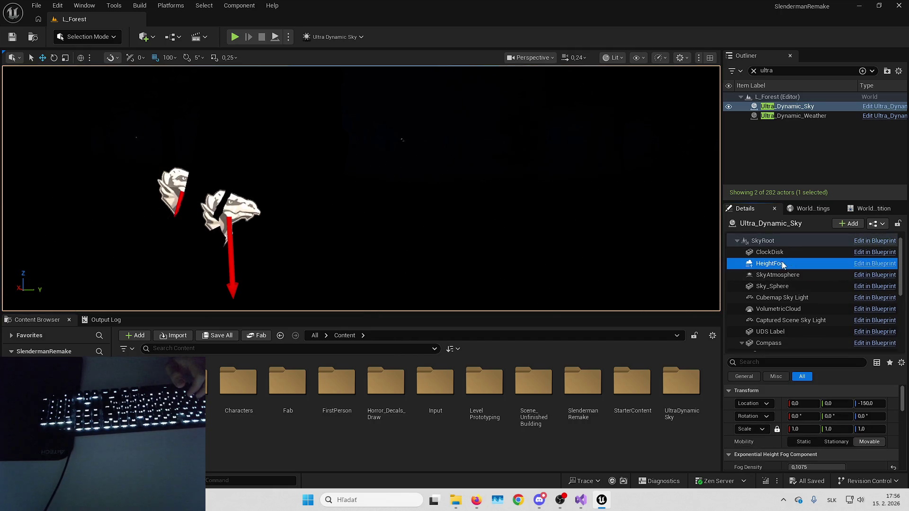
pyautogui.scroll(-3, 810, 426)
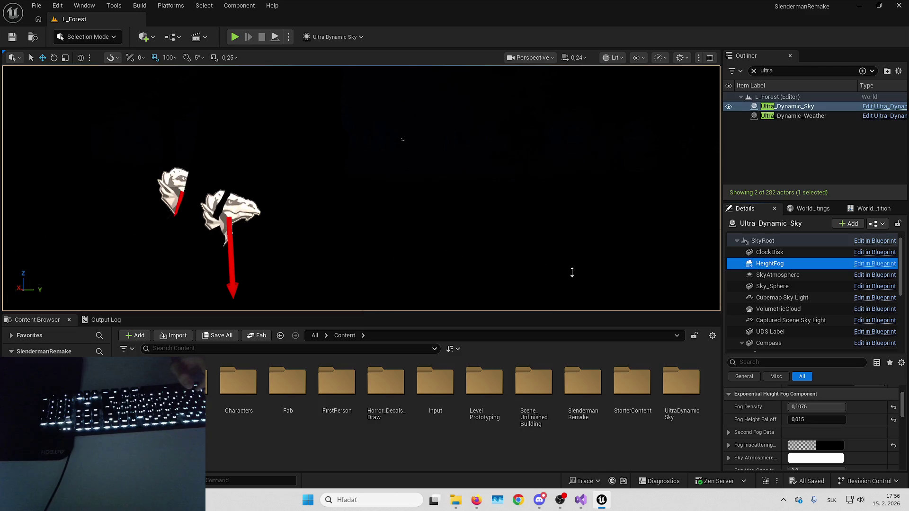
# Step: Reapply the Lit rendering mode in the viewport
pyautogui.click(613, 58)
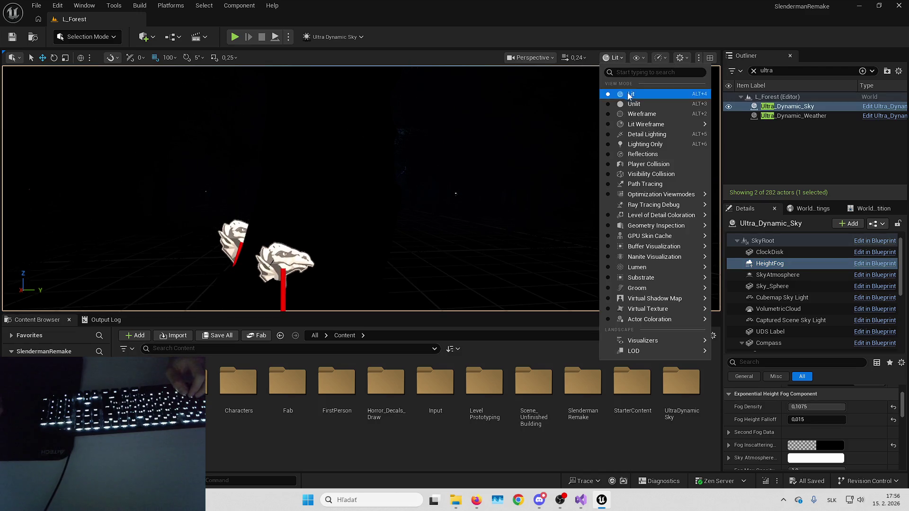
pyautogui.click(629, 95)
pyautogui.click(613, 57)
pyautogui.click(629, 95)
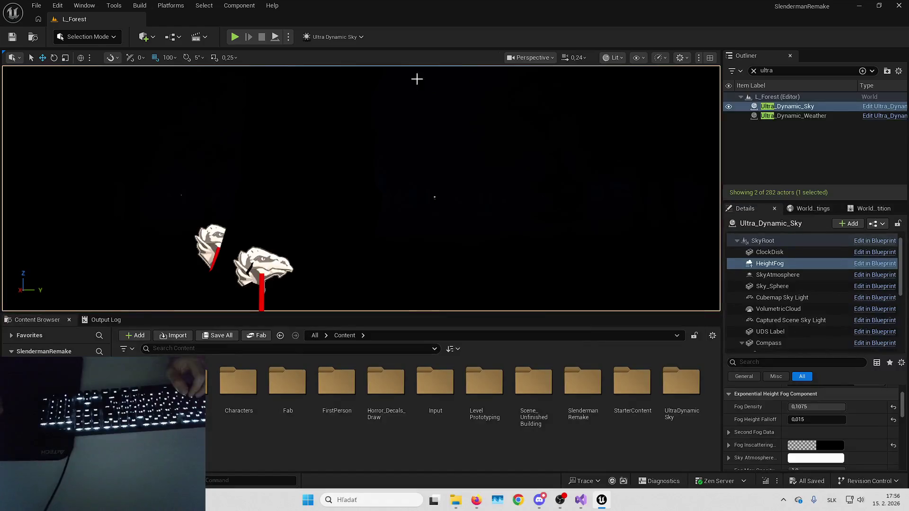
# Step: Play-test L_Forest fullscreen along the forest path, then stop and restore the editor layout
pyautogui.hotkey('alt', 'p')
pyautogui.click(418, 118)
pyautogui.press('F11')
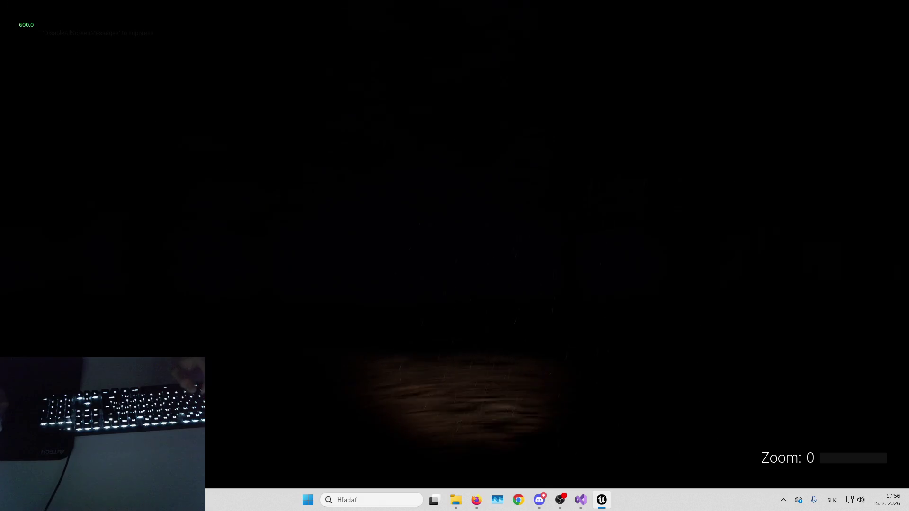
pyautogui.press('Up')
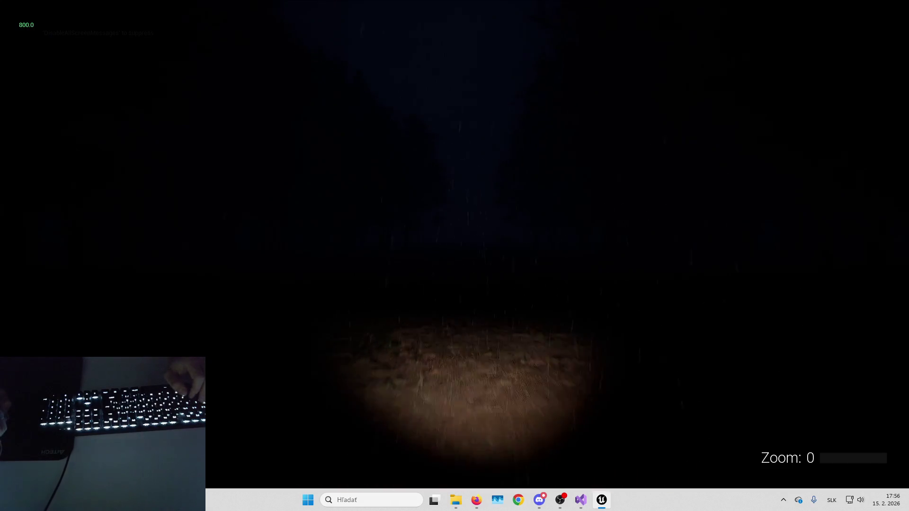
pyautogui.press('Up')
pyautogui.press('Up')
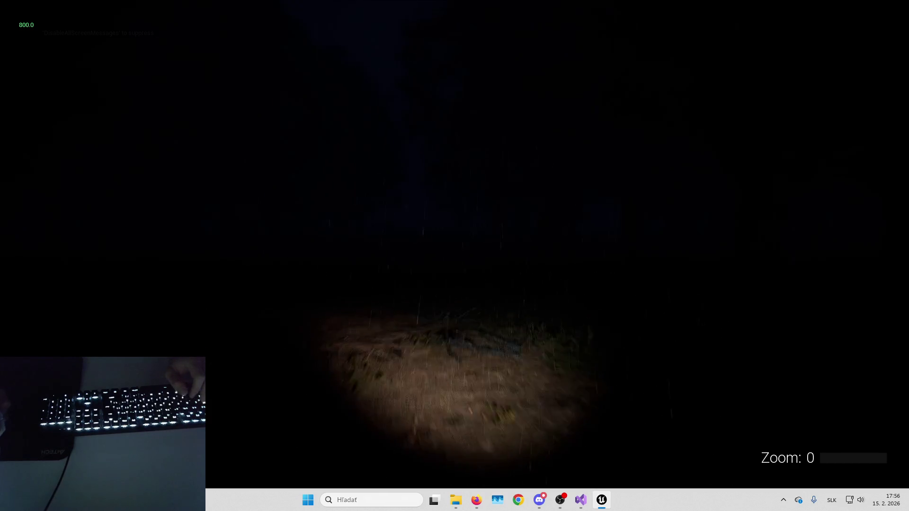
pyautogui.press('Escape')
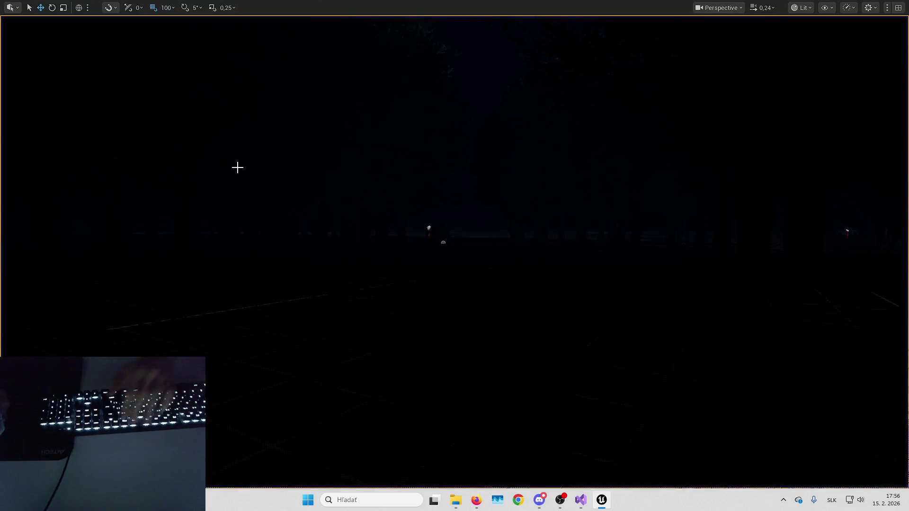
pyautogui.press('F11')
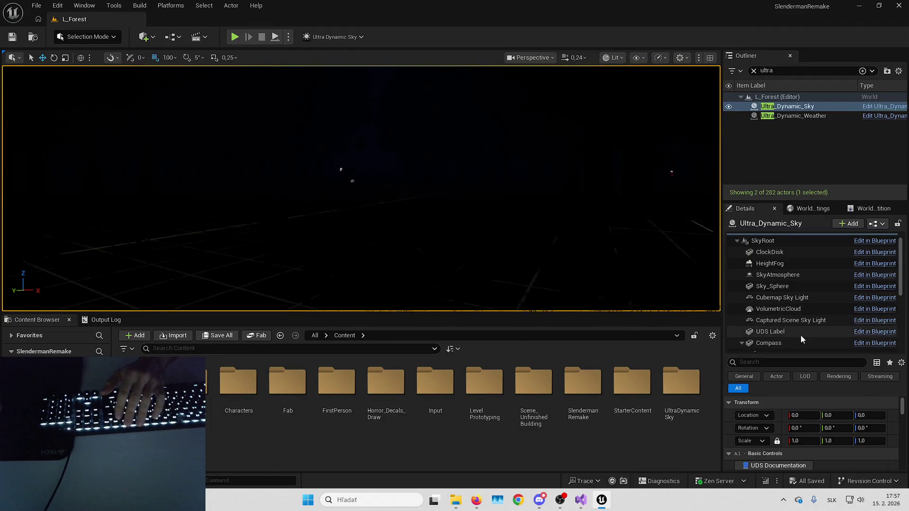
# Step: Select Ultra_Dynamic_Weather and briefly inspect its Forest weather preset
pyautogui.click(786, 116)
pyautogui.scroll(-2, 805, 446)
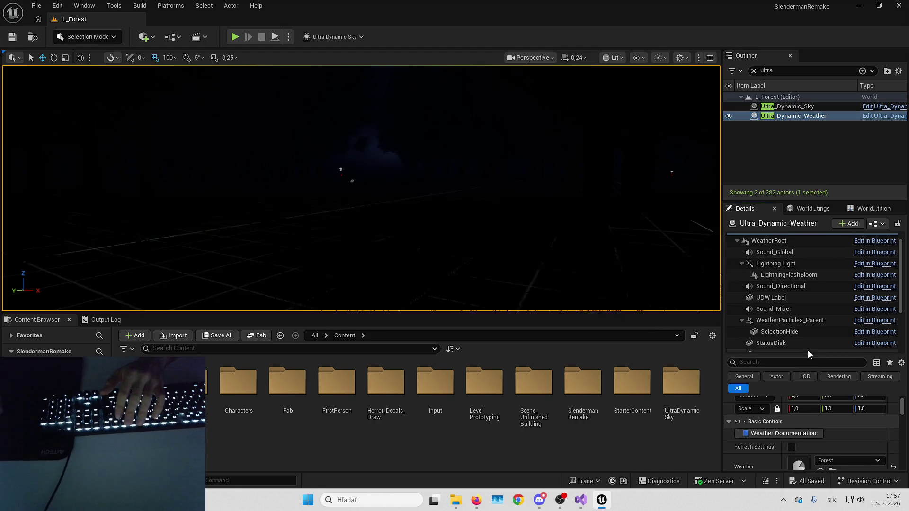
pyautogui.moveTo(806, 351); pyautogui.dragTo(806, 262)
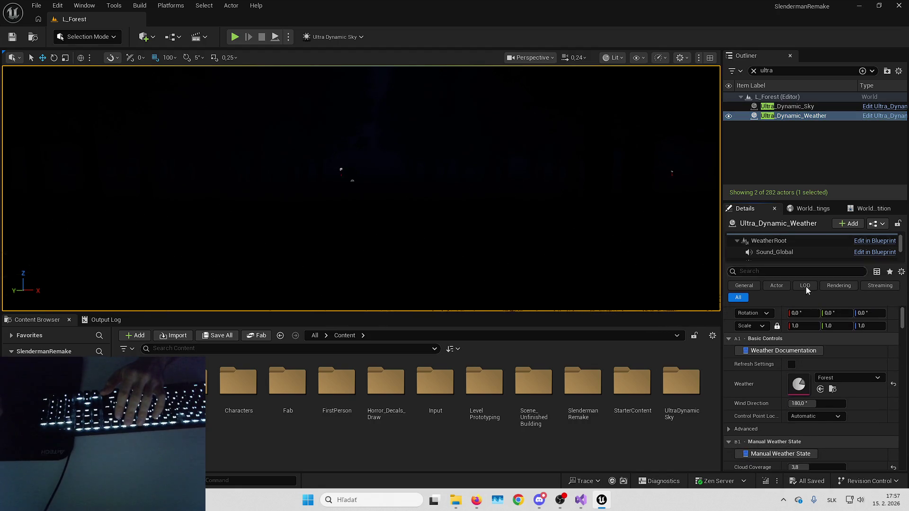
pyautogui.scroll(-2, 805, 358)
pyautogui.doubleClick(800, 363)
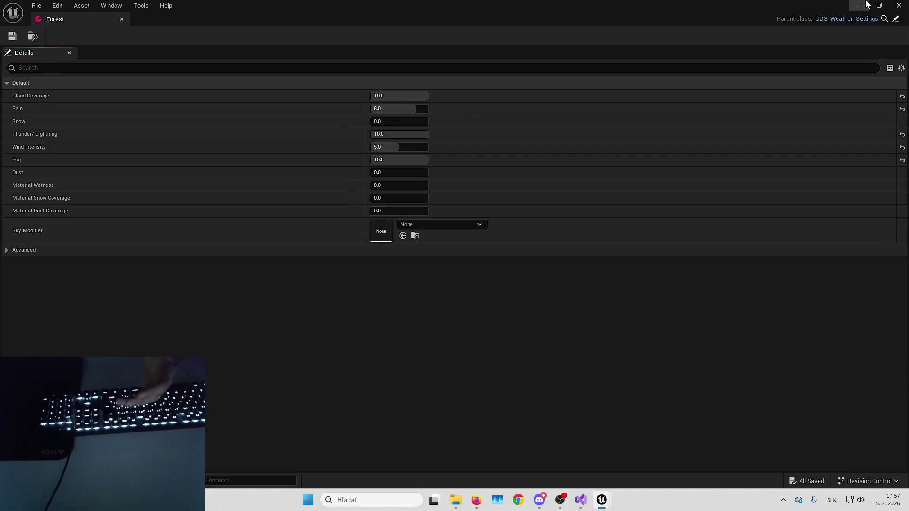
pyautogui.click(899, 5)
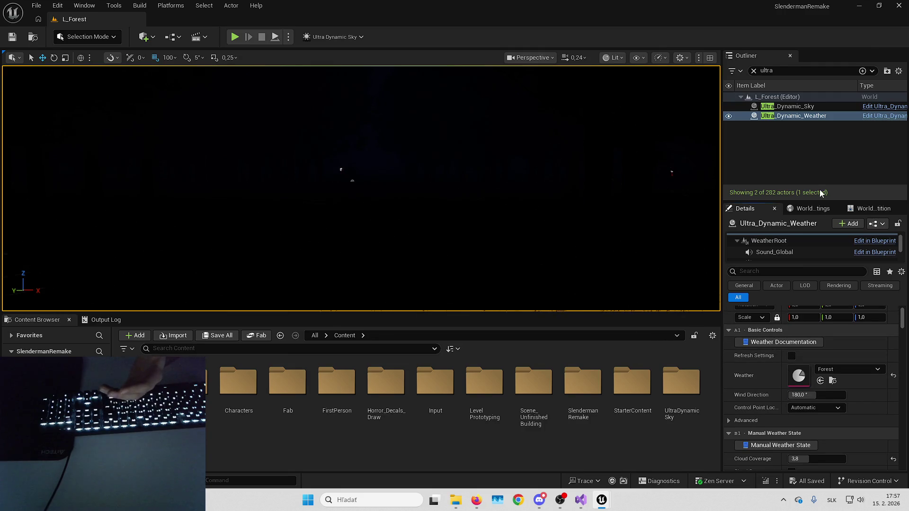
# Step: Filter the weather's Details by 'fog' and widen the panels to show full property names
pyautogui.scroll(-2, 776, 351)
pyautogui.scroll(-2, 777, 351)
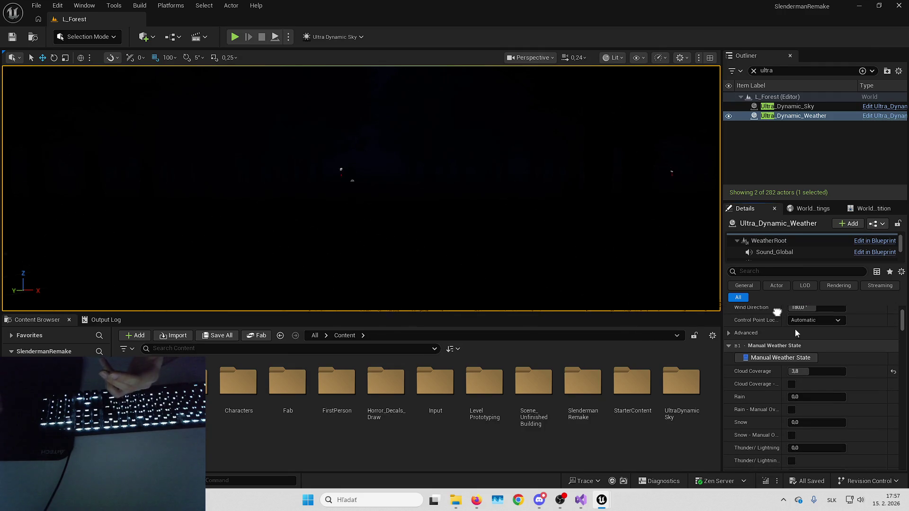
pyautogui.click(796, 274)
pyautogui.write('fog')
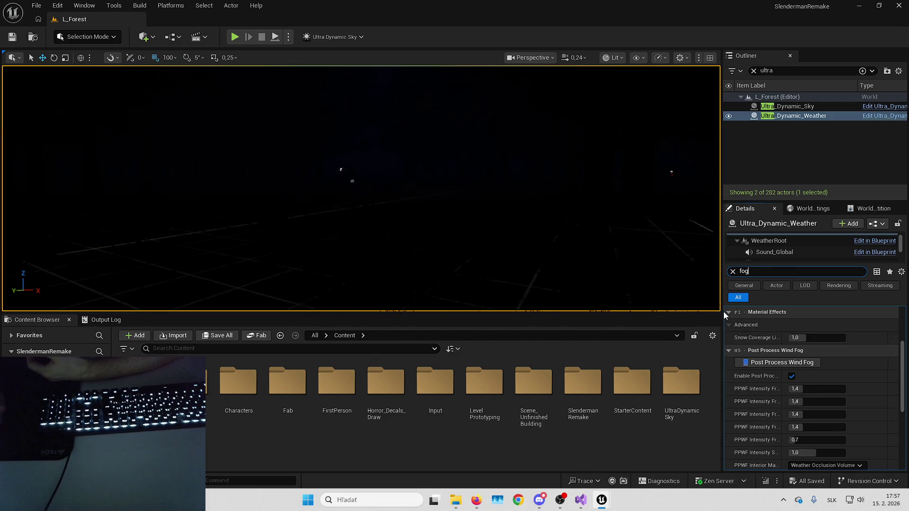
pyautogui.moveTo(719, 311); pyautogui.dragTo(665, 311)
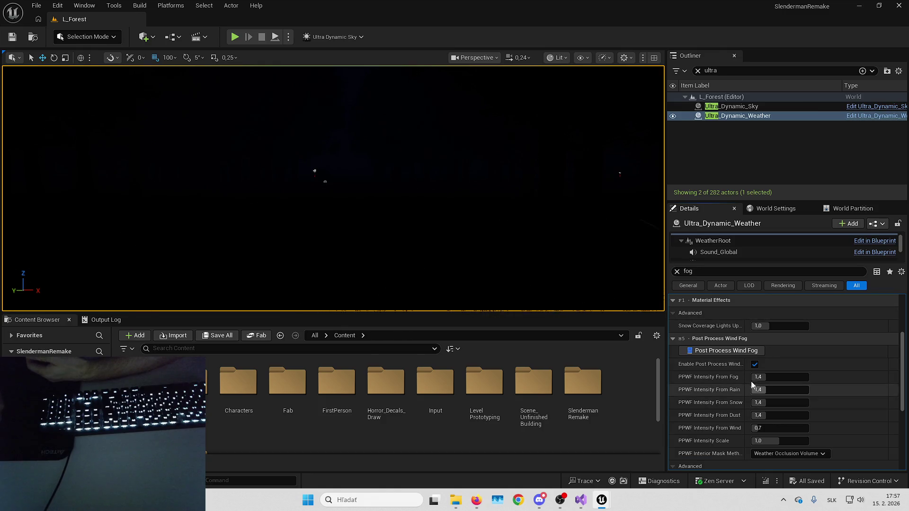
pyautogui.moveTo(744, 364); pyautogui.dragTo(759, 363)
# Step: Browse to the Post Process Wind Fog settings, enabled with 1.4 intensities
pyautogui.scroll(-2, 722, 355)
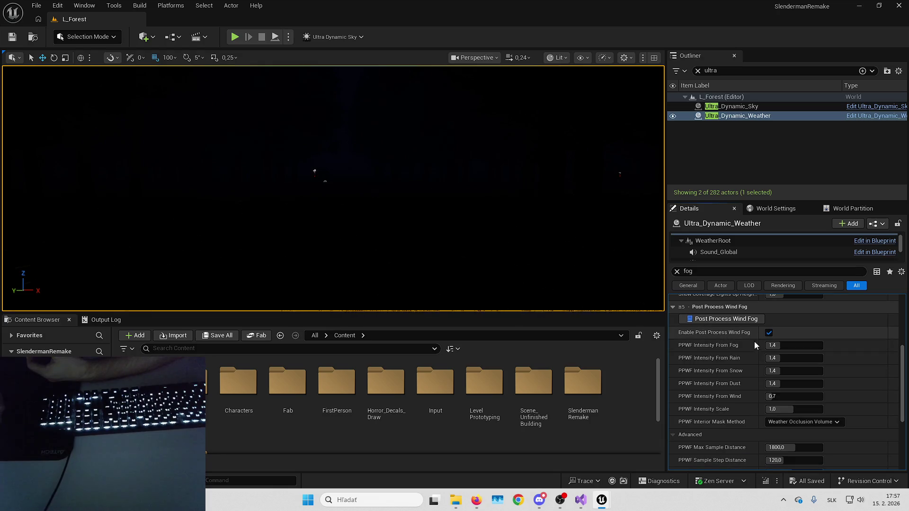
pyautogui.scroll(-1, 754, 340)
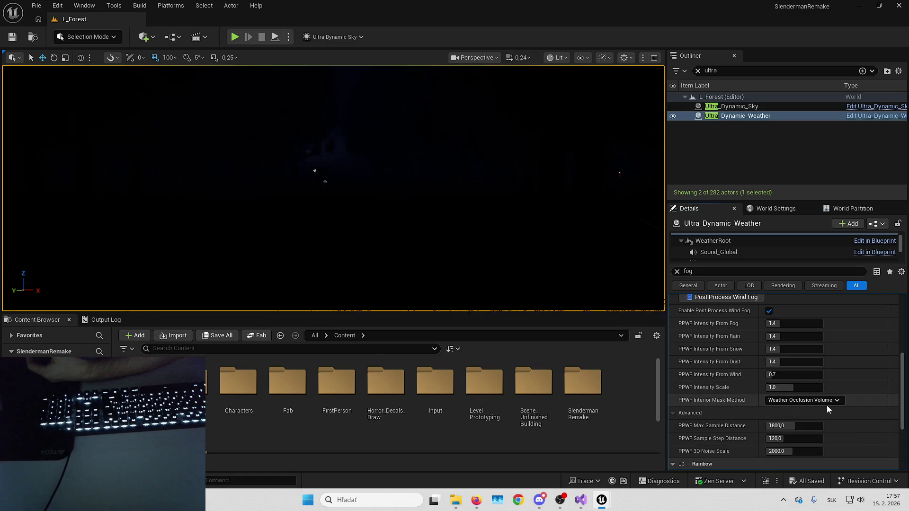
pyautogui.scroll(-3, 805, 341)
pyautogui.scroll(-3, 805, 341)
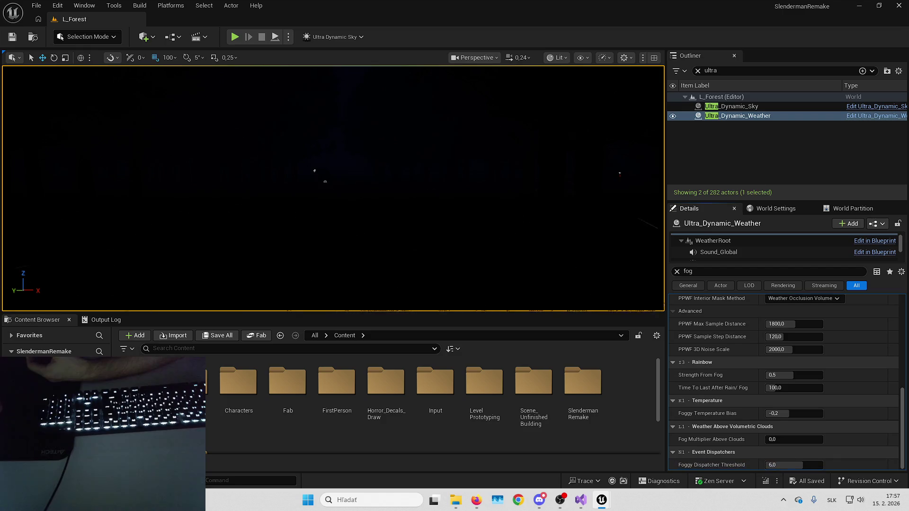
pyautogui.scroll(-2, 738, 417)
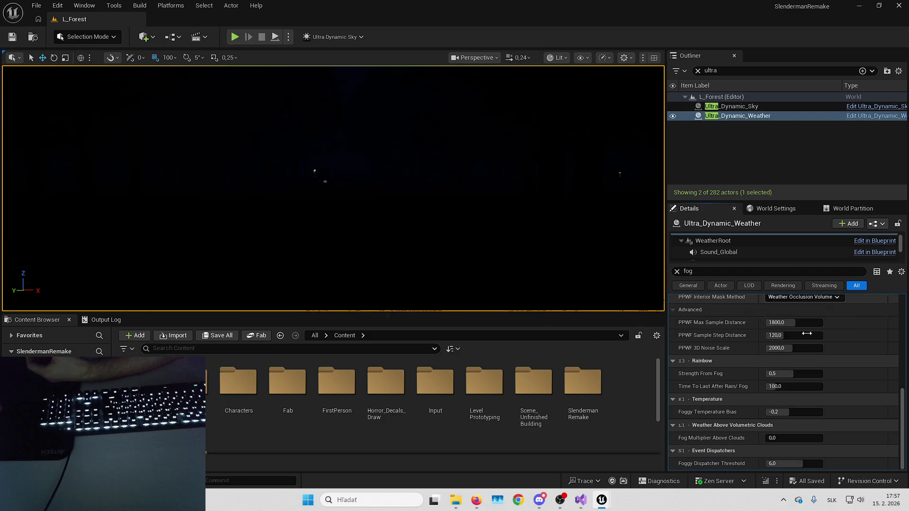
pyautogui.moveTo(733, 415)
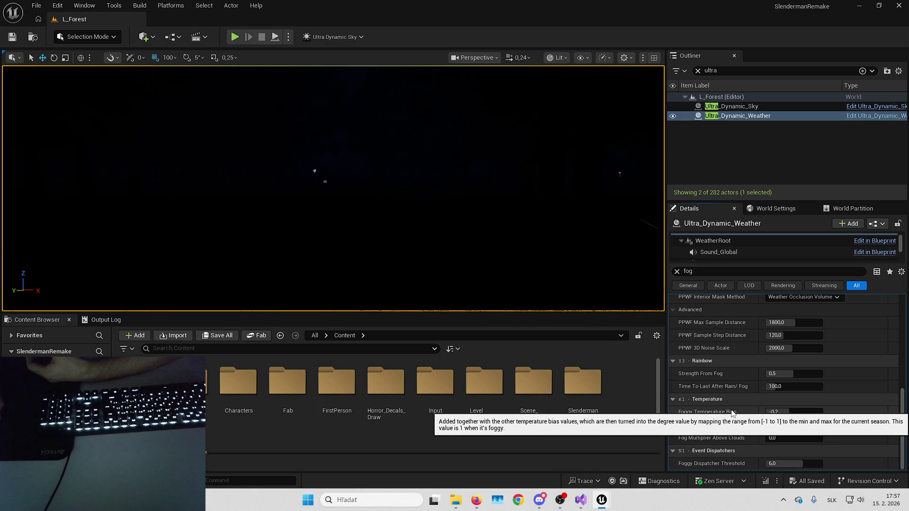
pyautogui.moveTo(721, 378)
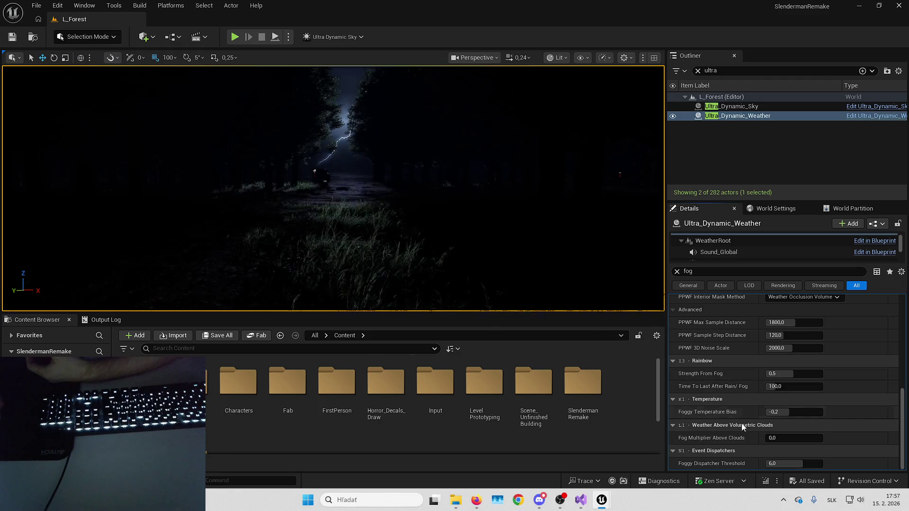
pyautogui.scroll(-1, 748, 458)
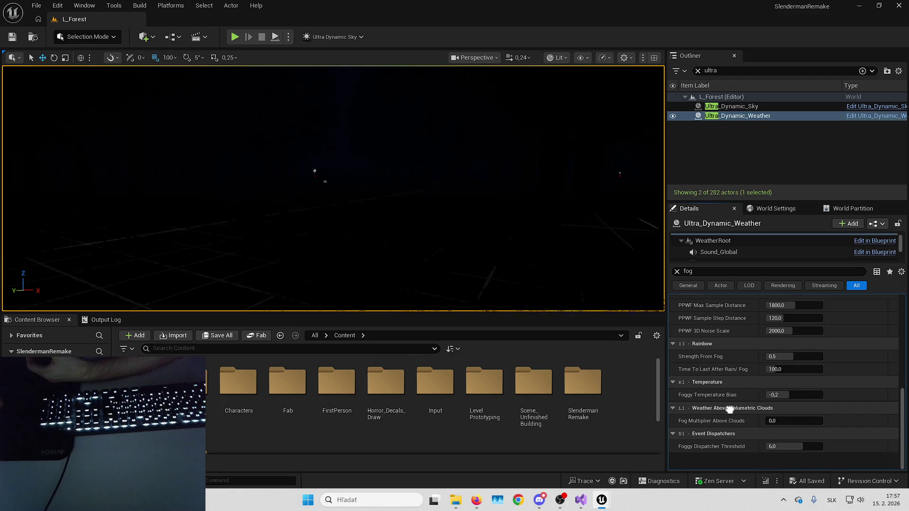
pyautogui.scroll(7, 729, 409)
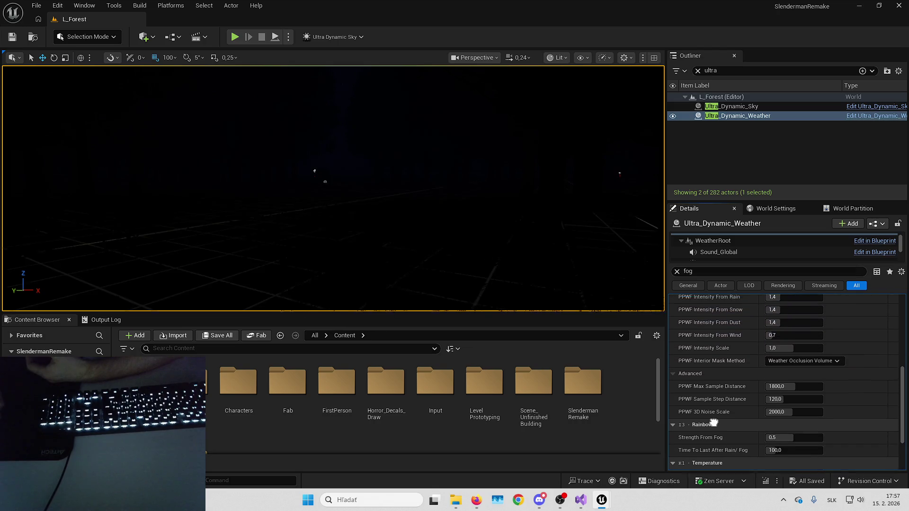
pyautogui.scroll(3, 714, 460)
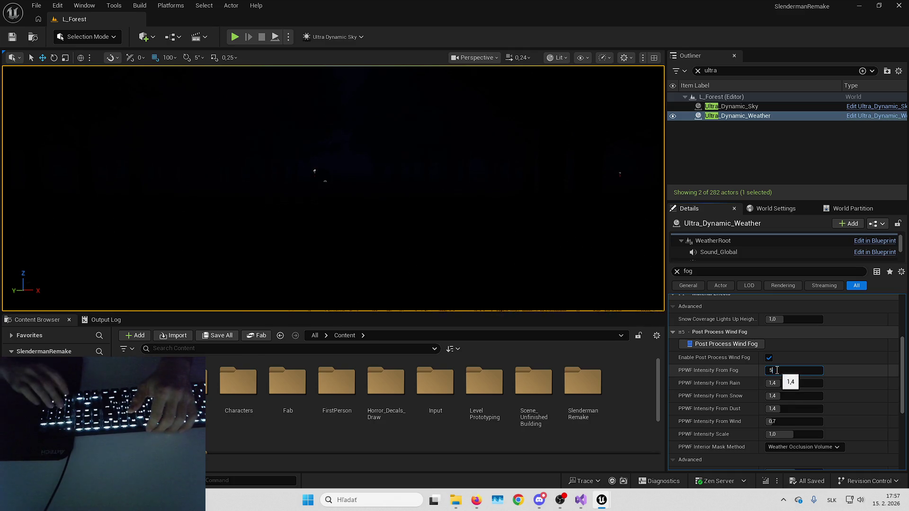
# Step: Set PPWF Intensity From Fog to 5 after trying other values
pyautogui.write('0,0')
pyautogui.press('Return')
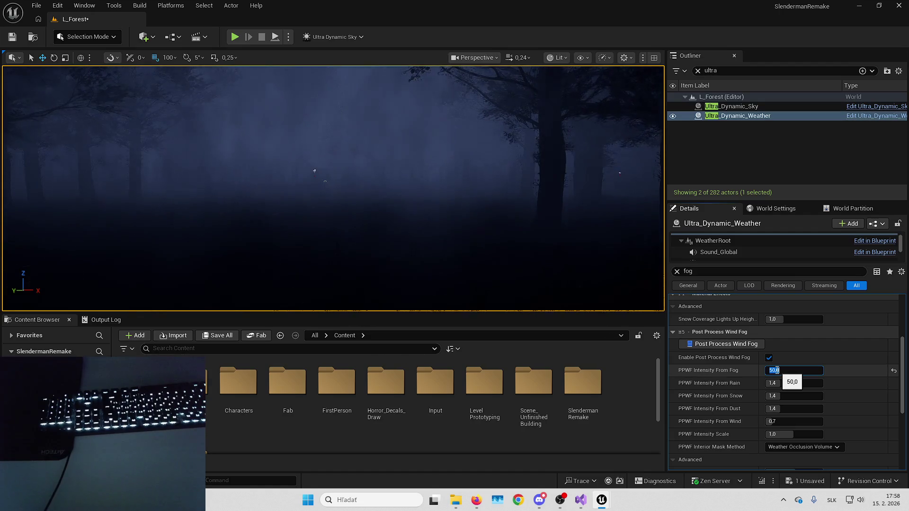
pyautogui.write('50000')
pyautogui.press('Return')
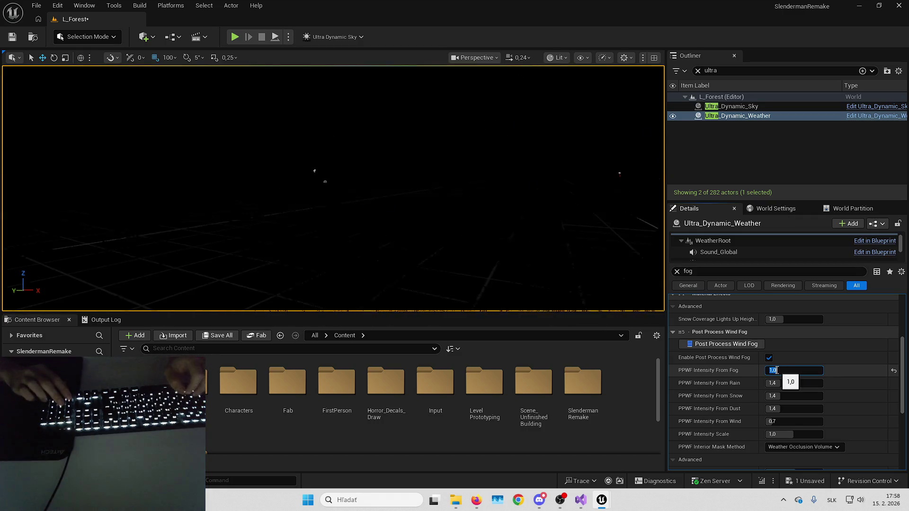
pyautogui.write('1')
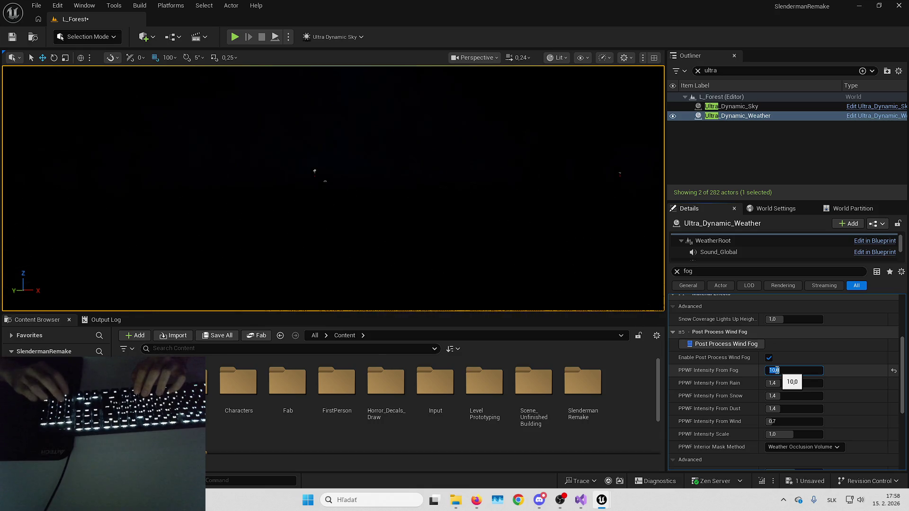
pyautogui.press('Return')
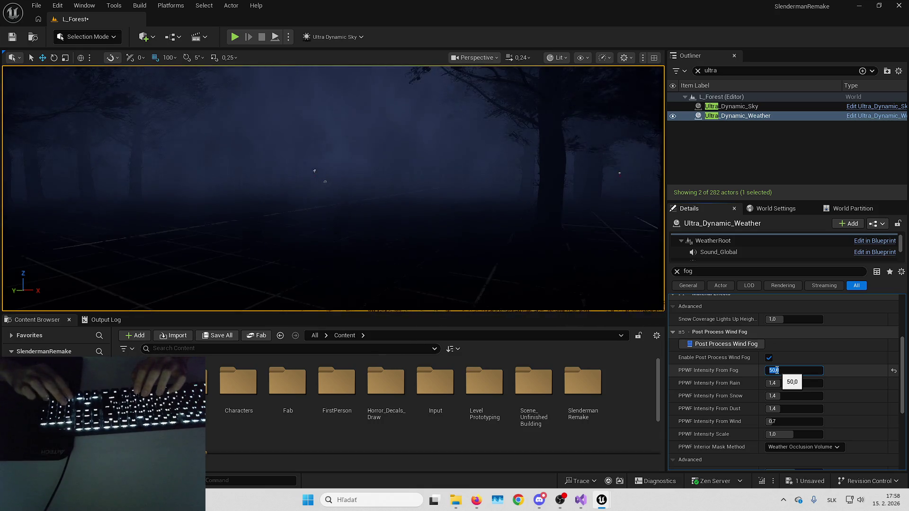
pyautogui.press('BackSpace')
pyautogui.write('5')
pyautogui.press('Return')
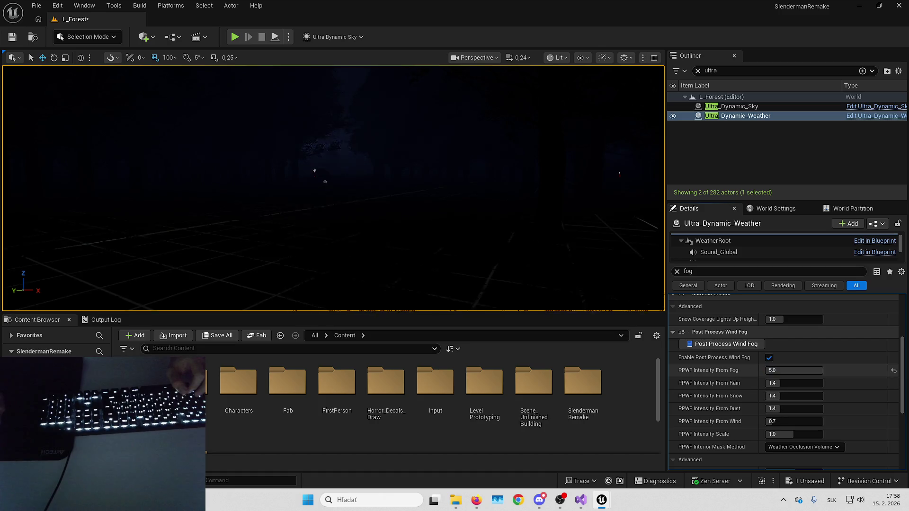
# Step: Set PPWF Intensity From Rain to 5, deselect the actor, and start a test play
pyautogui.scroll(-1, 710, 369)
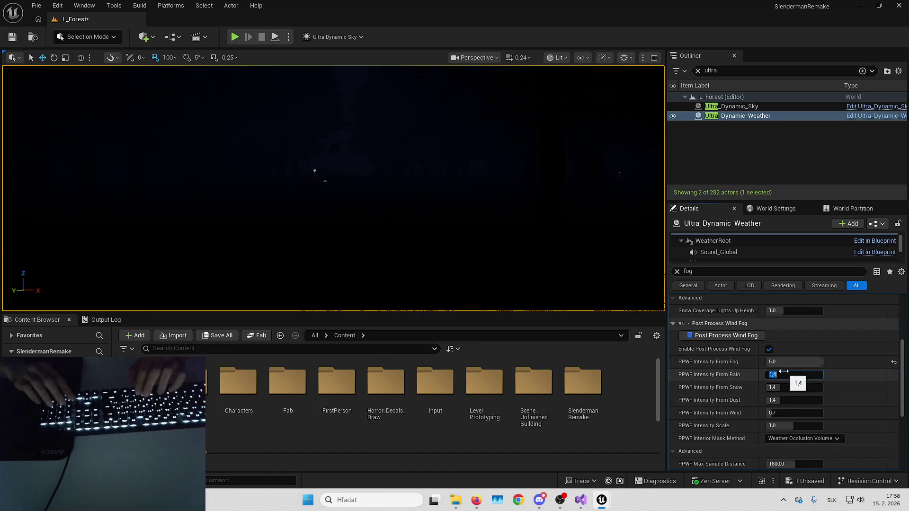
pyautogui.write('5')
pyautogui.press('Return')
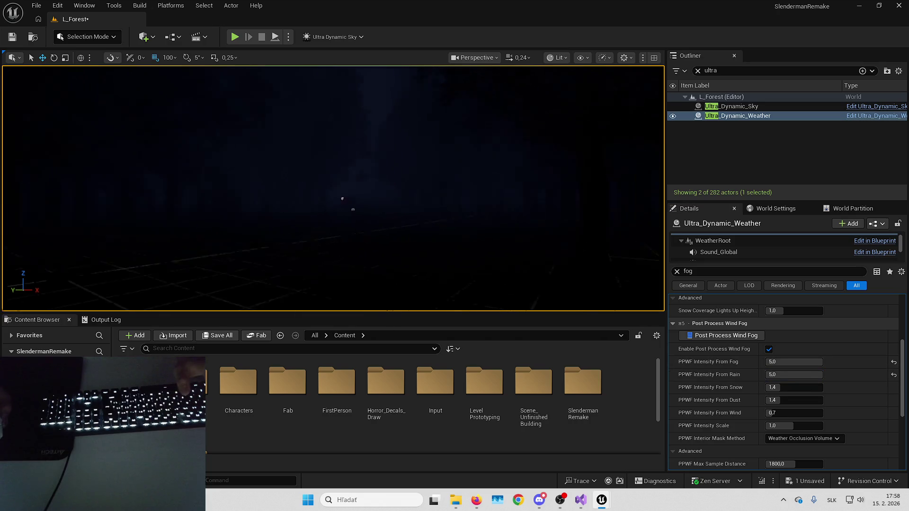
pyautogui.click(464, 176)
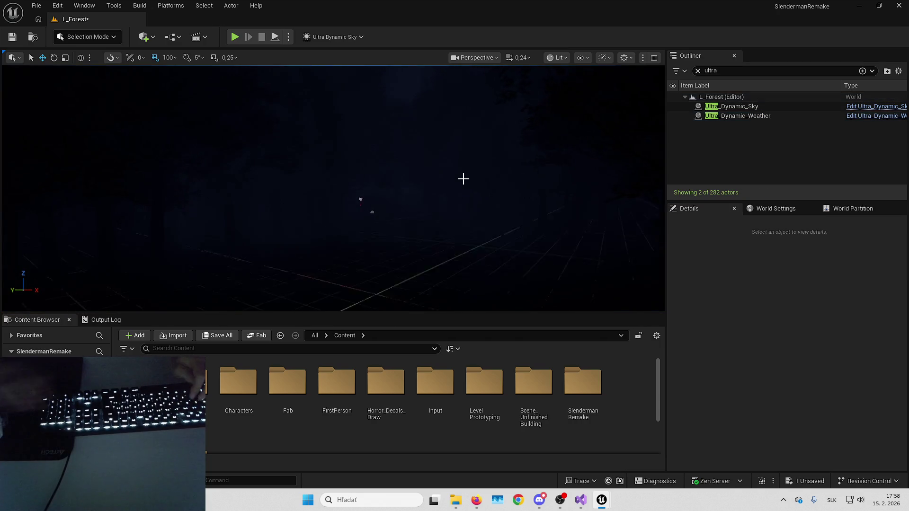
pyautogui.hotkey('alt', 'p')
pyautogui.press('F11')
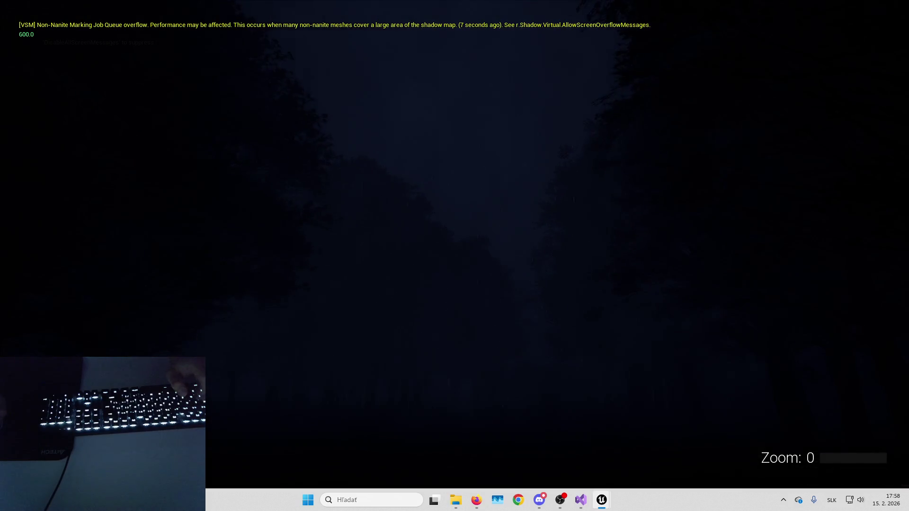
pyautogui.press('Escape')
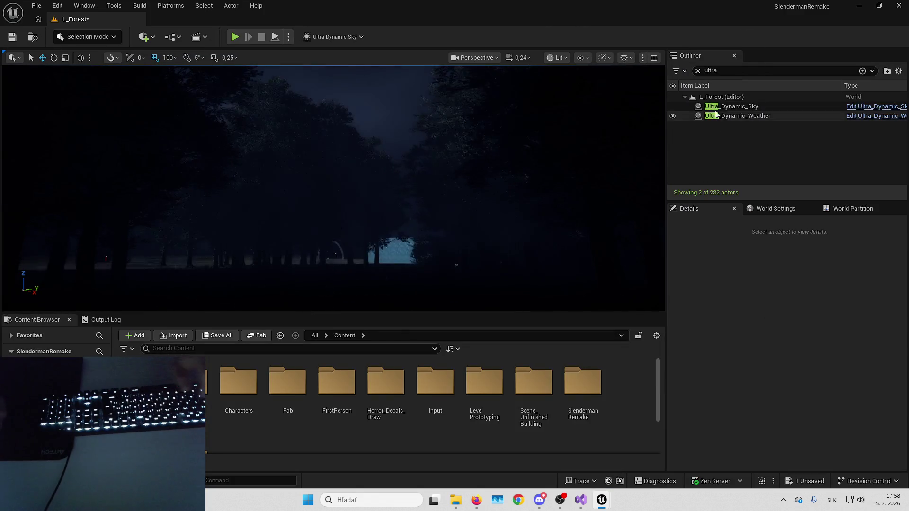
# Step: Select Ultra_Dynamic_Weather and open its Forest weather preset
pyautogui.click(724, 106)
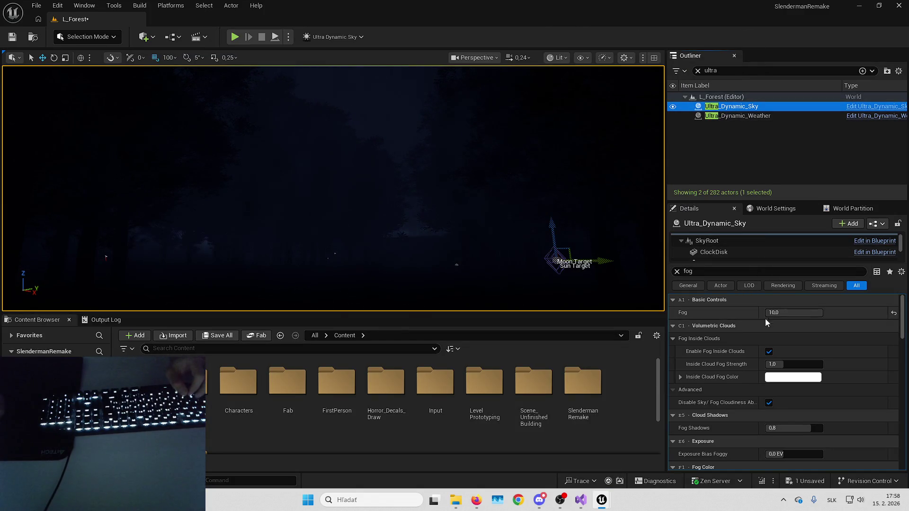
pyautogui.scroll(-10, 753, 350)
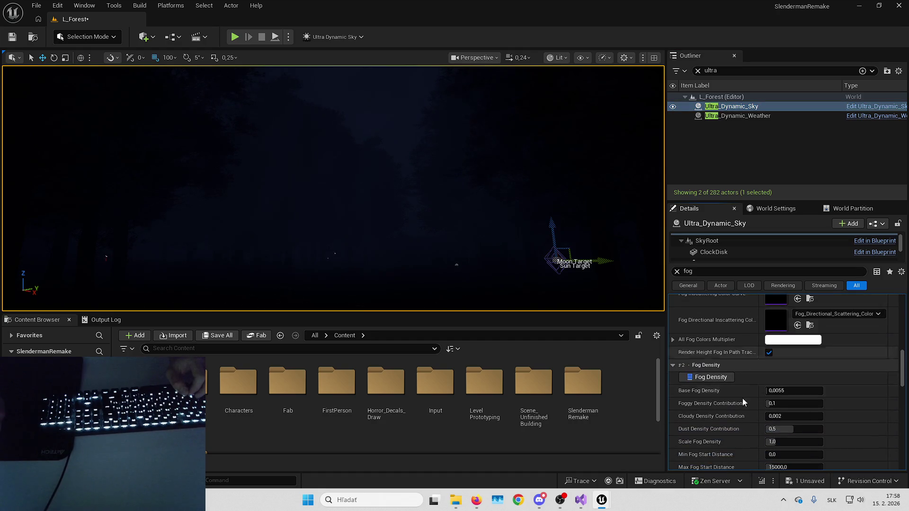
pyautogui.click(738, 116)
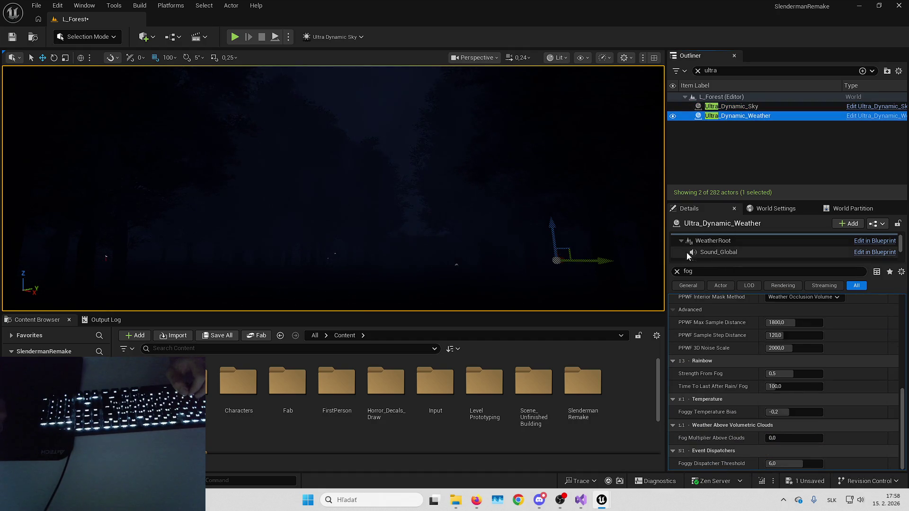
pyautogui.scroll(5, 781, 378)
pyautogui.doubleClick(755, 400)
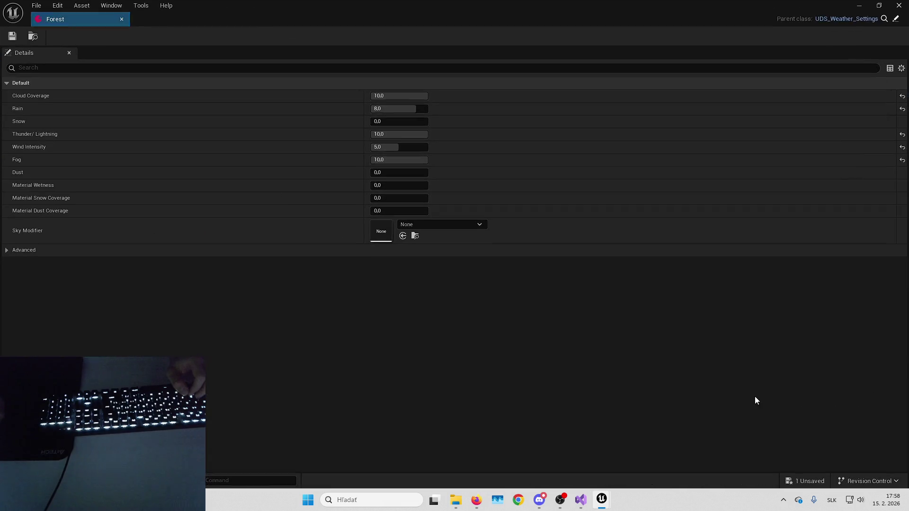
# Step: Set the Forest preset's Wind Intensity to 2 and save Forest and L_Forest
pyautogui.write('1')
pyautogui.press('Return')
pyautogui.click(399, 146)
pyautogui.write('2')
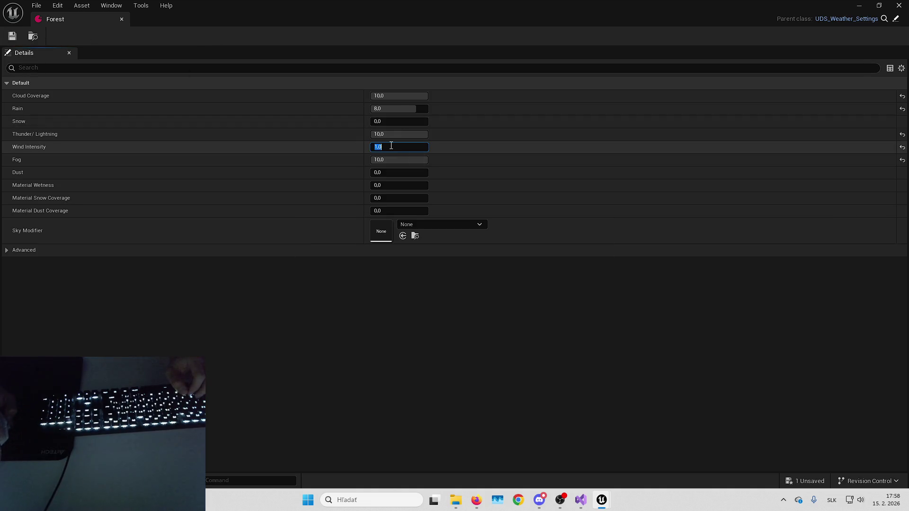
pyautogui.press('Return')
pyautogui.click(805, 475)
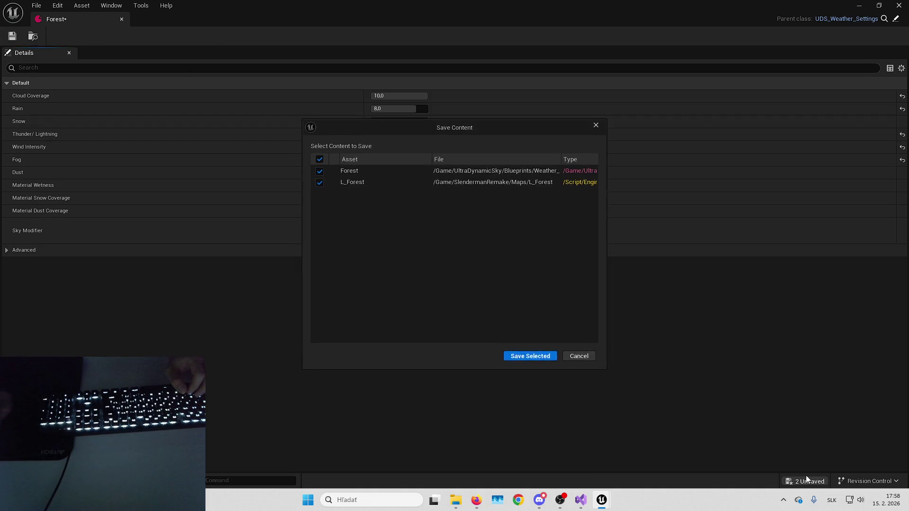
pyautogui.press('Return')
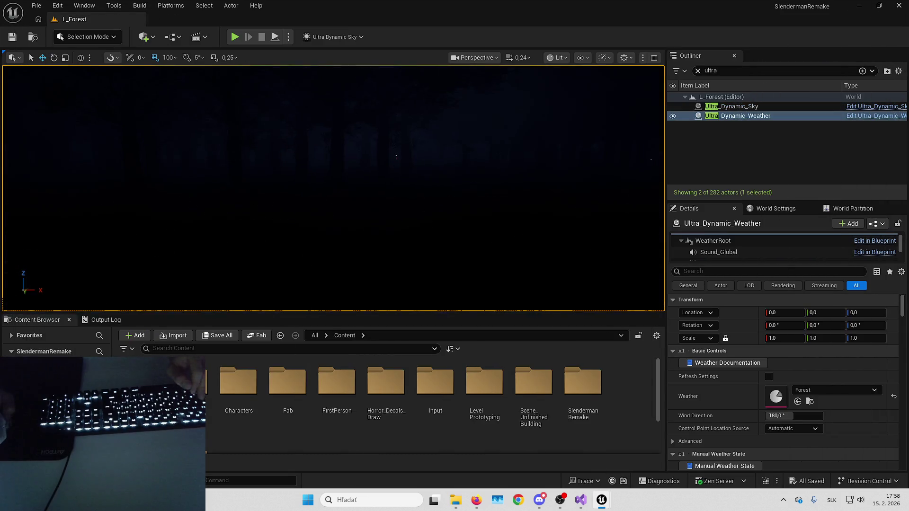
# Step: Set Ultra_Dynamic_Sky's Moon Light Intensity to 0.001 lux, deselect, and start a playtest
pyautogui.click(731, 106)
pyautogui.click(714, 273)
pyautogui.write('intens')
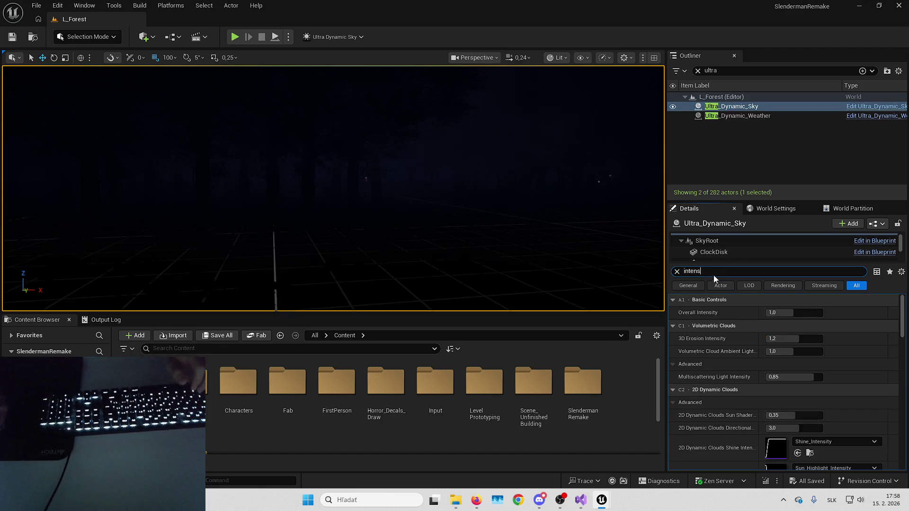
pyautogui.scroll(-5, 729, 367)
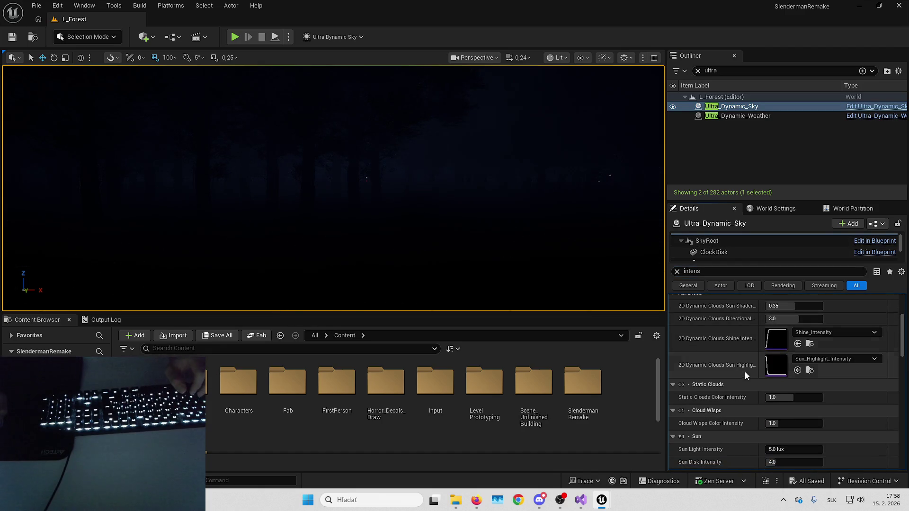
pyautogui.scroll(-8, 744, 370)
pyautogui.click(786, 347)
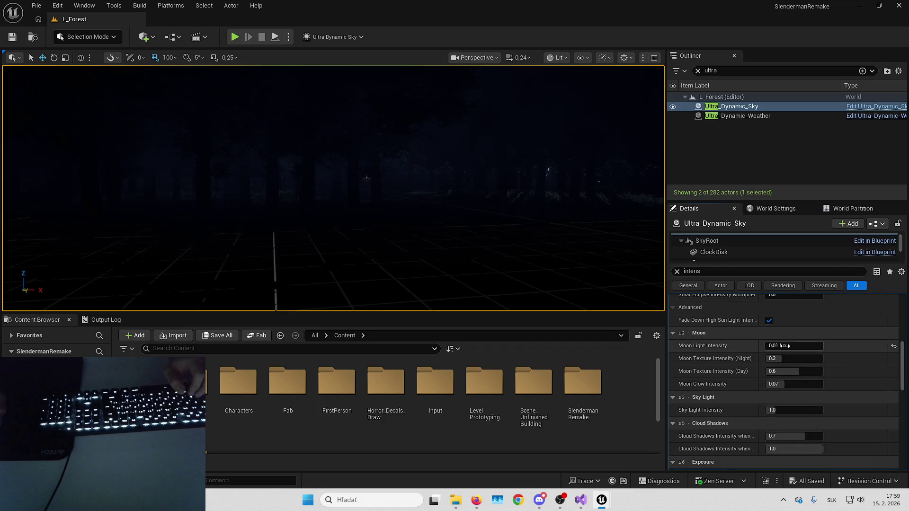
pyautogui.write('.001')
pyautogui.press('Return')
pyautogui.click(490, 183)
pyautogui.hotkey('alt', 'p')
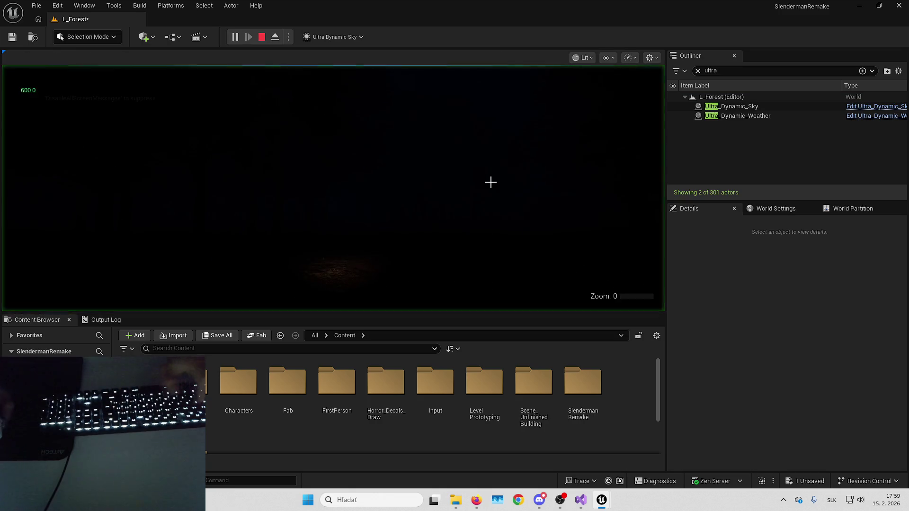
# Step: Walk fullscreen toward the SpawnArea door, then stop the playtest
pyautogui.press('F11')
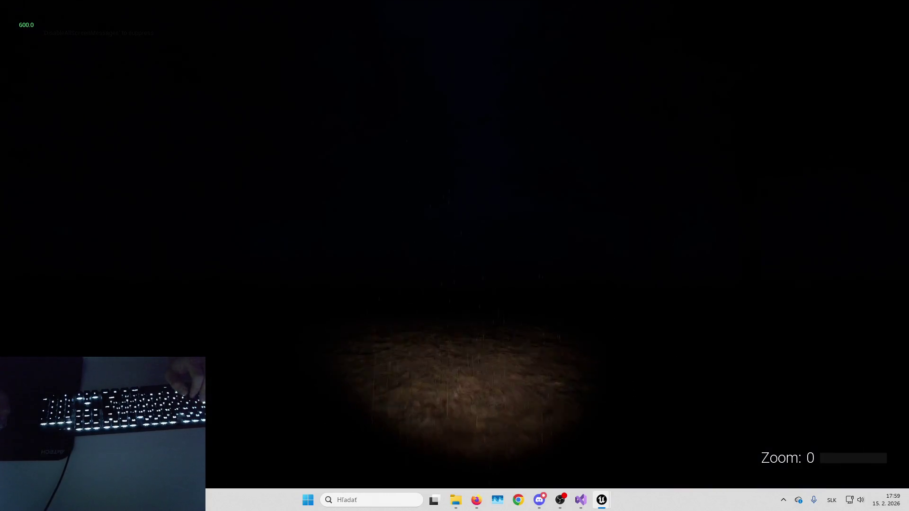
pyautogui.press('w')
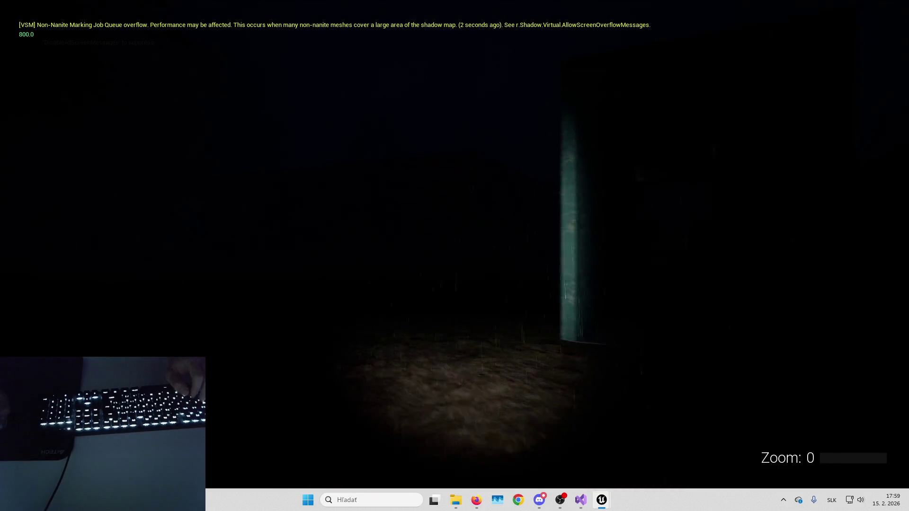
pyautogui.press('Escape')
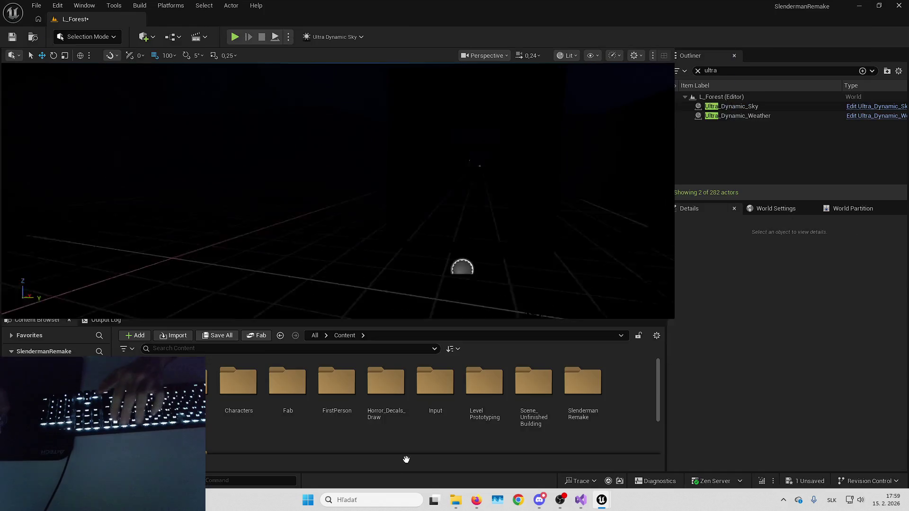
# Step: Set B_HeroCharacter's Flashlight Attenuation Radius to 1500 and compile the blueprint
pyautogui.doubleClick(580, 384)
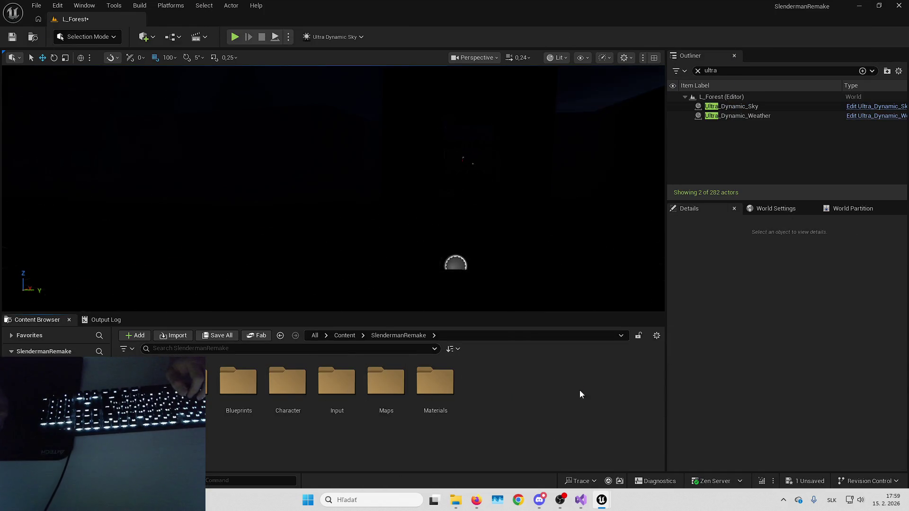
pyautogui.doubleClick(245, 384)
pyautogui.doubleClick(349, 378)
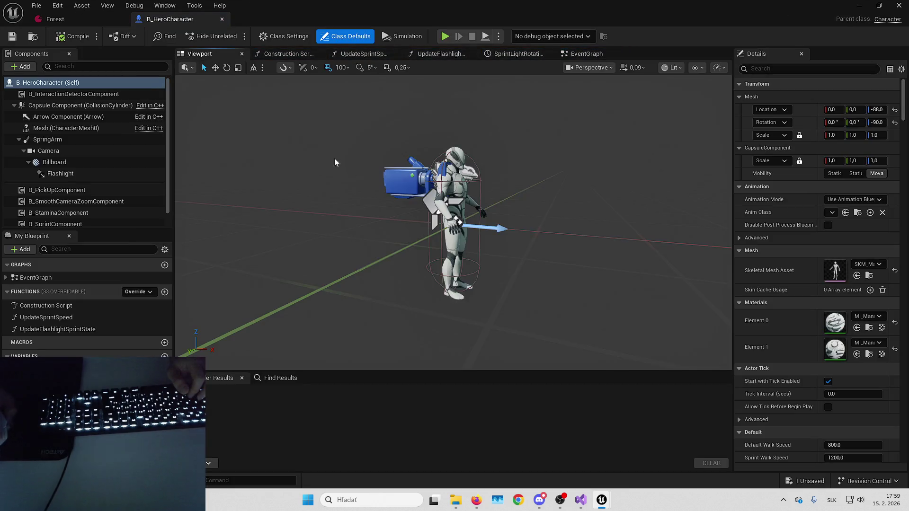
pyautogui.click(61, 173)
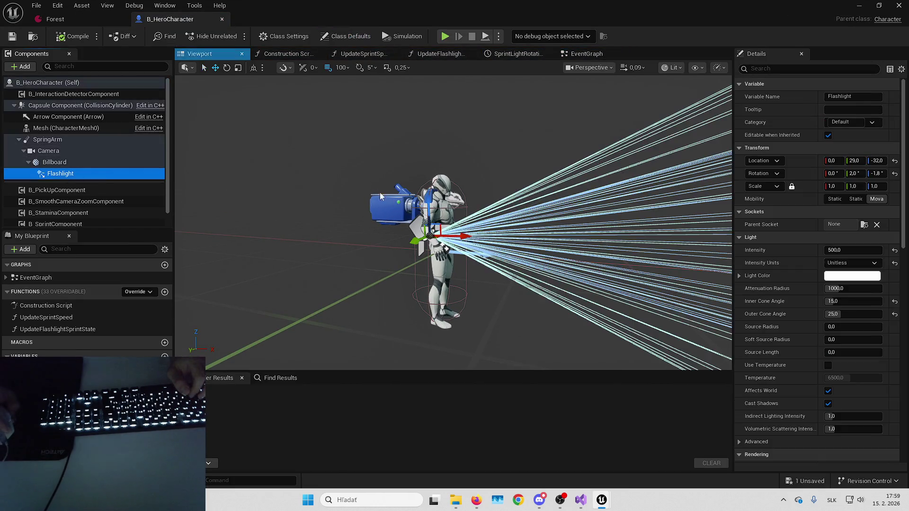
pyautogui.click(849, 288)
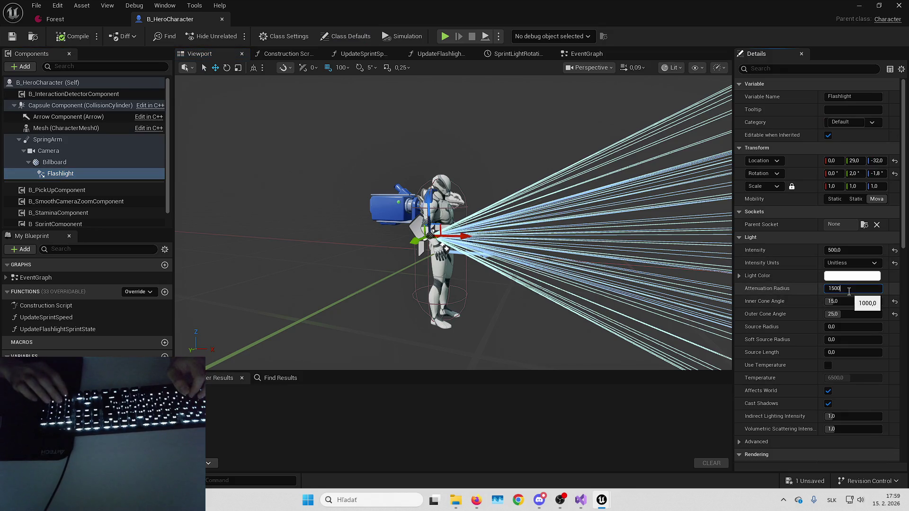
pyautogui.write(',0')
pyautogui.press('Return')
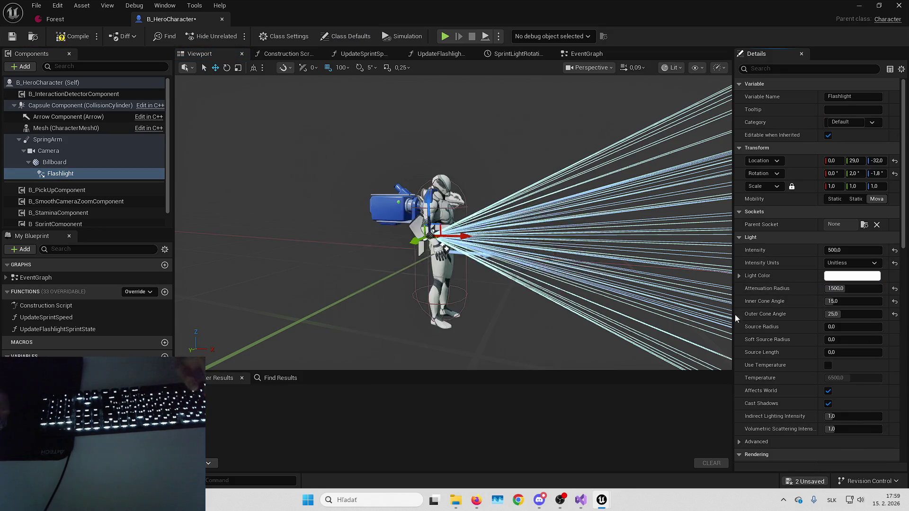
pyautogui.click(66, 41)
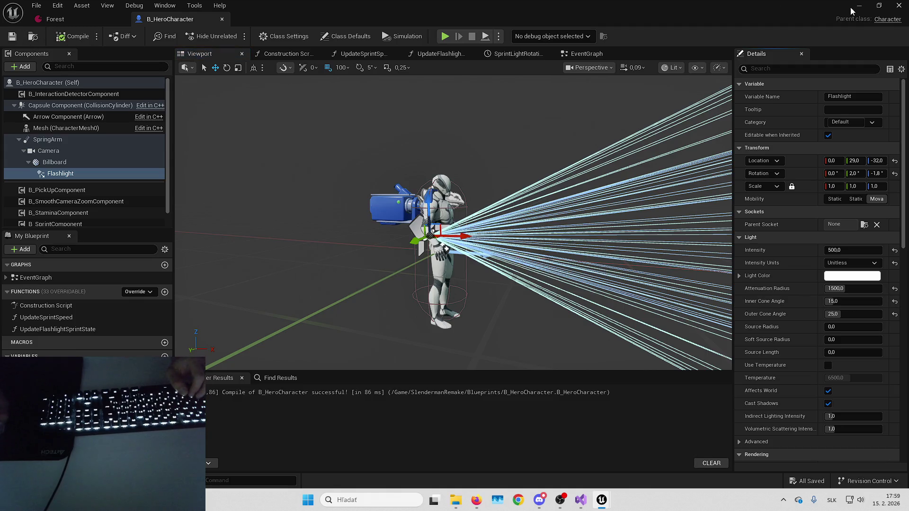
# Step: Edit the Flashlight's Soft Source Radius and launch a play session
pyautogui.click(833, 340)
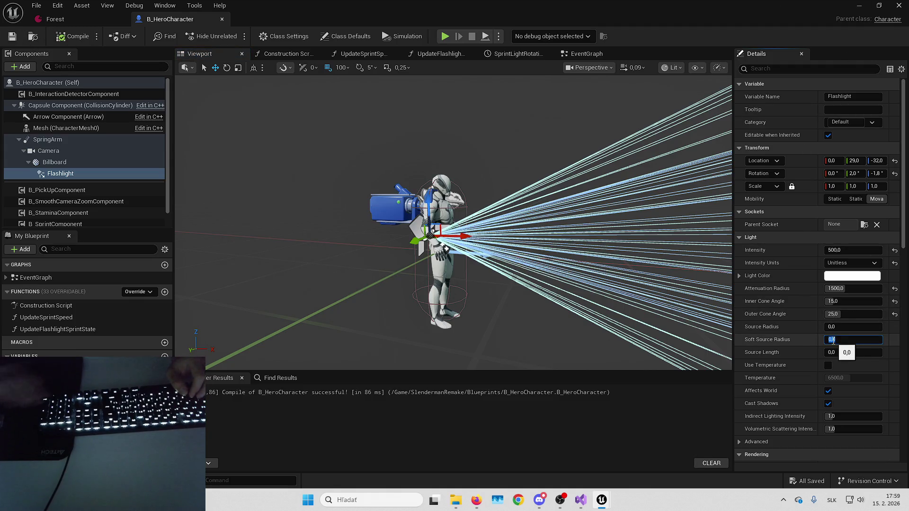
pyautogui.write('1')
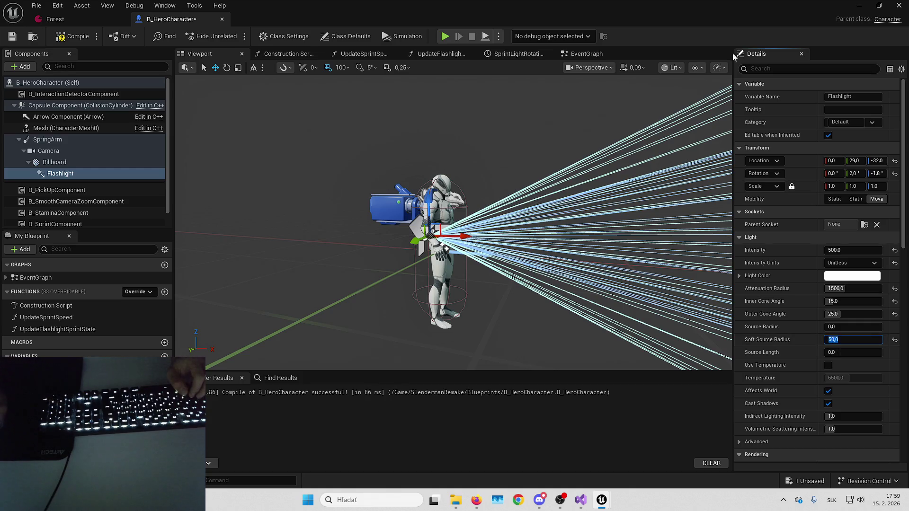
pyautogui.hotkey('alt', 'p')
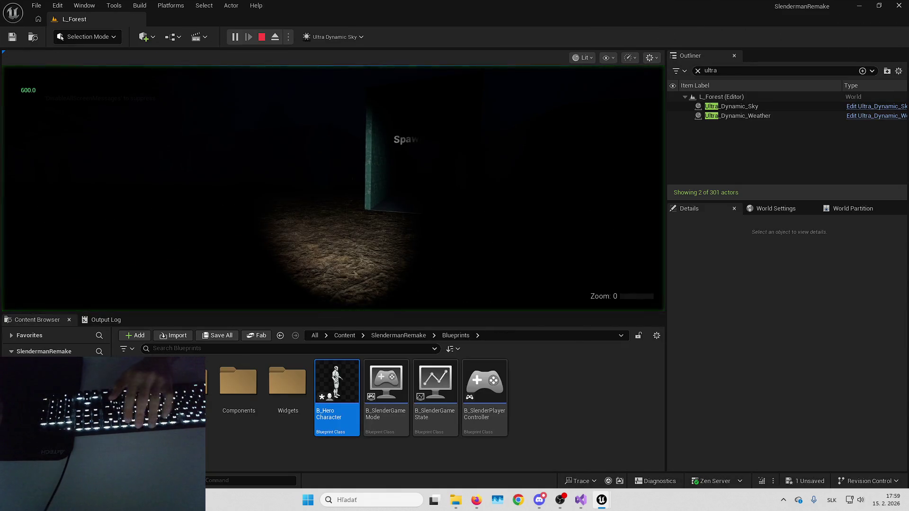
# Step: Walk fullscreen from the forest into the teal SpawnArea corridors, then exit the playtest
pyautogui.press('F11')
pyautogui.press('w')
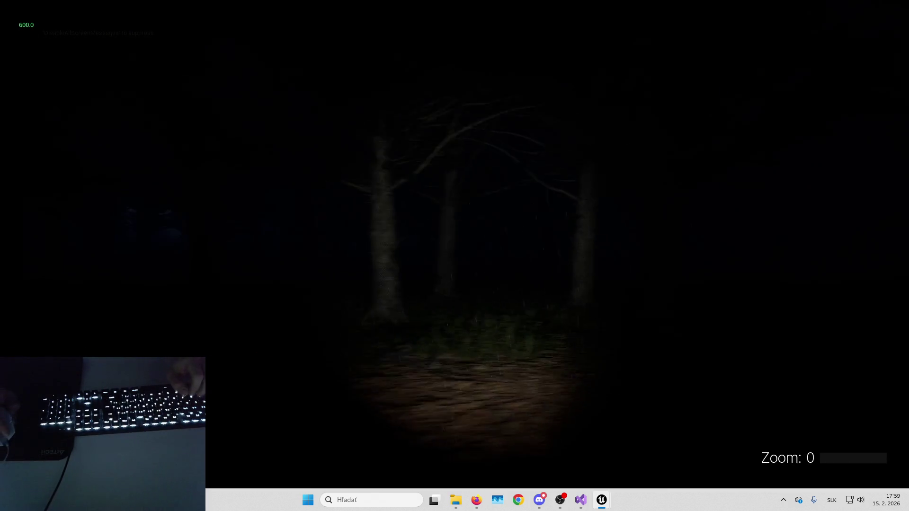
pyautogui.press('w')
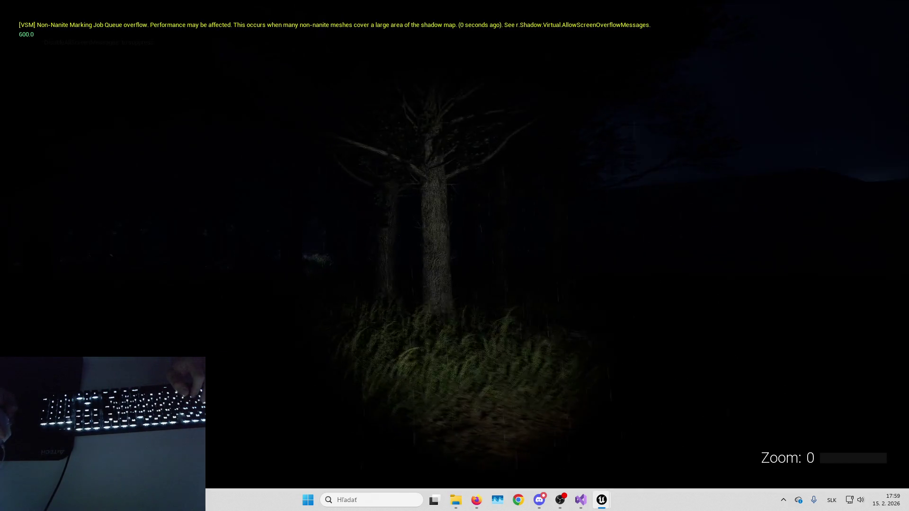
pyautogui.press('w')
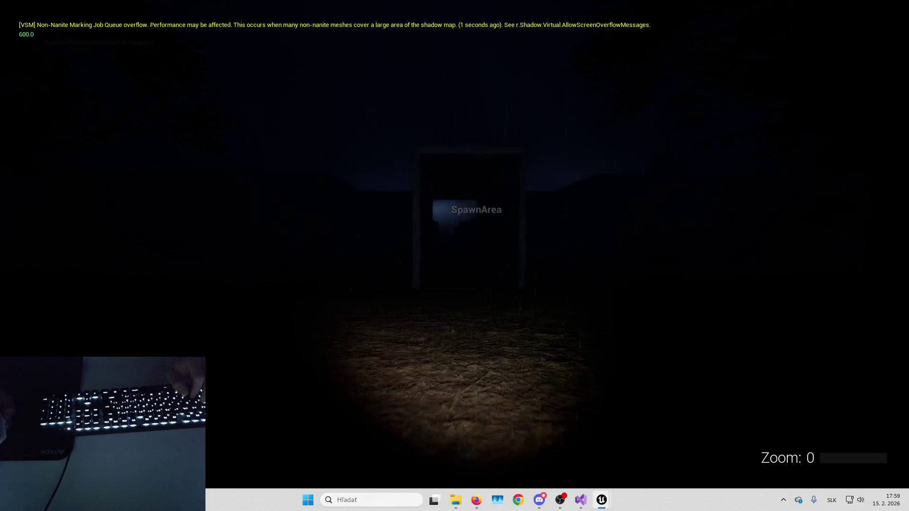
pyautogui.press('w')
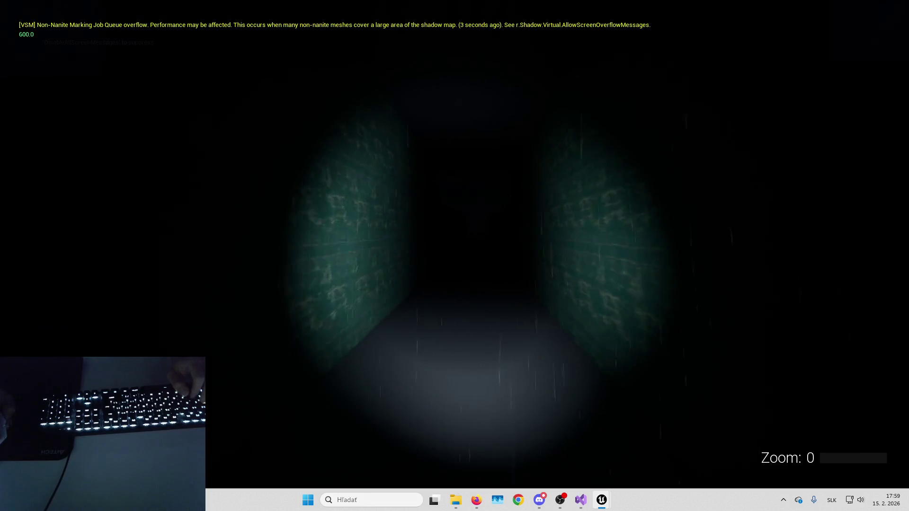
pyautogui.press('w')
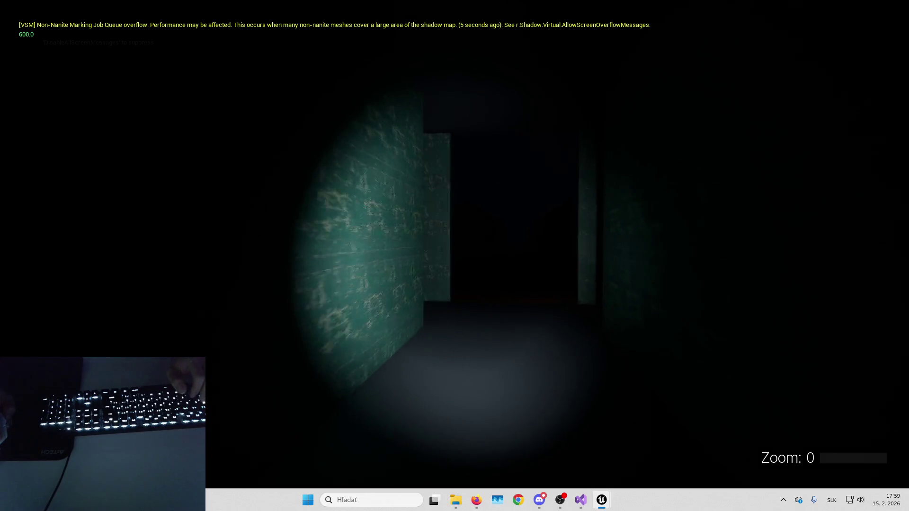
pyautogui.press('w')
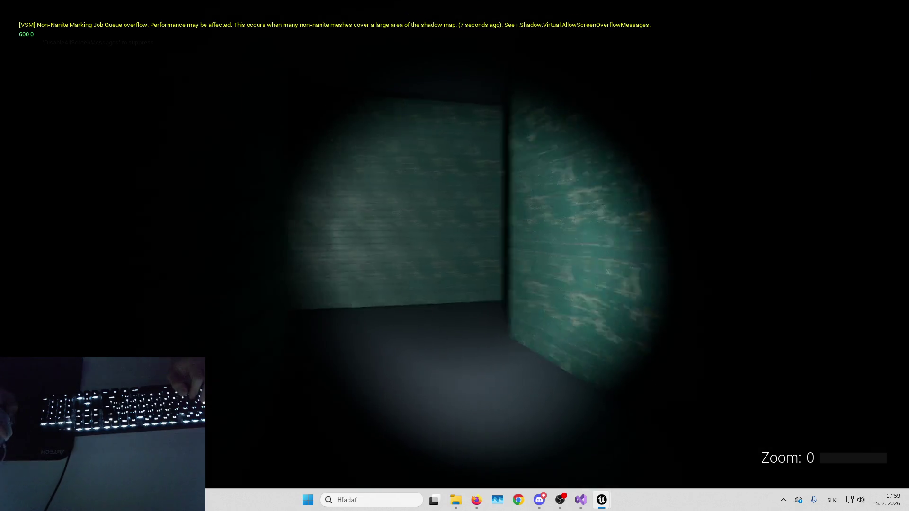
pyautogui.press('w')
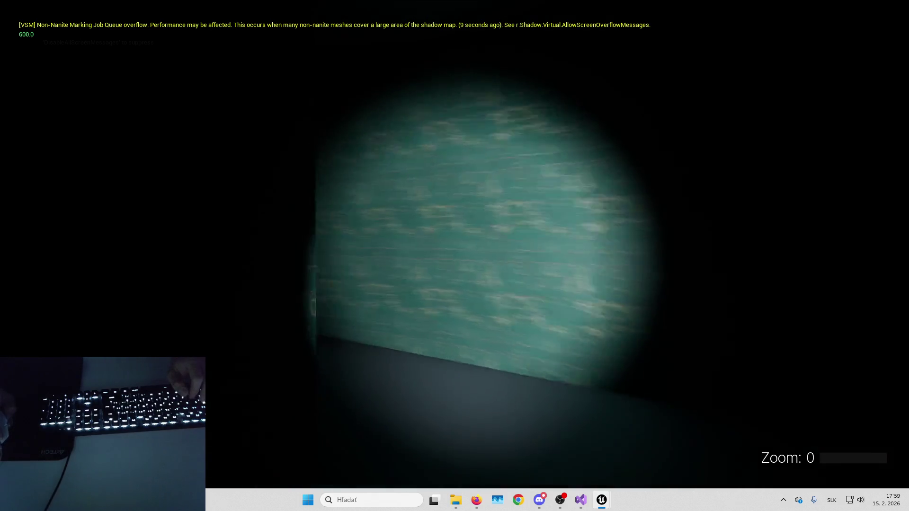
pyautogui.press('Escape')
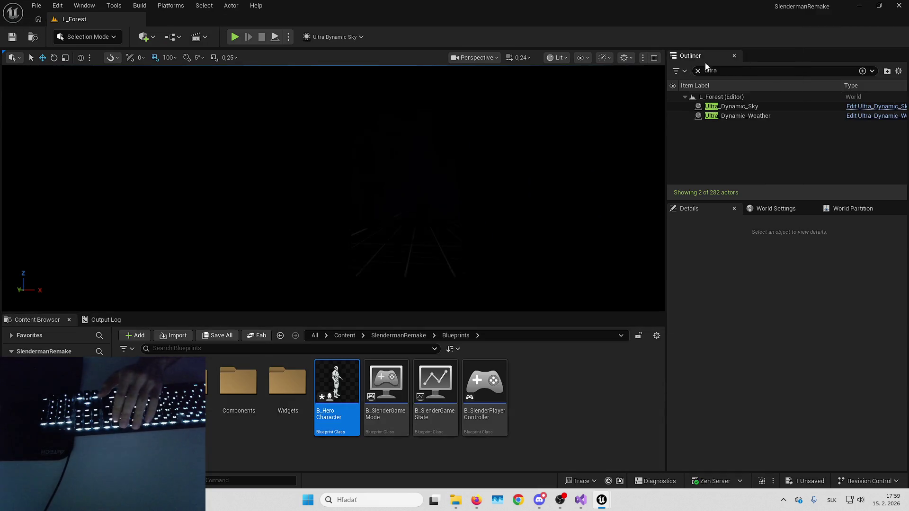
# Step: Switch the viewport view mode from Lit to Unlit
pyautogui.click(558, 58)
pyautogui.click(577, 103)
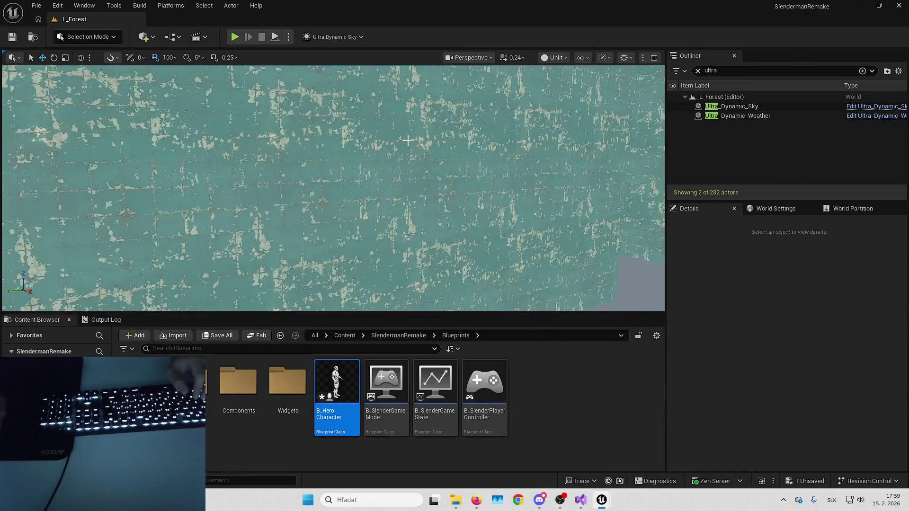
pyautogui.scroll(3, 333, 189)
# Step: Fly over the unlit forest, then enter Landscape mode with its Sculpt tools
pyautogui.press('w')
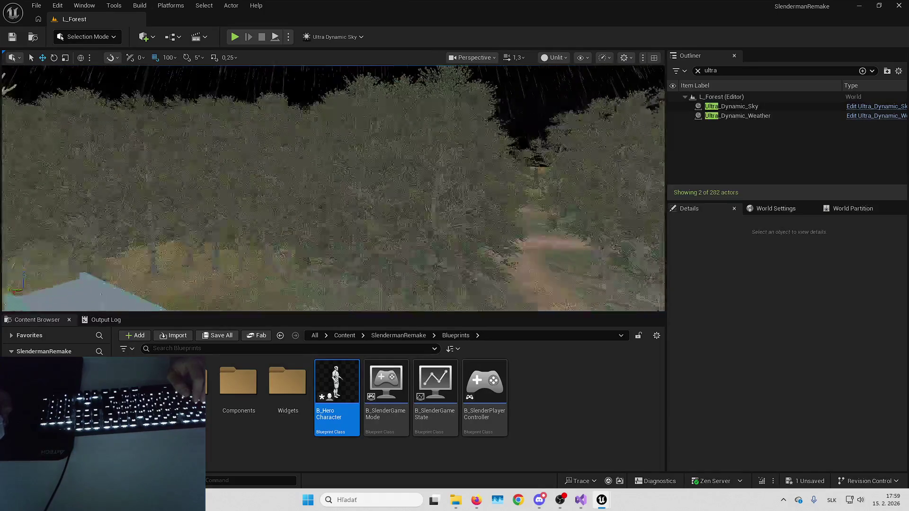
pyautogui.press('e')
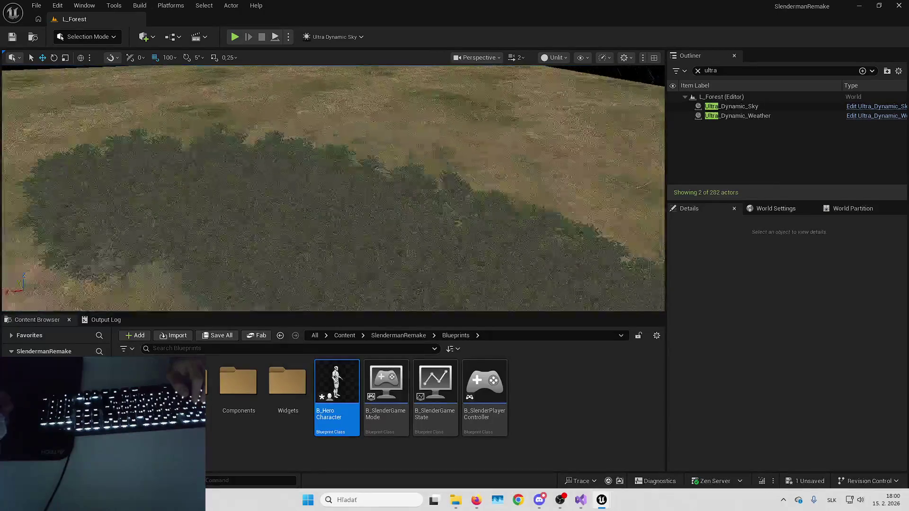
pyautogui.press('w')
pyautogui.scroll(1, 333, 188)
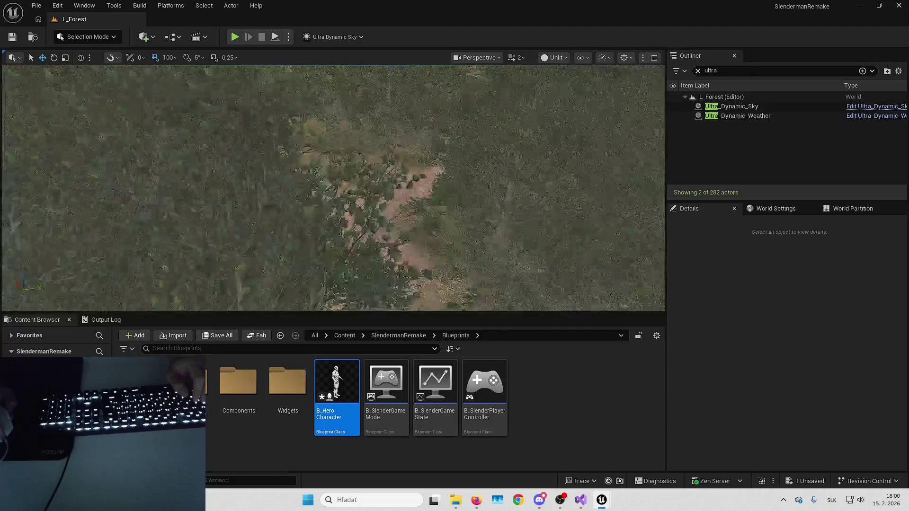
pyautogui.press('e')
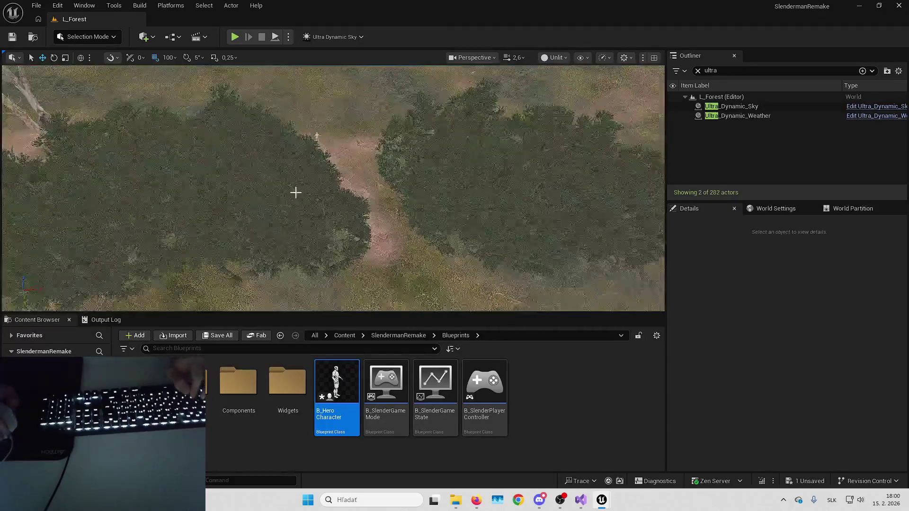
pyautogui.press('q')
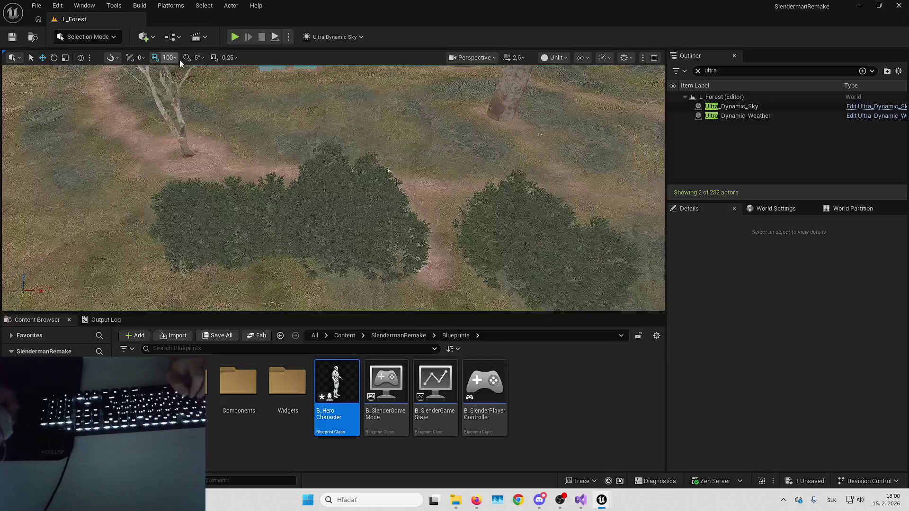
pyautogui.click(88, 37)
pyautogui.click(105, 67)
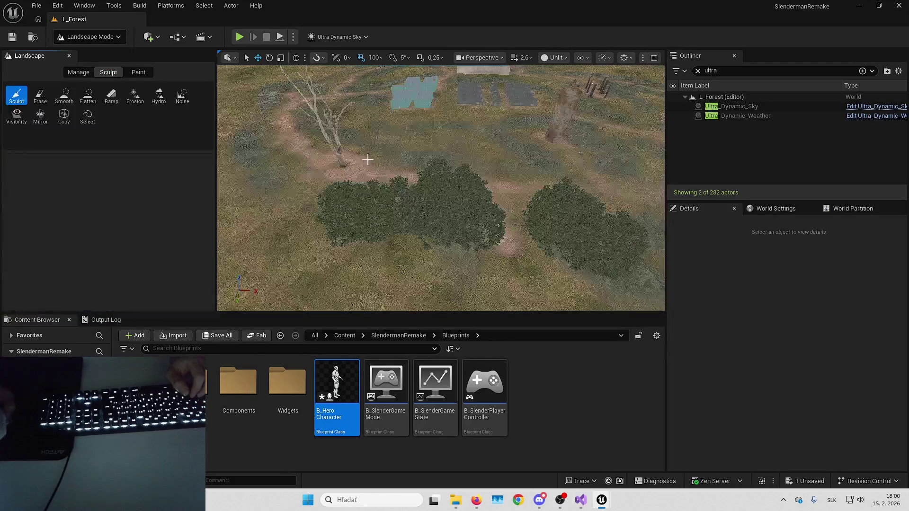
# Step: Add a Splines edit layer above Layer on the L_Forest landscape
pyautogui.press('super+d')
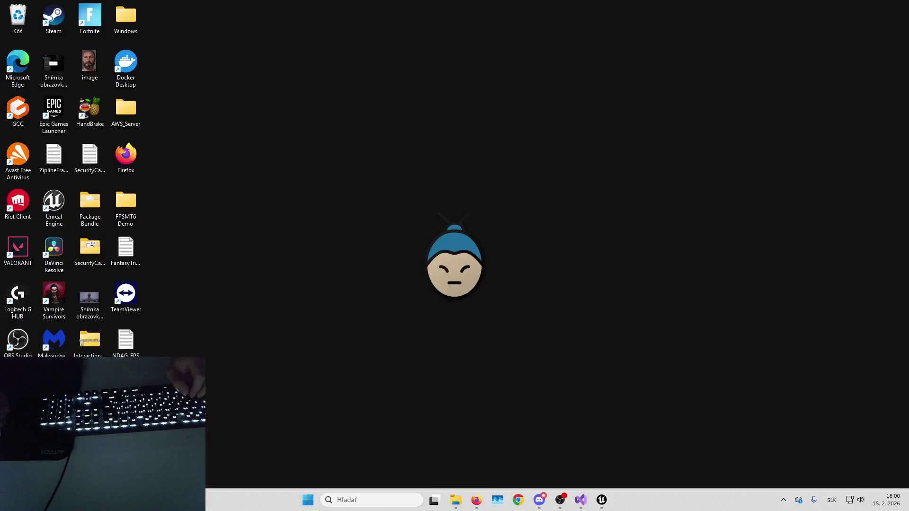
pyautogui.press('super+d')
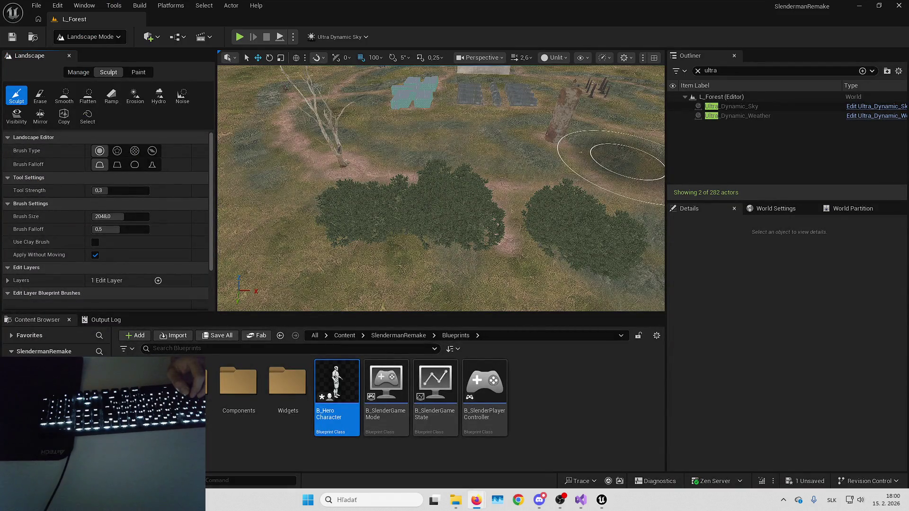
pyautogui.press('Up')
pyautogui.press('Up')
pyautogui.press('Up')
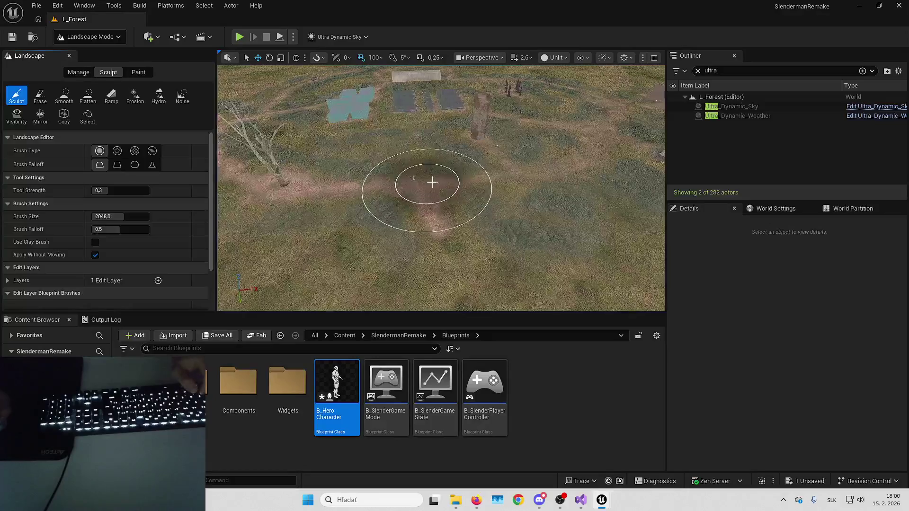
pyautogui.press('Down')
pyautogui.press('Down')
pyautogui.press('Down')
pyautogui.scroll(-1, 97, 227)
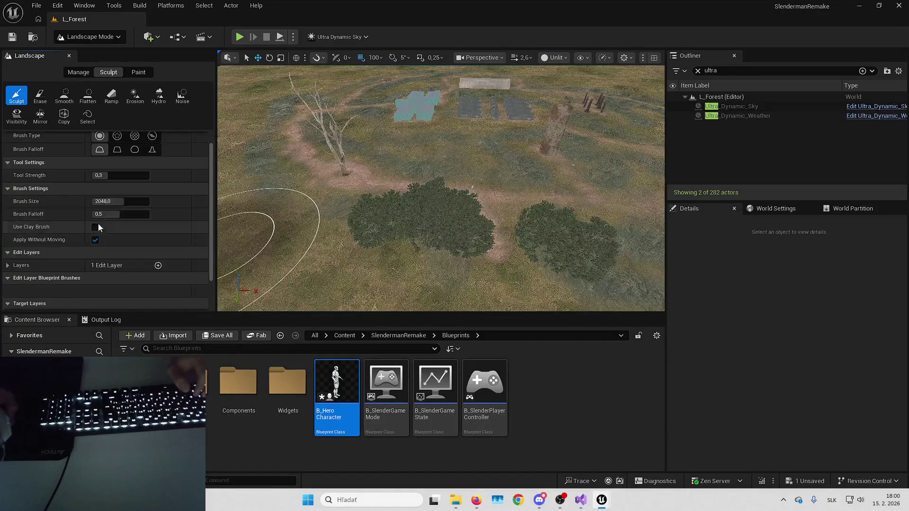
pyautogui.click(23, 265)
pyautogui.click(158, 267)
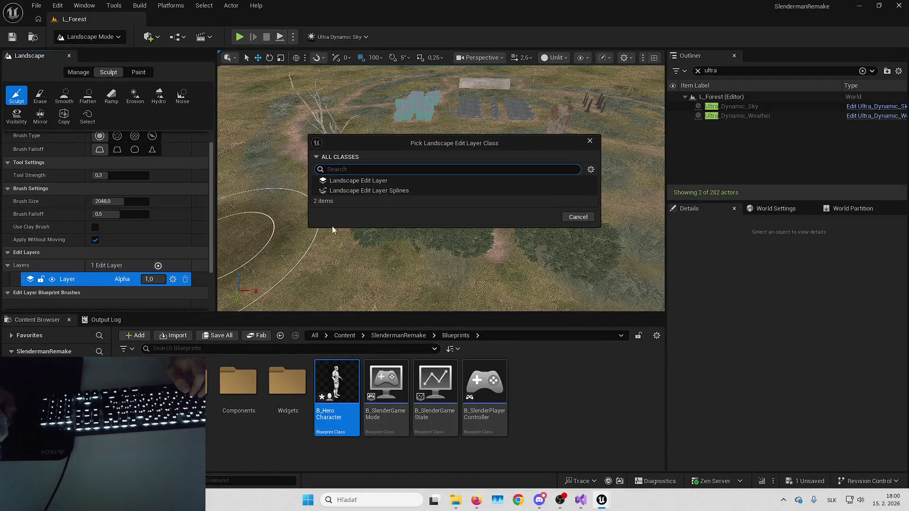
pyautogui.click(382, 190)
pyautogui.click(535, 216)
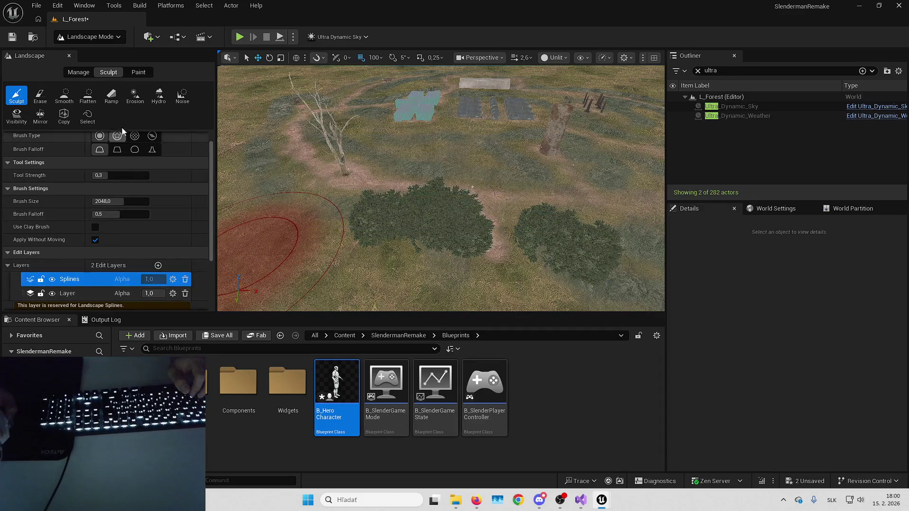
# Step: Select the Splines tool in the landscape Manage tools
pyautogui.click(79, 72)
pyautogui.click(182, 96)
pyautogui.scroll(6, 443, 229)
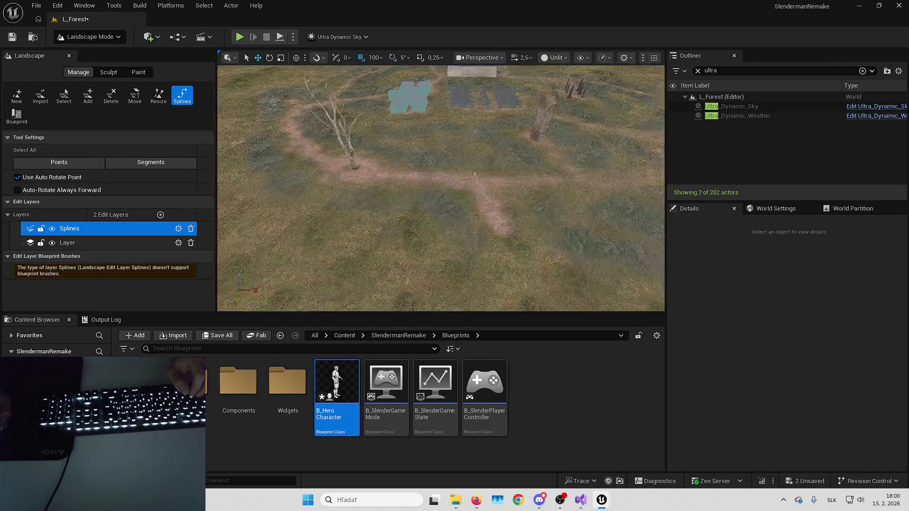
# Step: Place the first spline control point where the forest meets the open field
pyautogui.keyDown('ctrl'); pyautogui.click(449, 222); pyautogui.keyUp('ctrl')
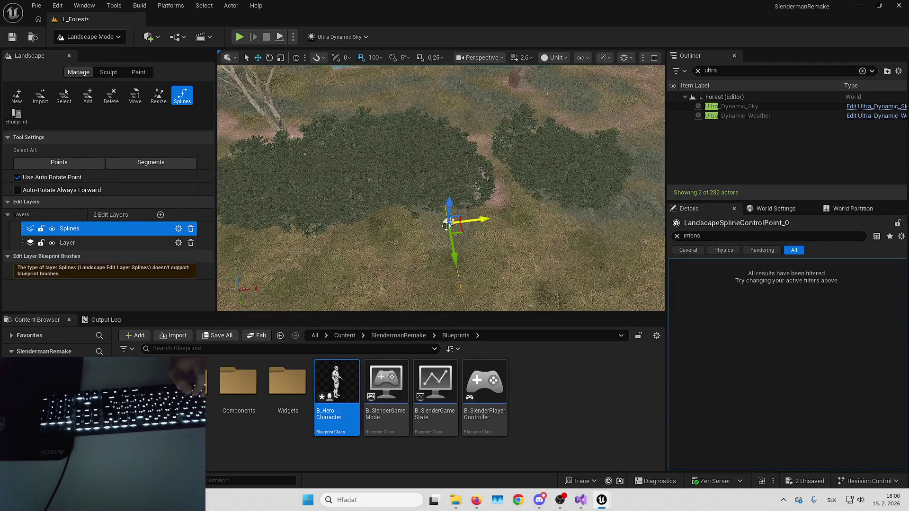
pyautogui.moveTo(443, 227); pyautogui.dragTo(556, 214)
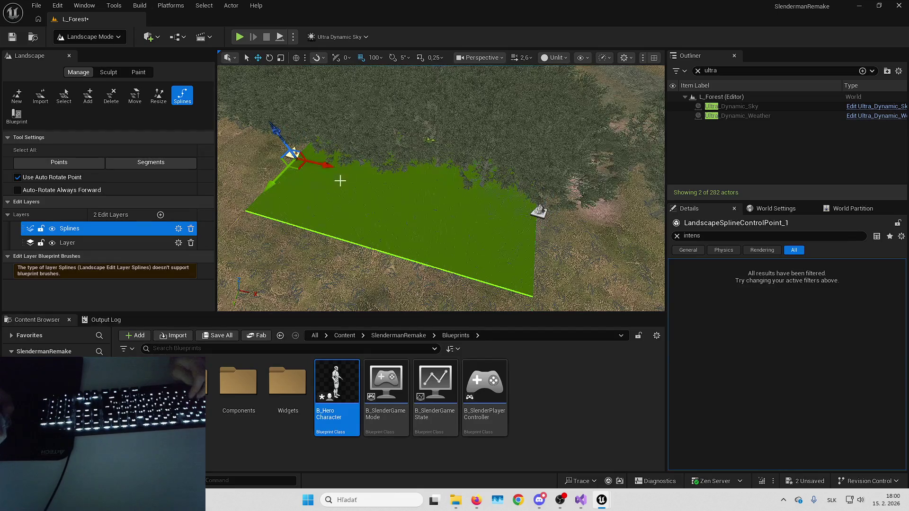
pyautogui.moveTo(340, 181); pyautogui.dragTo(341, 171)
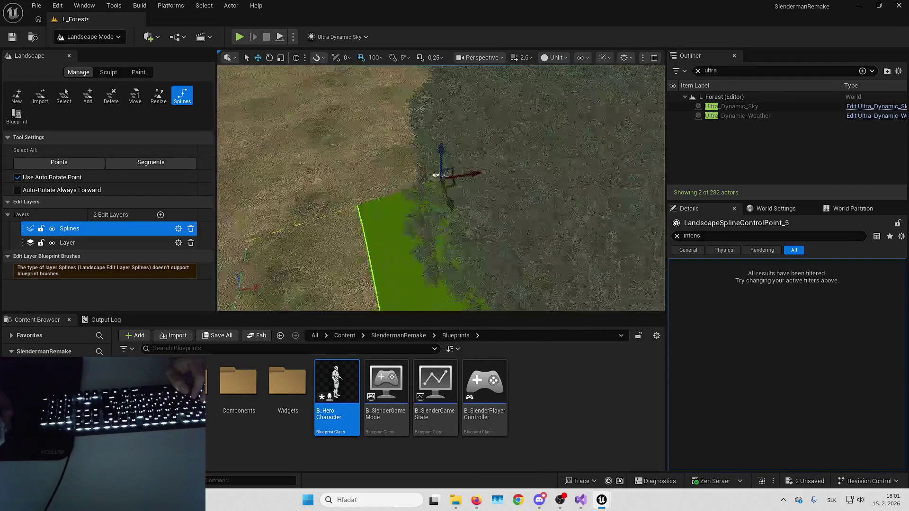
# Step: Frame the control point from above and switch the transform gizmo to local axes
pyautogui.press('f')
pyautogui.press('e')
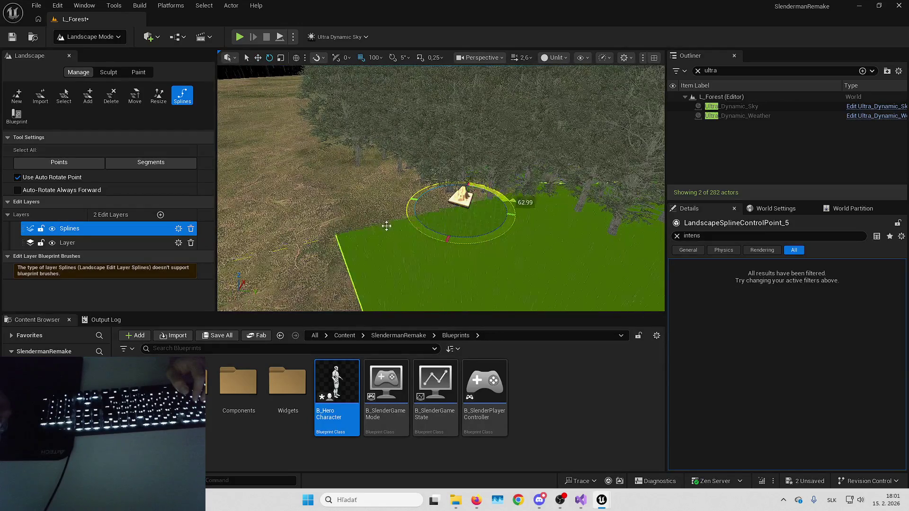
pyautogui.press('w')
pyautogui.scroll(-5, 523, 250)
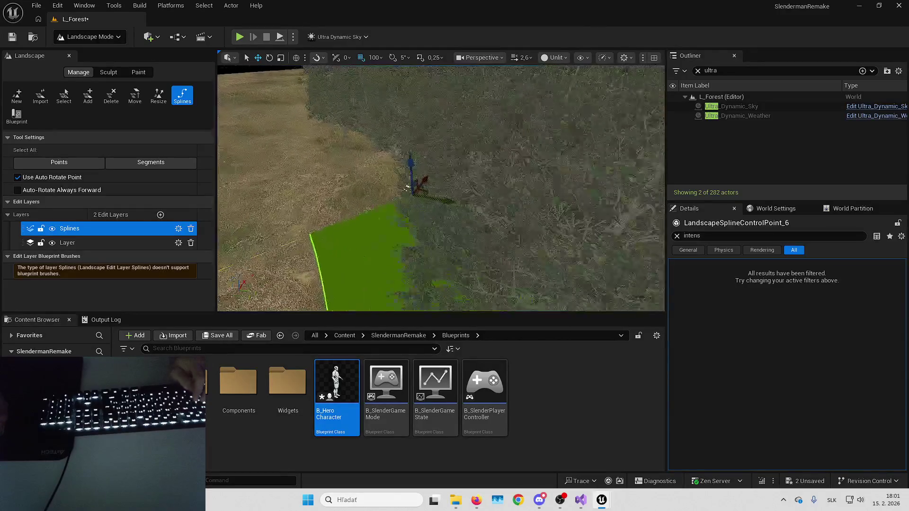
pyautogui.moveTo(408, 186); pyautogui.dragTo(408, 203)
pyautogui.moveTo(492, 209)
pyautogui.mouseDown()
pyautogui.moveTo(492, 261)
pyautogui.moveTo(469, 144)
pyautogui.mouseUp()
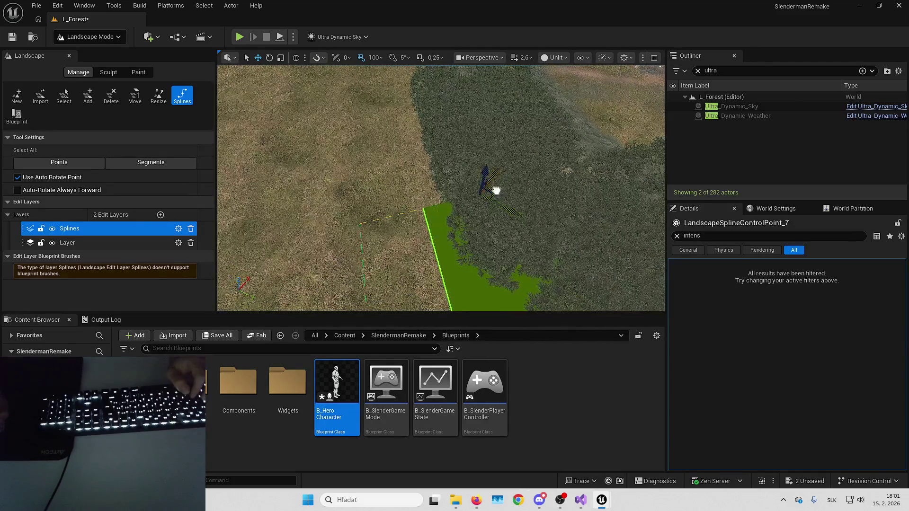
pyautogui.moveTo(496, 191)
pyautogui.mouseDown()
pyautogui.moveTo(479, 188)
pyautogui.moveTo(467, 211)
pyautogui.moveTo(469, 252)
pyautogui.moveTo(440, 57)
pyautogui.moveTo(444, 99)
pyautogui.mouseUp()
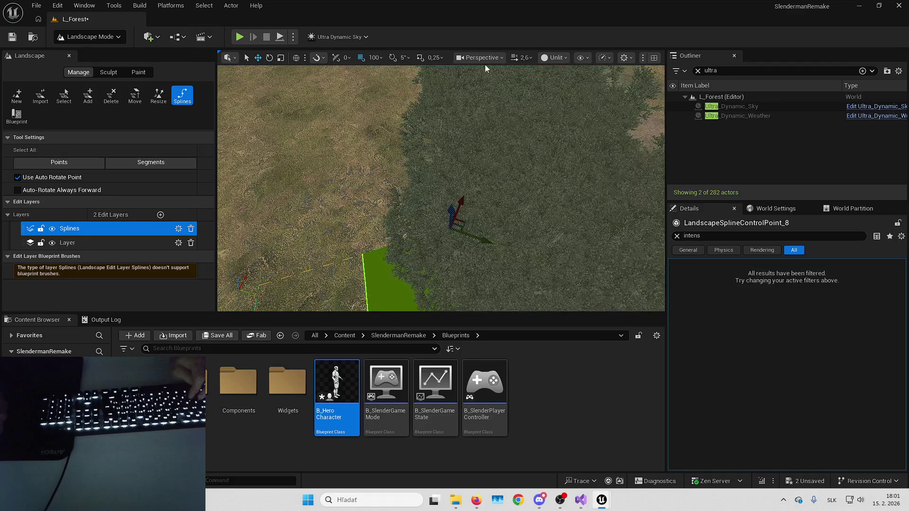
pyautogui.click(296, 57)
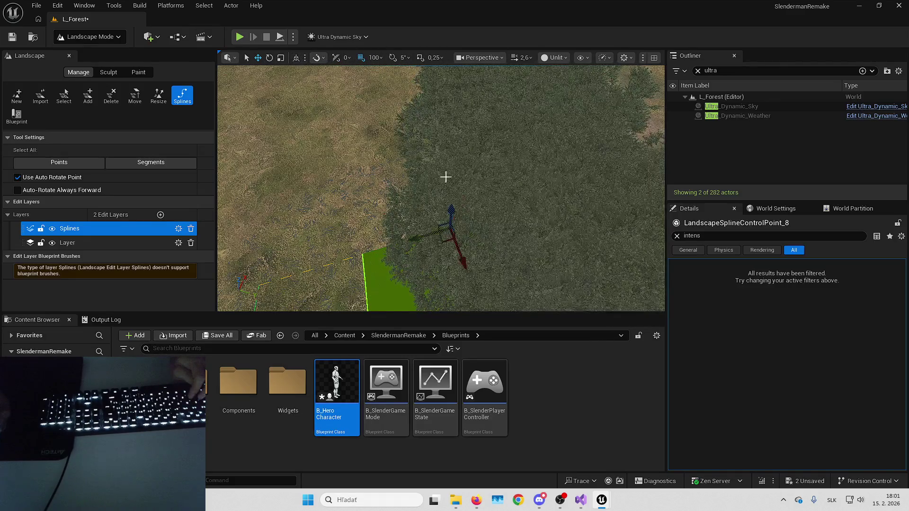
# Step: Return the gizmo to world axes and add two more control points along the forest edge
pyautogui.click(296, 58)
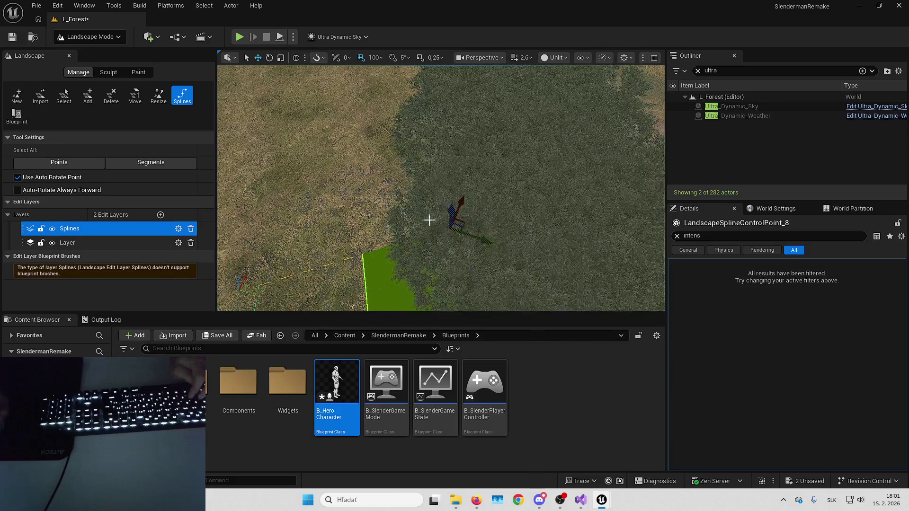
pyautogui.scroll(3, 430, 217)
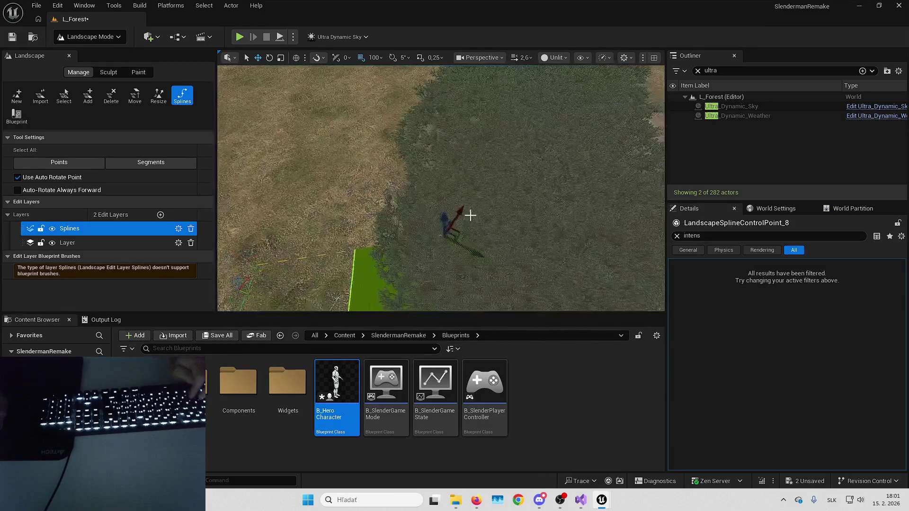
pyautogui.keyDown('ctrl'); pyautogui.click(475, 105); pyautogui.keyUp('ctrl')
pyautogui.moveTo(491, 89); pyautogui.dragTo(479, 101)
pyautogui.keyDown('ctrl'); pyautogui.click(436, 108); pyautogui.keyUp('ctrl')
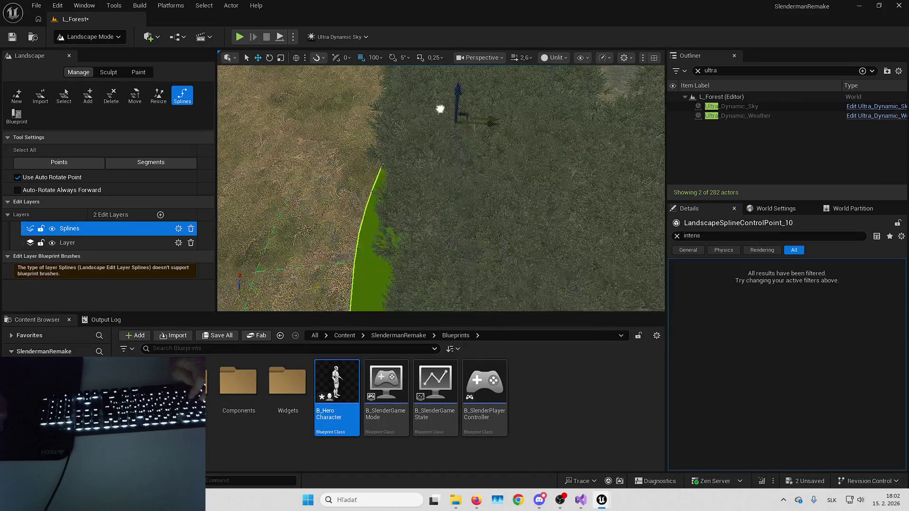
pyautogui.moveTo(429, 140); pyautogui.dragTo(450, 195)
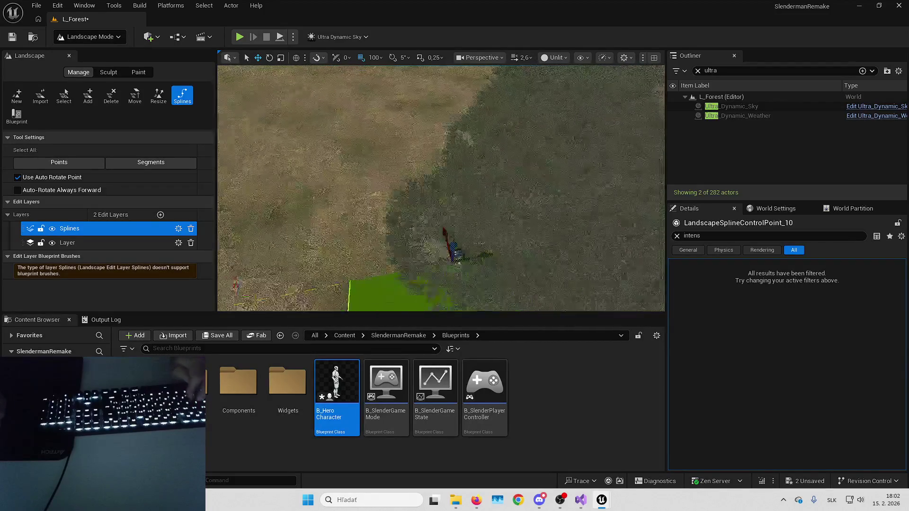
# Step: Reposition the newest control point so the spline follows the treeline
pyautogui.moveTo(410, 213); pyautogui.dragTo(538, 107)
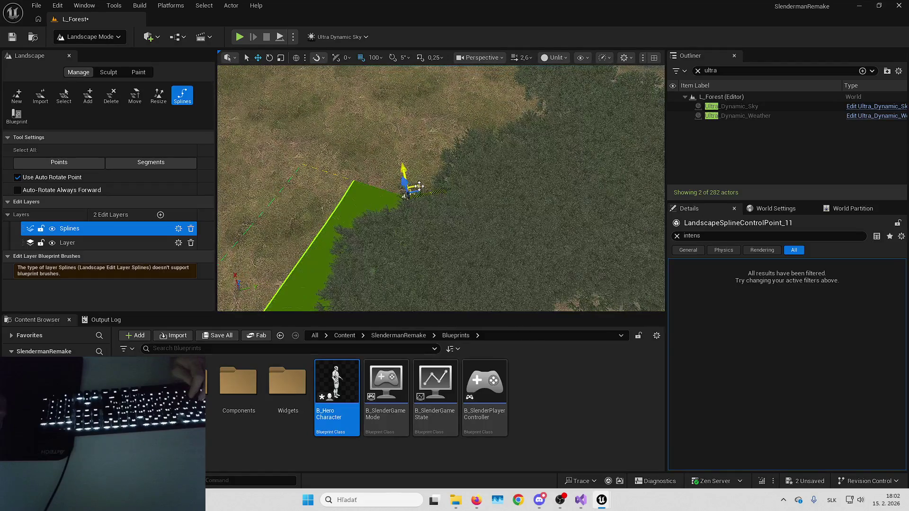
pyautogui.moveTo(456, 211); pyautogui.dragTo(458, 219)
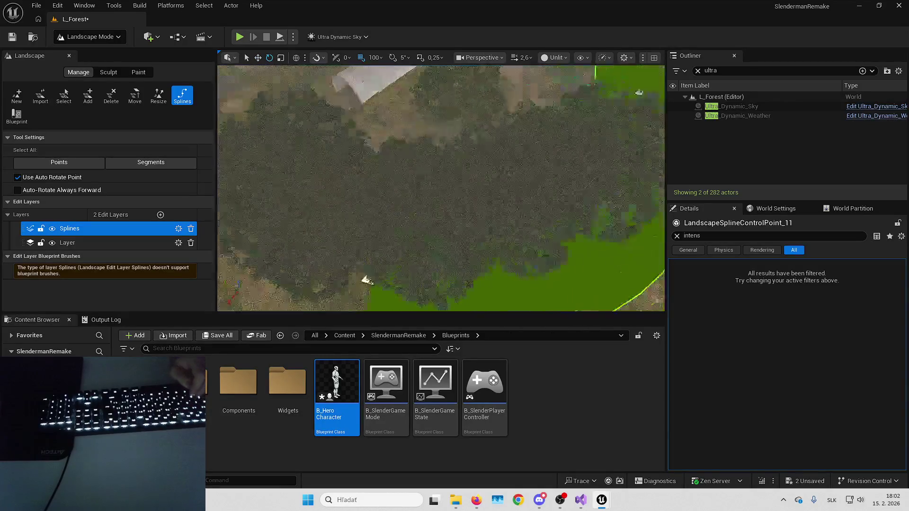
pyautogui.moveTo(457, 246)
pyautogui.mouseDown()
pyautogui.moveTo(491, 252)
pyautogui.moveTo(482, 271)
pyautogui.mouseUp()
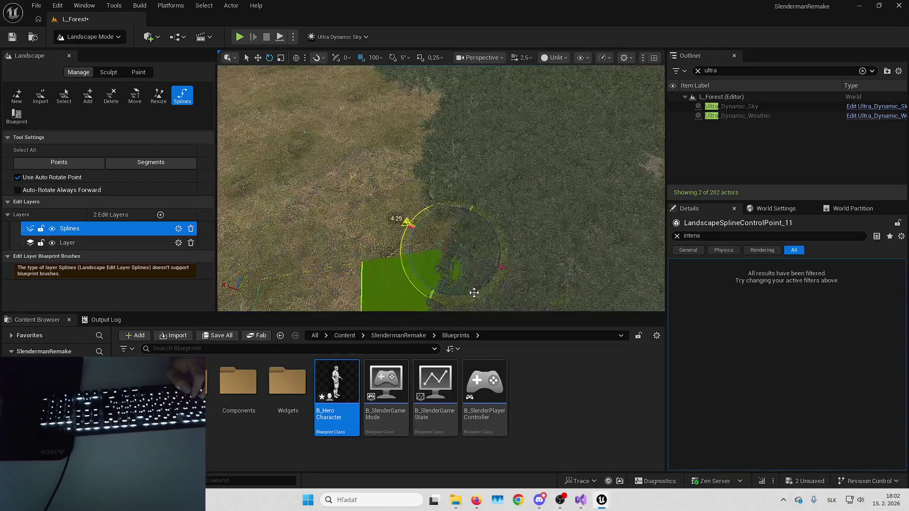
pyautogui.press('w')
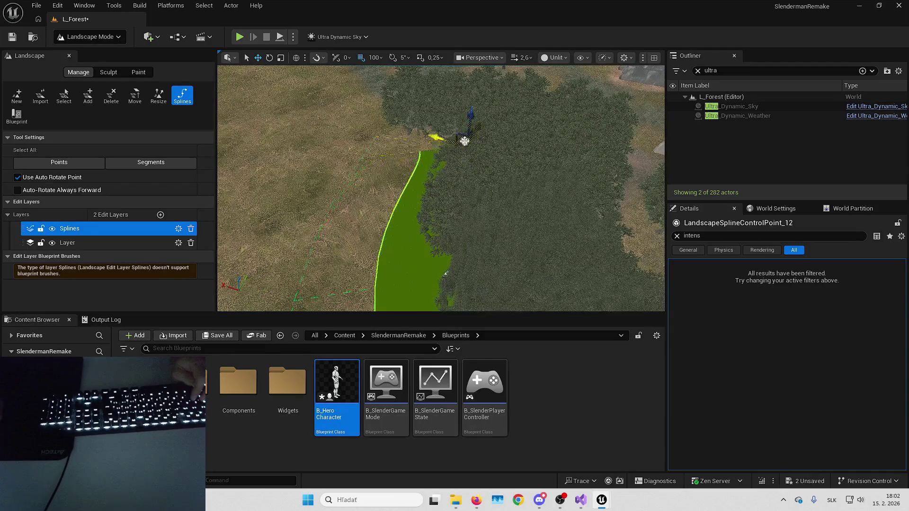
pyautogui.moveTo(466, 165); pyautogui.dragTo(480, 163)
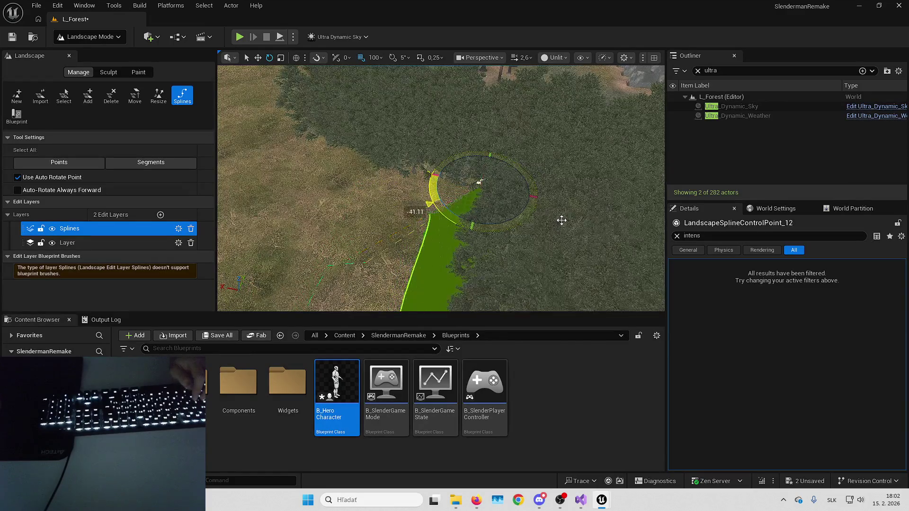
pyautogui.moveTo(555, 226); pyautogui.dragTo(551, 208)
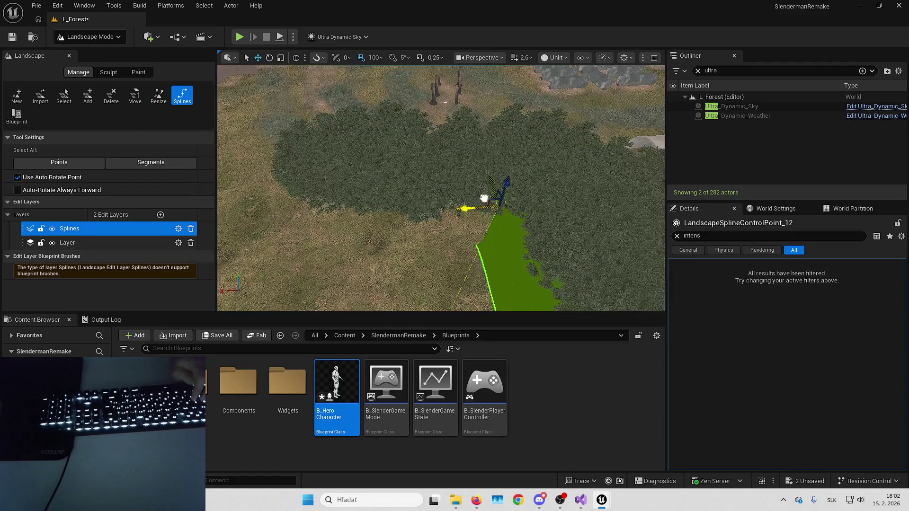
pyautogui.moveTo(318, 181); pyautogui.dragTo(507, 206)
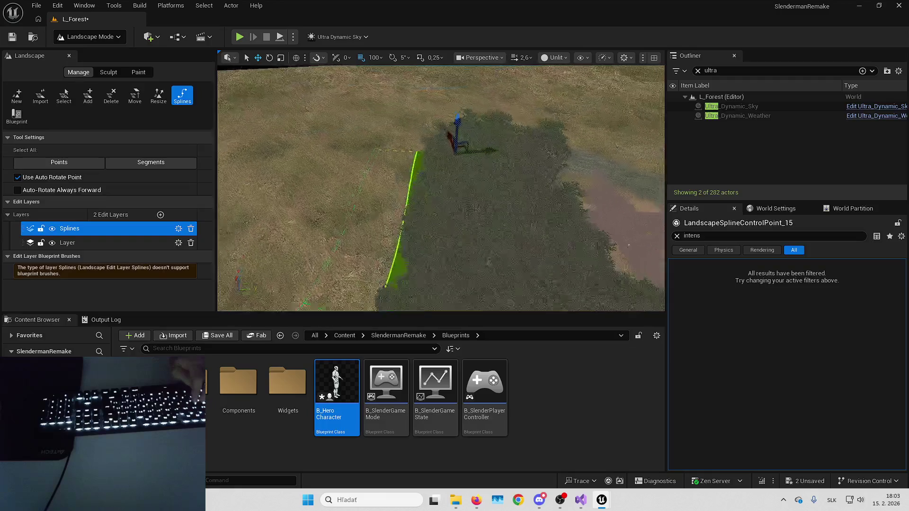
# Step: Move the end spline point further along the forest edge and add a new point there
pyautogui.press('f')
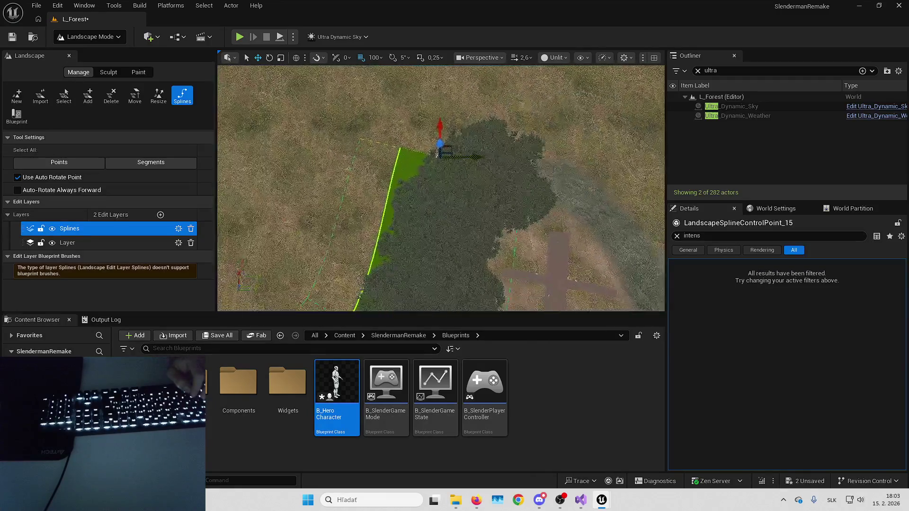
pyautogui.scroll(2, 499, 102)
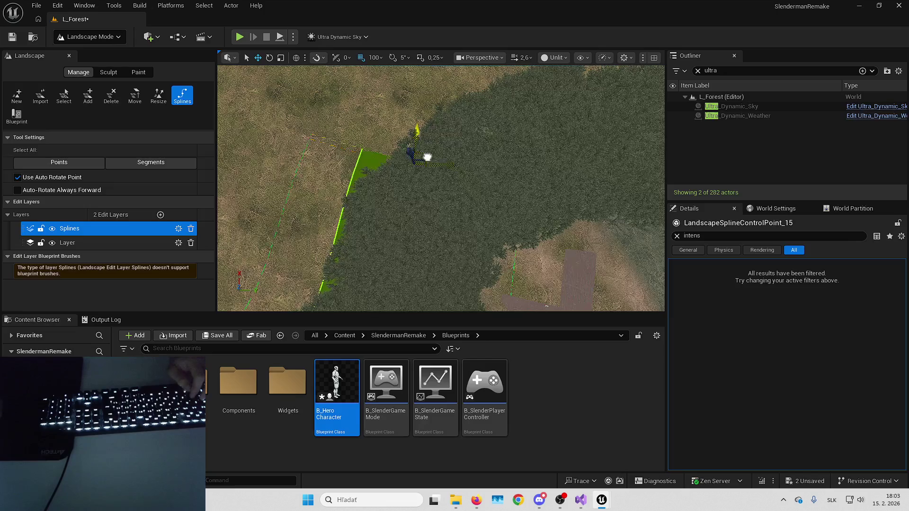
pyautogui.moveTo(427, 158); pyautogui.dragTo(412, 175)
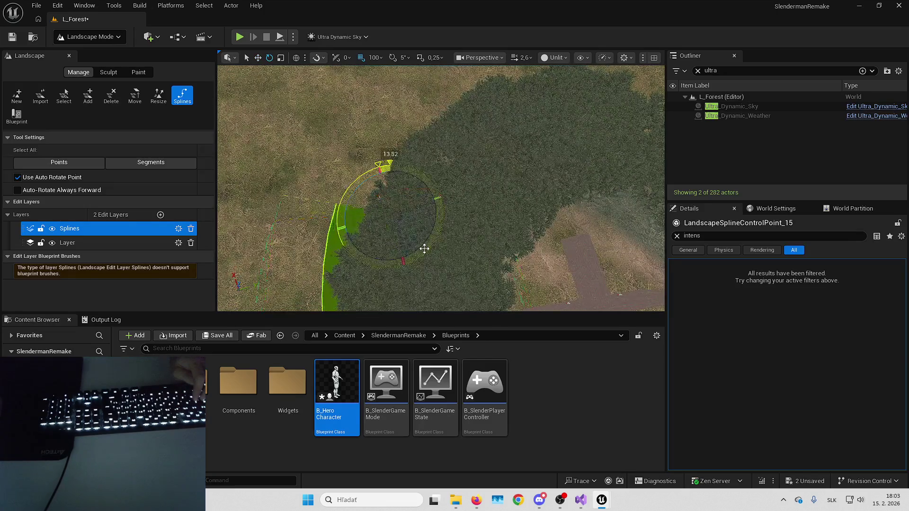
pyautogui.moveTo(459, 137); pyautogui.dragTo(531, 101)
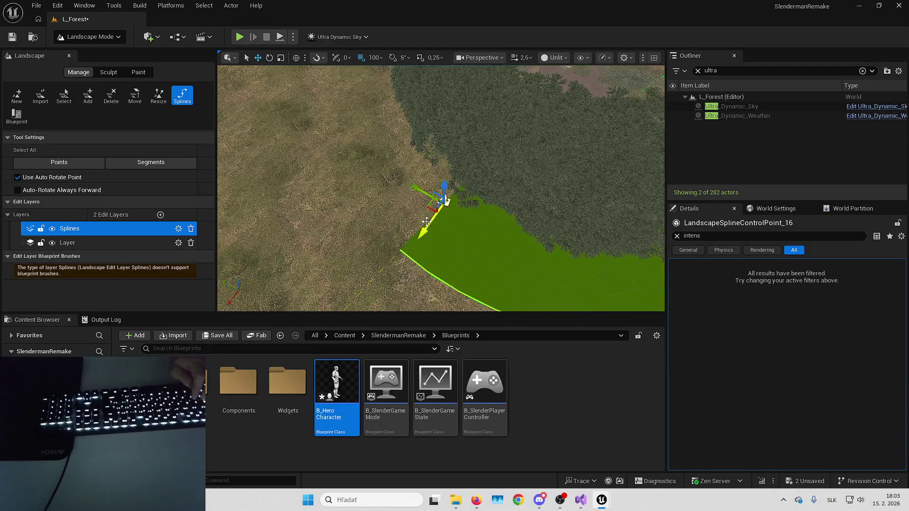
pyautogui.moveTo(406, 255); pyautogui.dragTo(448, 211)
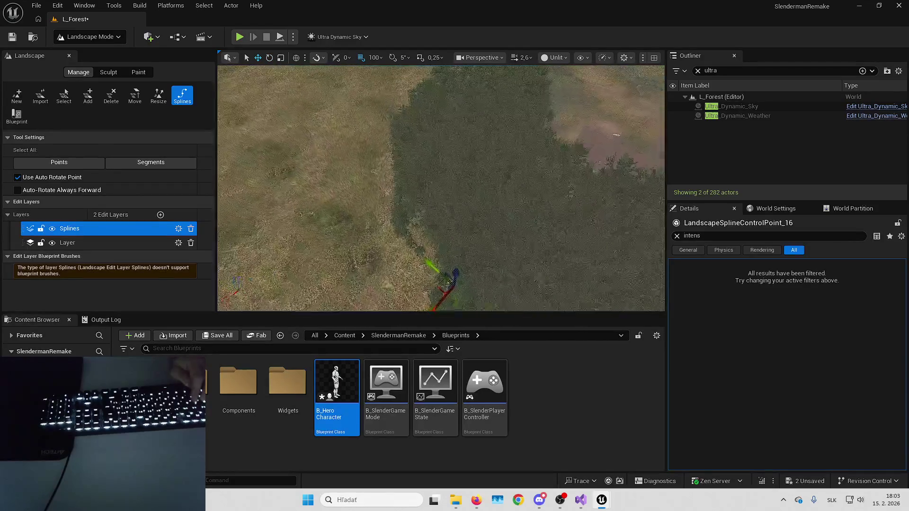
pyautogui.keyDown('ctrl'); pyautogui.click(427, 231); pyautogui.keyUp('ctrl')
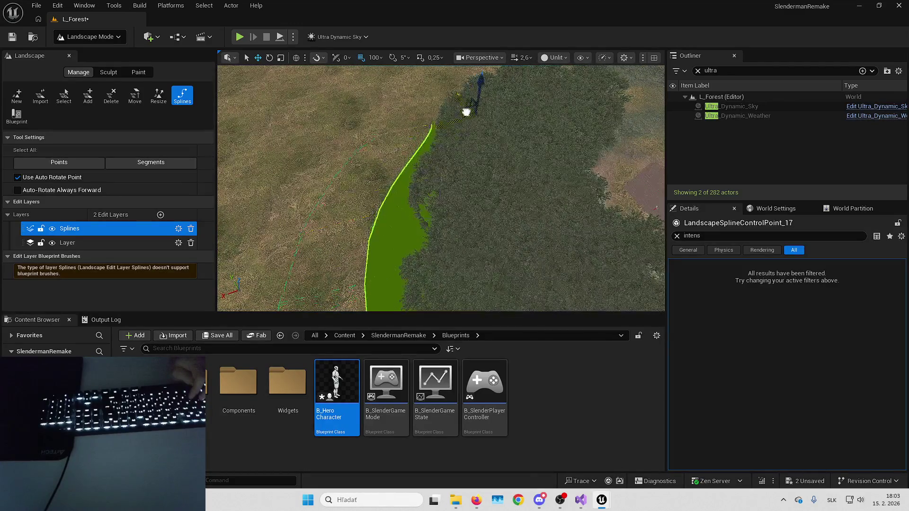
# Step: Rotate the new spline point and shift it left onto the forest edge
pyautogui.moveTo(489, 103)
pyautogui.mouseDown()
pyautogui.moveTo(433, 147)
pyautogui.moveTo(433, 95)
pyautogui.moveTo(426, 193)
pyautogui.moveTo(421, 168)
pyautogui.mouseUp()
pyautogui.press('e')
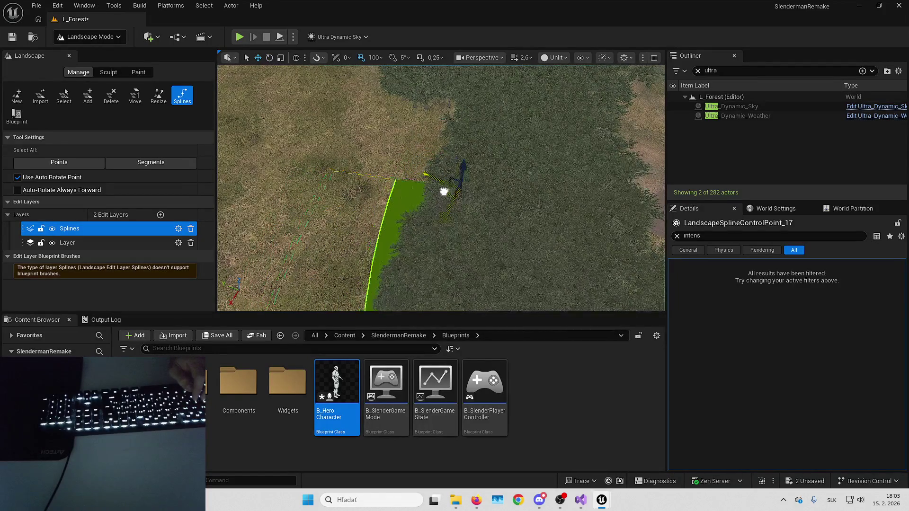
pyautogui.press('w')
pyautogui.moveTo(437, 189)
pyautogui.mouseDown()
pyautogui.moveTo(405, 219)
pyautogui.moveTo(421, 239)
pyautogui.mouseUp()
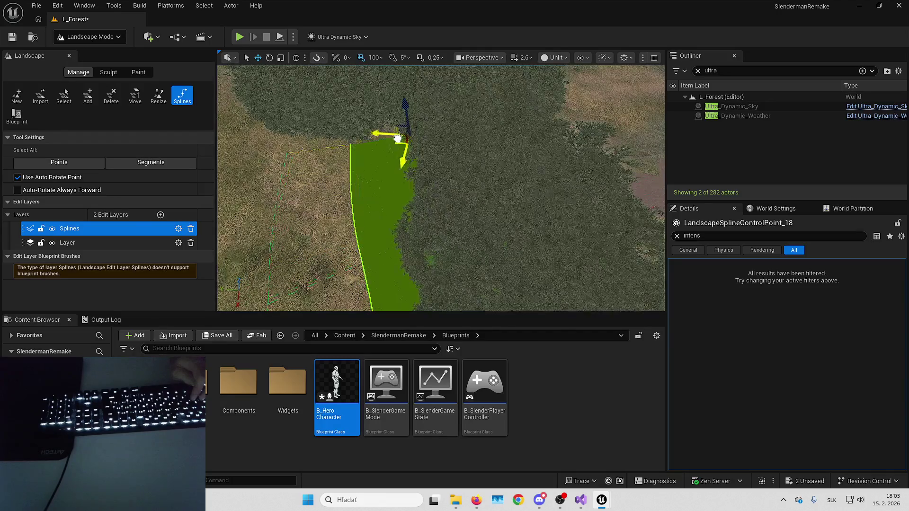
pyautogui.moveTo(382, 126); pyautogui.dragTo(382, 135)
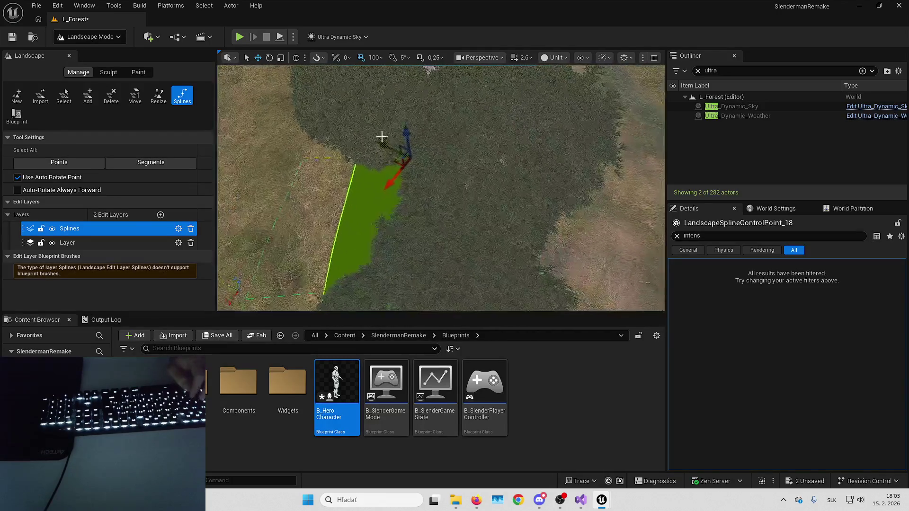
pyautogui.press('e')
pyautogui.moveTo(412, 210); pyautogui.dragTo(402, 196)
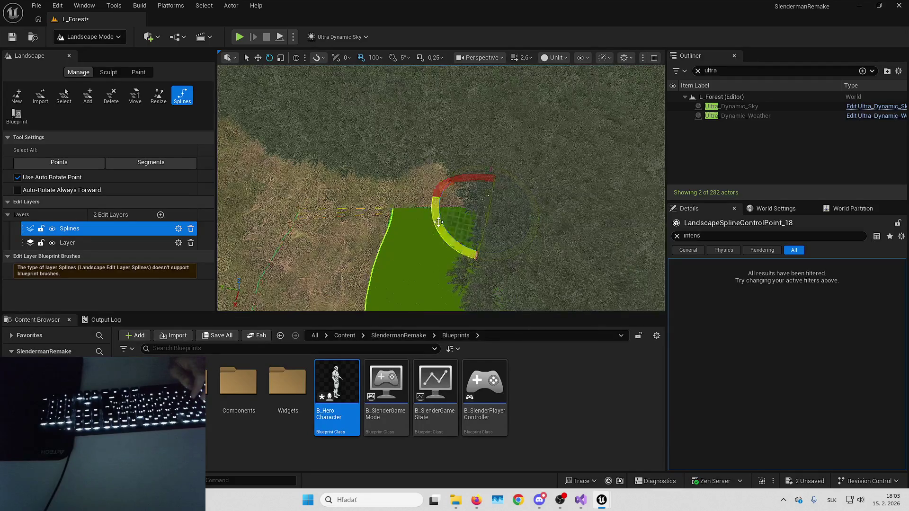
pyautogui.moveTo(411, 169); pyautogui.dragTo(373, 169)
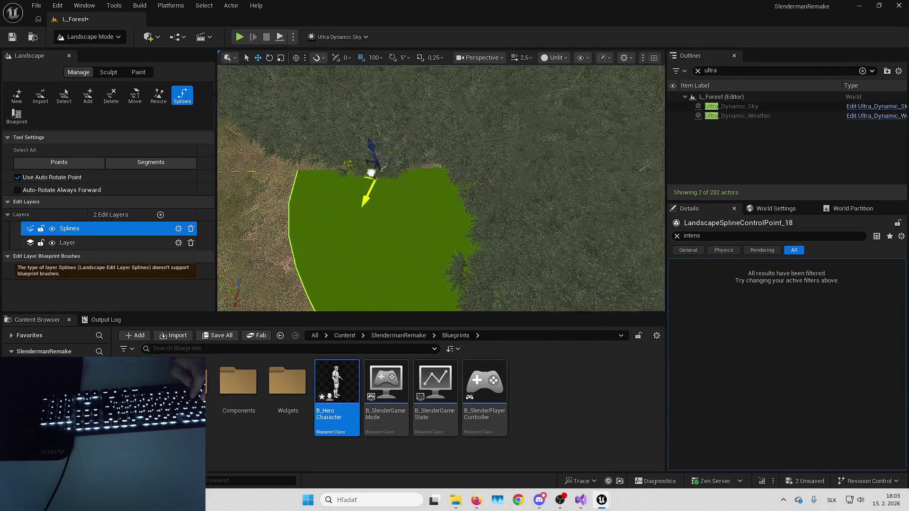
pyautogui.scroll(2, 433, 267)
# Step: Add three more spline points along the treeline, rotating one to follow the edge
pyautogui.press('e')
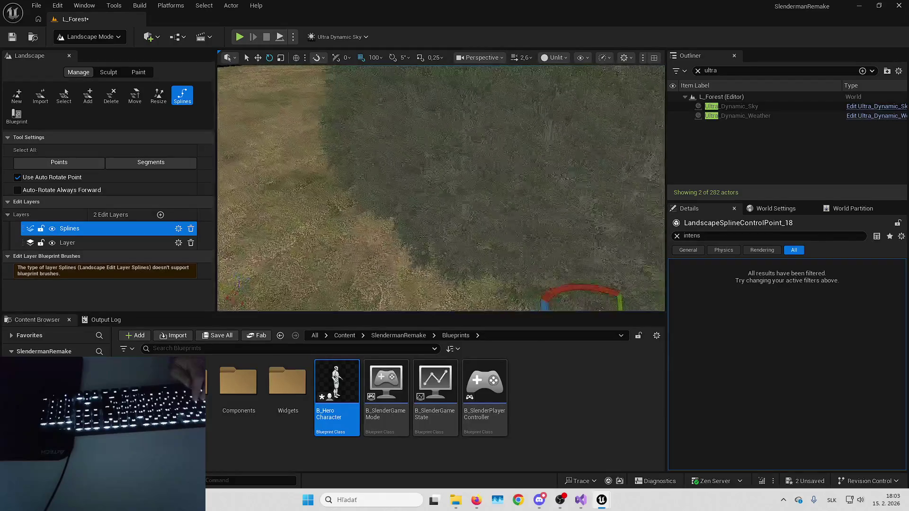
pyautogui.scroll(3, 441, 188)
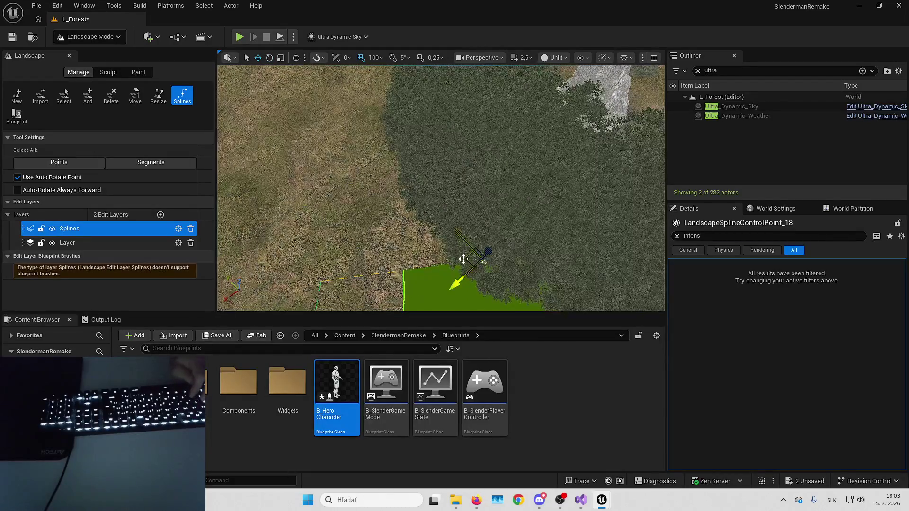
pyautogui.keyDown('ctrl'); pyautogui.click(407, 138); pyautogui.keyUp('ctrl')
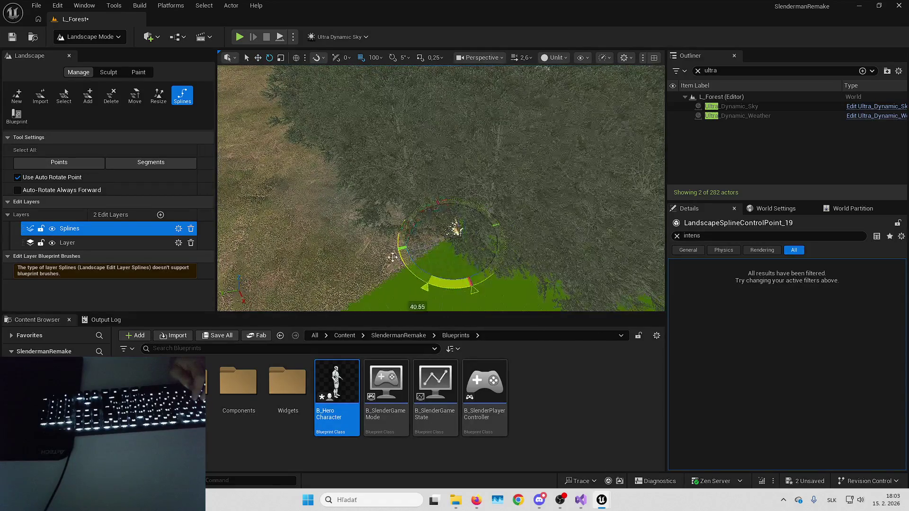
pyautogui.moveTo(474, 307); pyautogui.dragTo(485, 296)
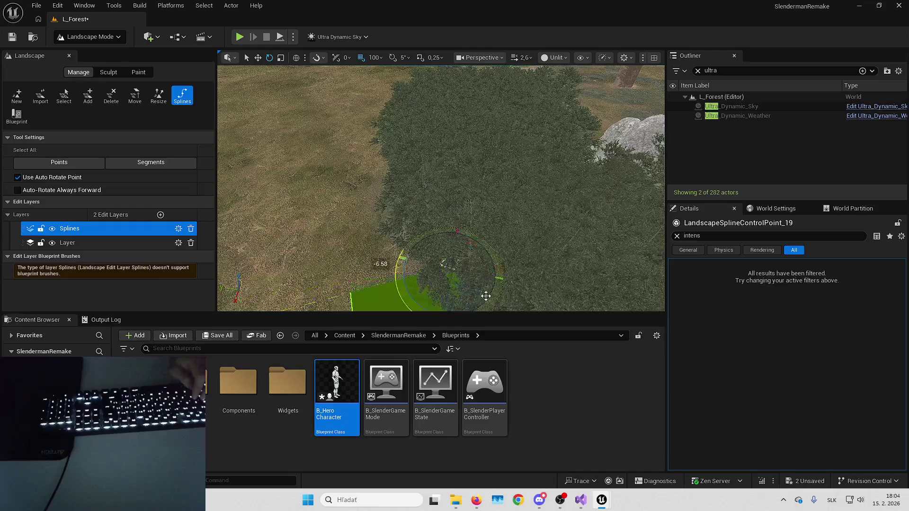
pyautogui.keyDown('ctrl'); pyautogui.click(403, 140); pyautogui.keyUp('ctrl')
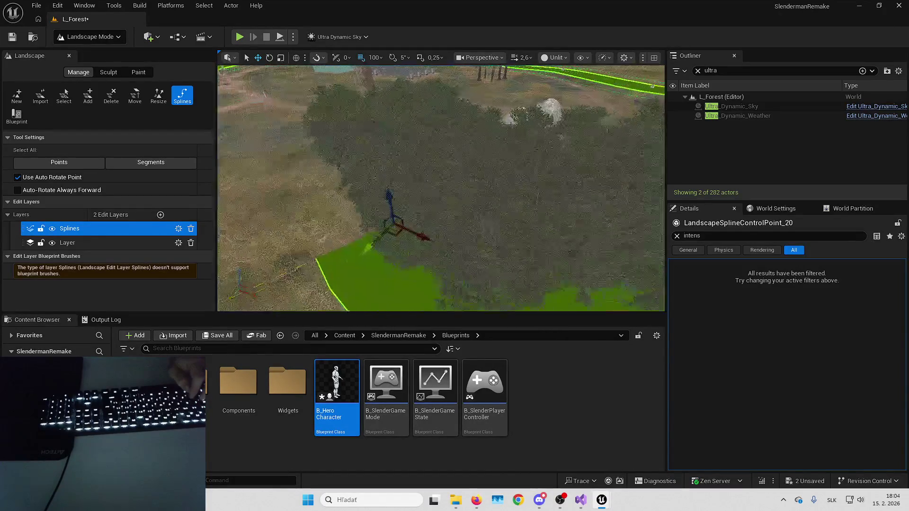
pyautogui.keyDown('ctrl'); pyautogui.click(439, 224); pyautogui.keyUp('ctrl')
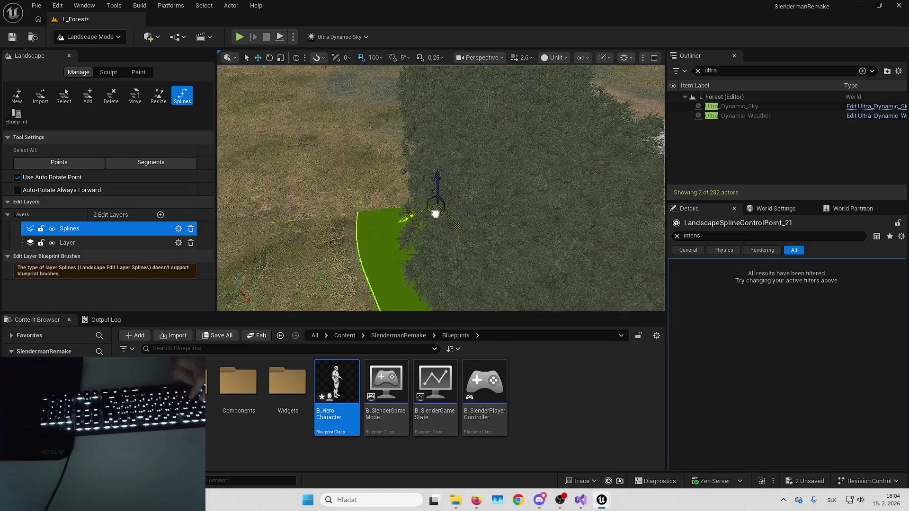
# Step: Rotate the last spline points so the curve bends along the path
pyautogui.scroll(3, 441, 188)
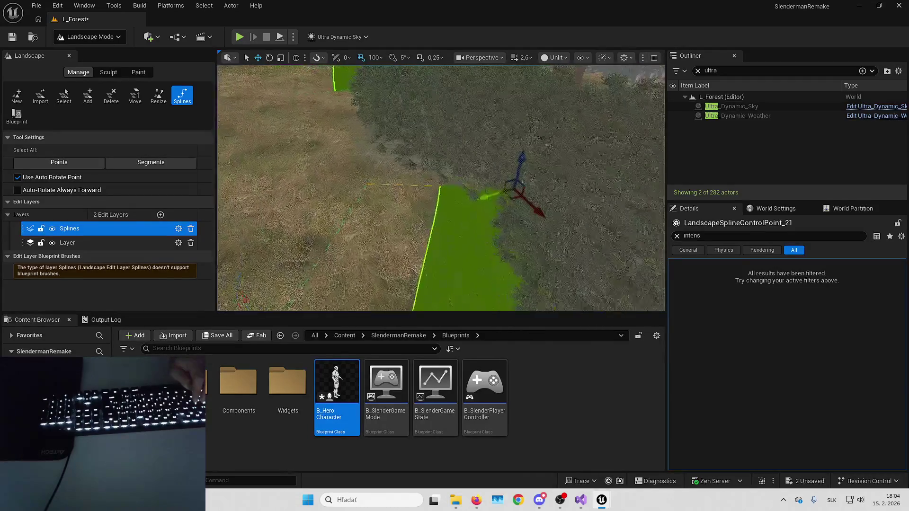
pyautogui.press('e')
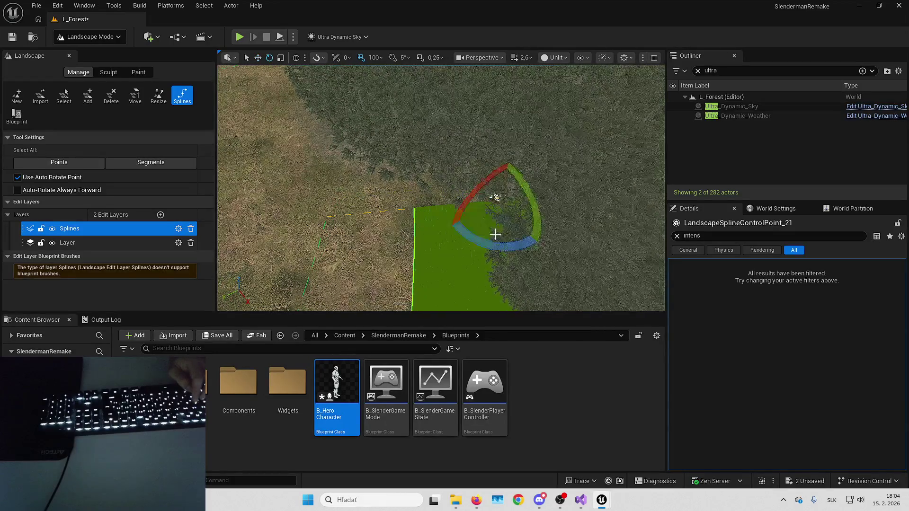
pyautogui.moveTo(543, 224); pyautogui.dragTo(525, 249)
pyautogui.press('w')
pyautogui.scroll(-3, 532, 260)
pyautogui.scroll(5, 519, 232)
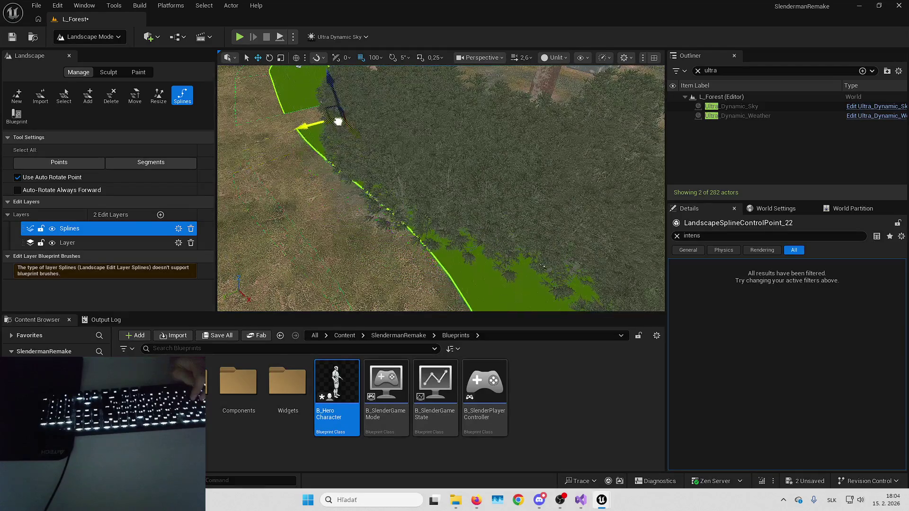
pyautogui.scroll(-3, 322, 110)
pyautogui.scroll(4, 331, 161)
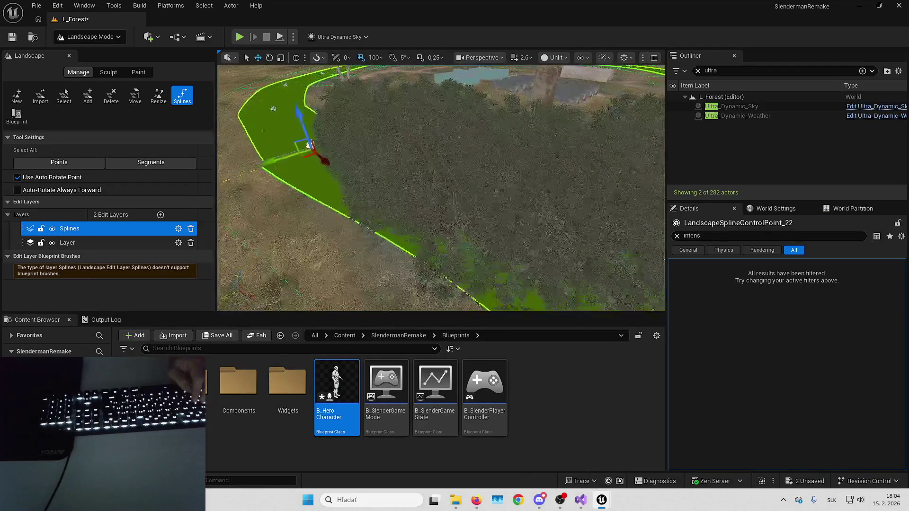
pyautogui.moveTo(334, 169); pyautogui.dragTo(359, 175)
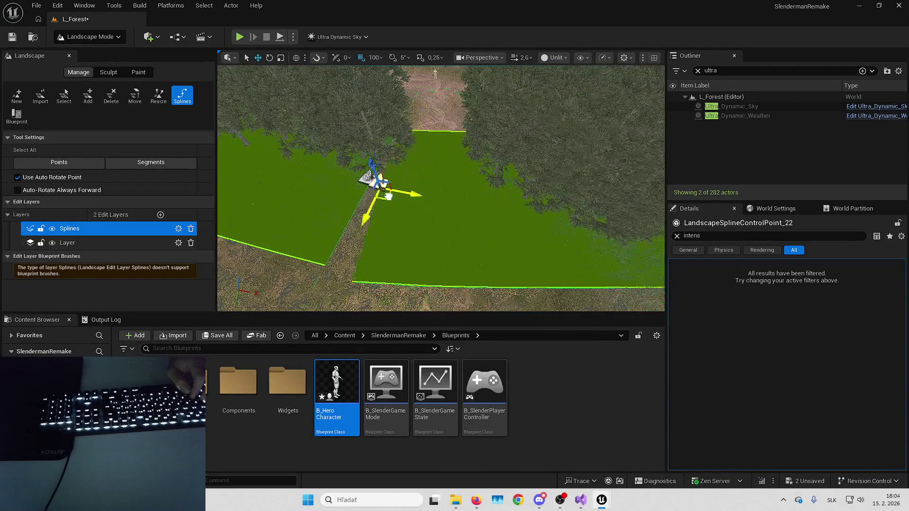
pyautogui.press('e')
pyautogui.moveTo(369, 221); pyautogui.dragTo(379, 217)
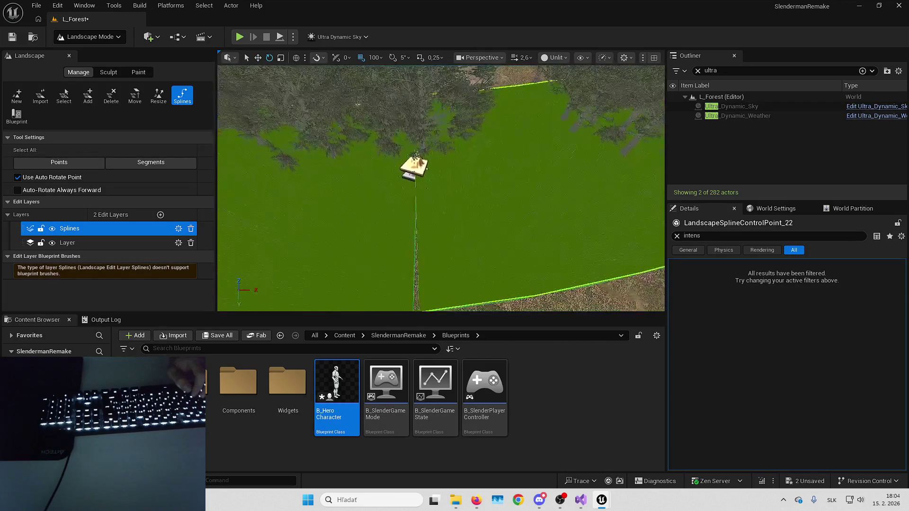
pyautogui.press('w')
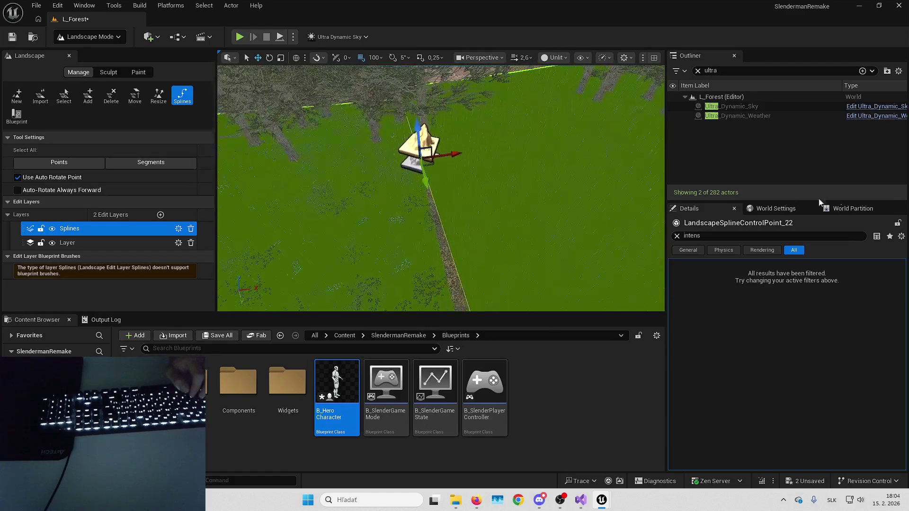
# Step: Drop the control point back to Location Z 0 and reset its rotation to zero
pyautogui.click(677, 235)
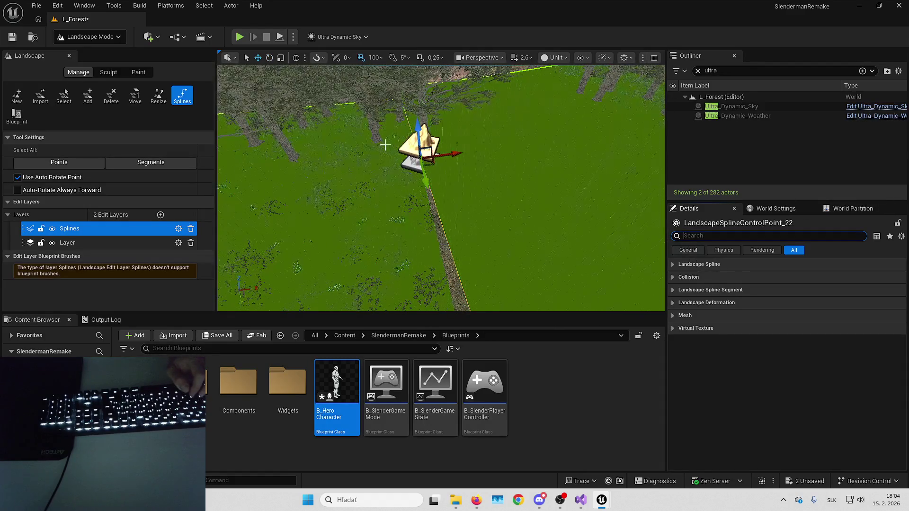
pyautogui.click(410, 163)
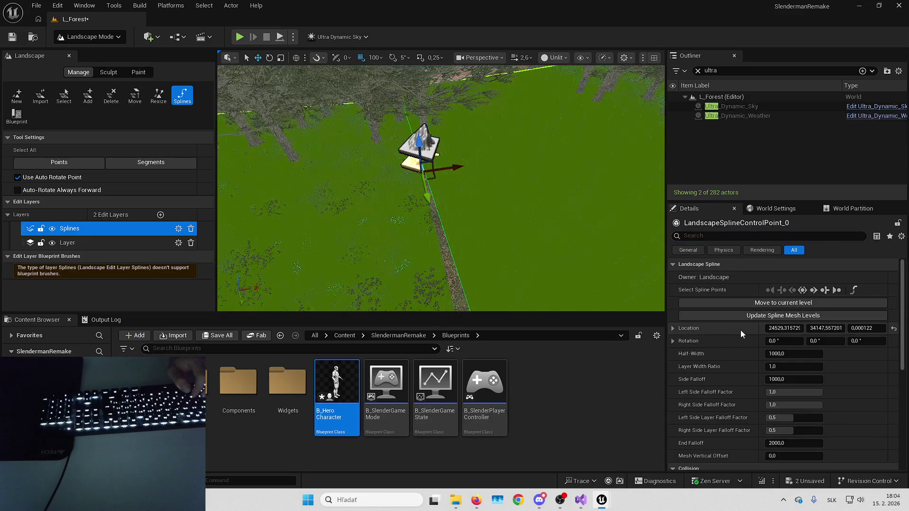
pyautogui.hotkey('ctrl', 'z')
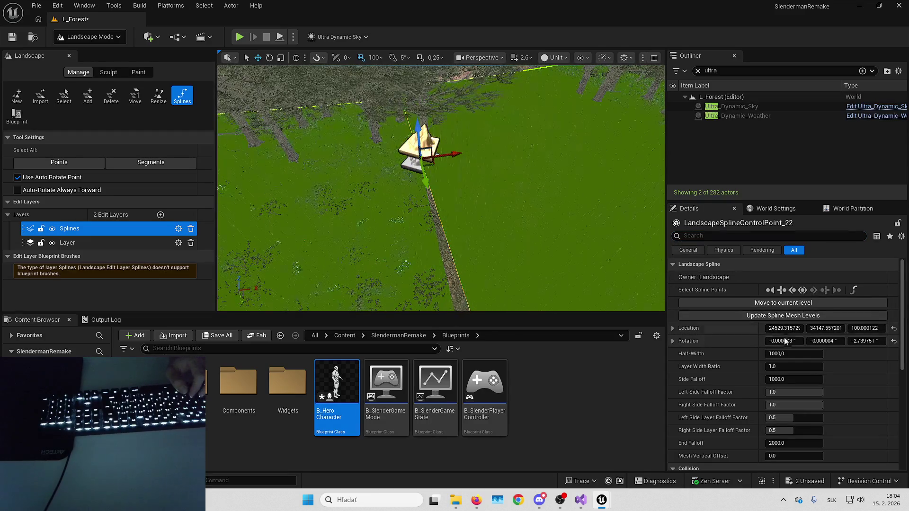
pyautogui.hotkey('ctrl', 'z')
pyautogui.click(893, 341)
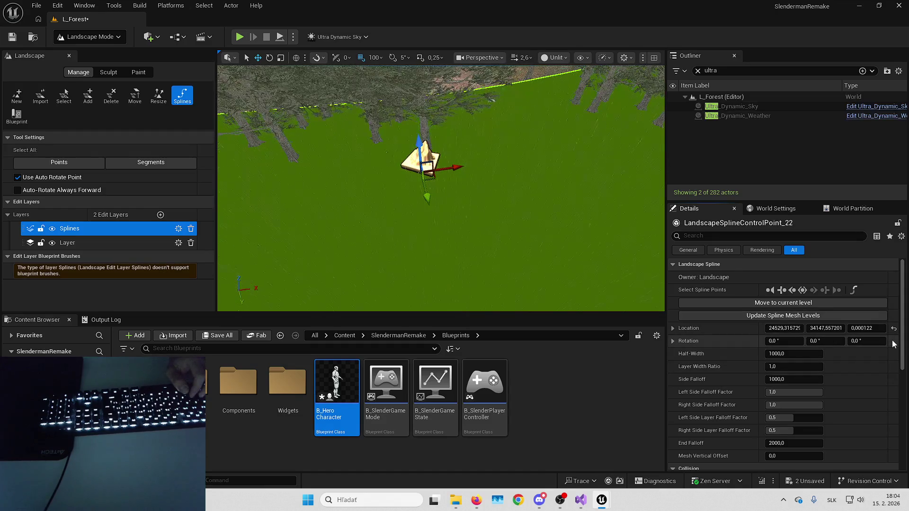
pyautogui.moveTo(465, 212)
pyautogui.mouseDown()
pyautogui.moveTo(465, 201)
pyautogui.moveTo(464, 213)
pyautogui.mouseUp()
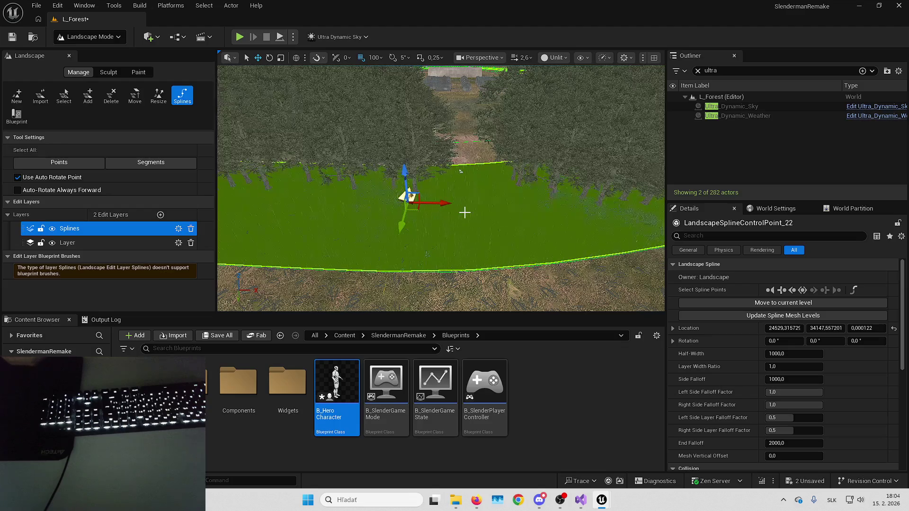
pyautogui.moveTo(464, 213); pyautogui.dragTo(525, 269)
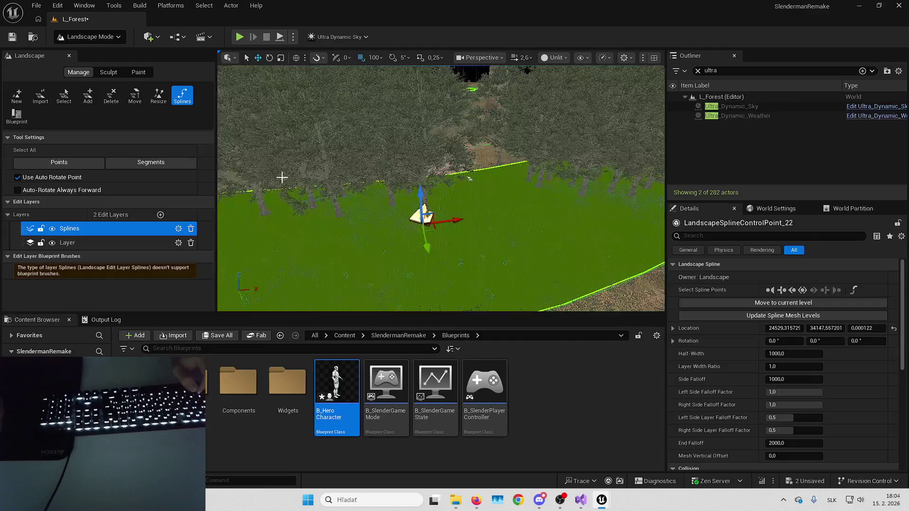
# Step: Select all landscape spline segments and open the Fab asset library
pyautogui.click(151, 163)
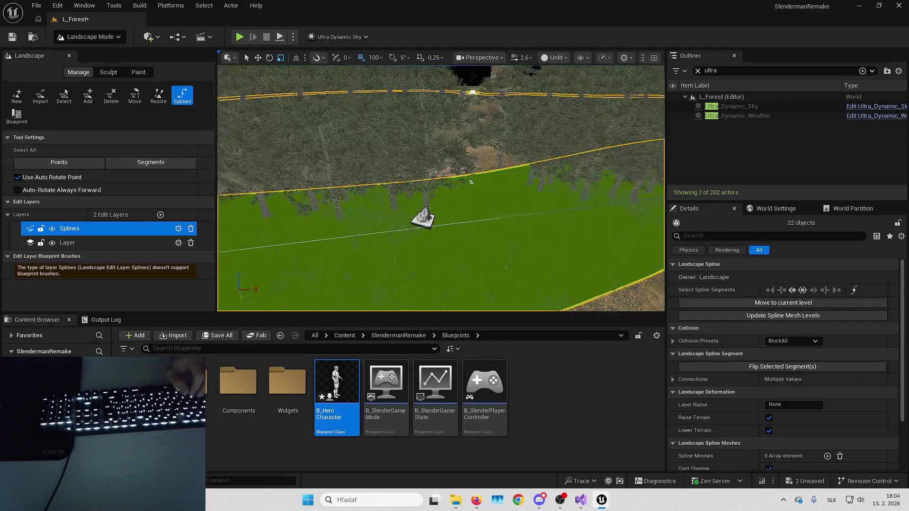
pyautogui.scroll(-3, 795, 386)
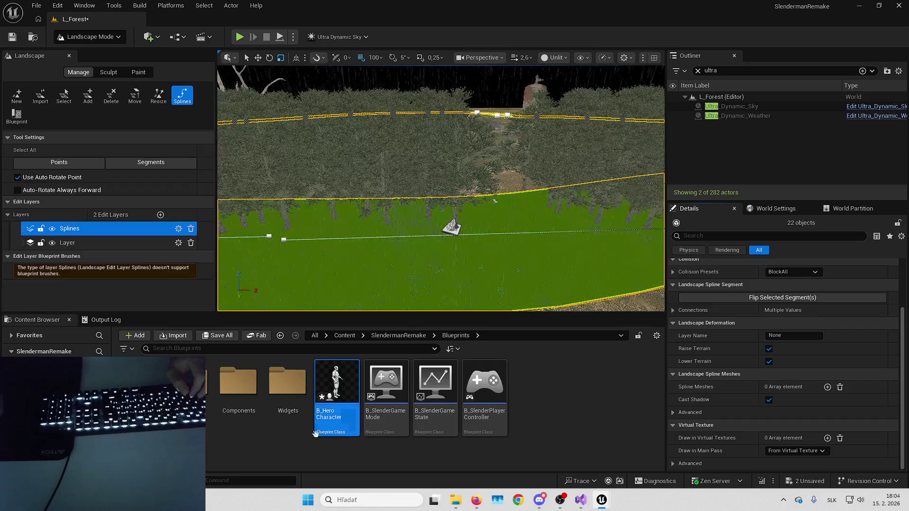
pyautogui.click(256, 336)
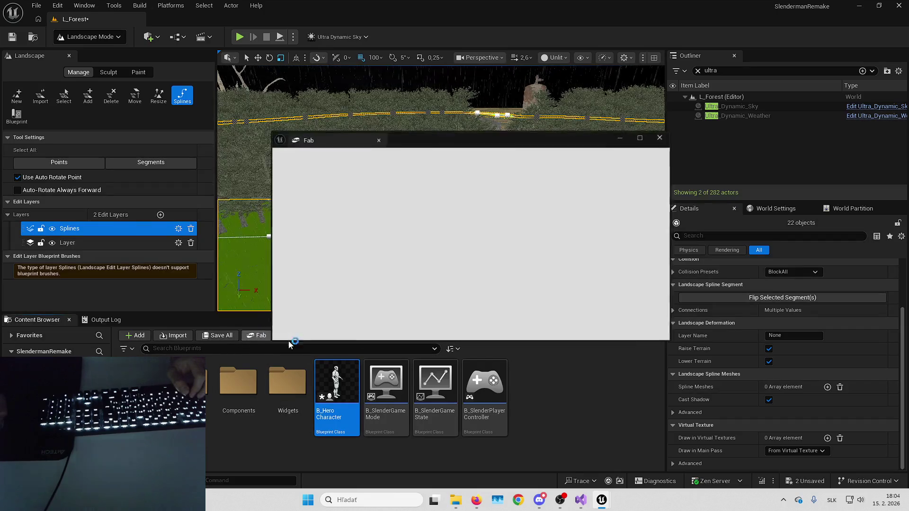
# Step: Save the two unsaved level changes and maximize Fab on My Library
pyautogui.click(805, 481)
pyautogui.click(532, 349)
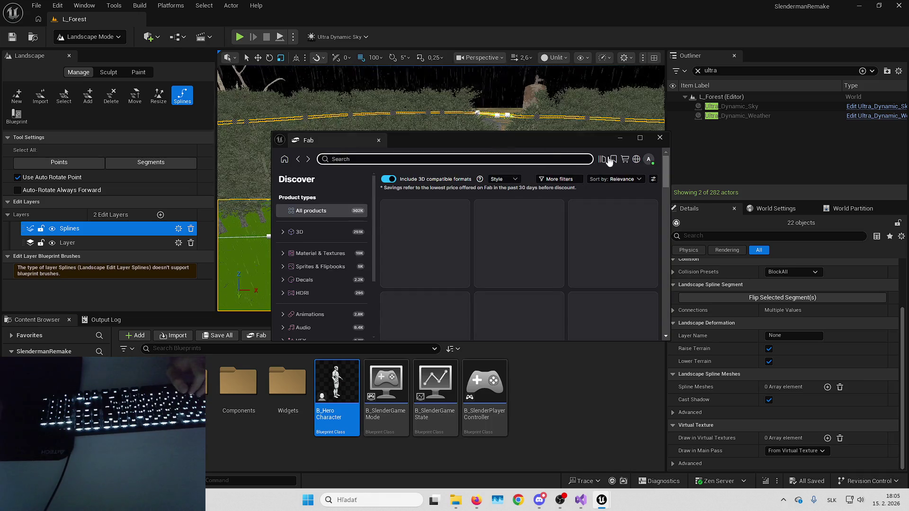
pyautogui.click(602, 159)
pyautogui.click(639, 137)
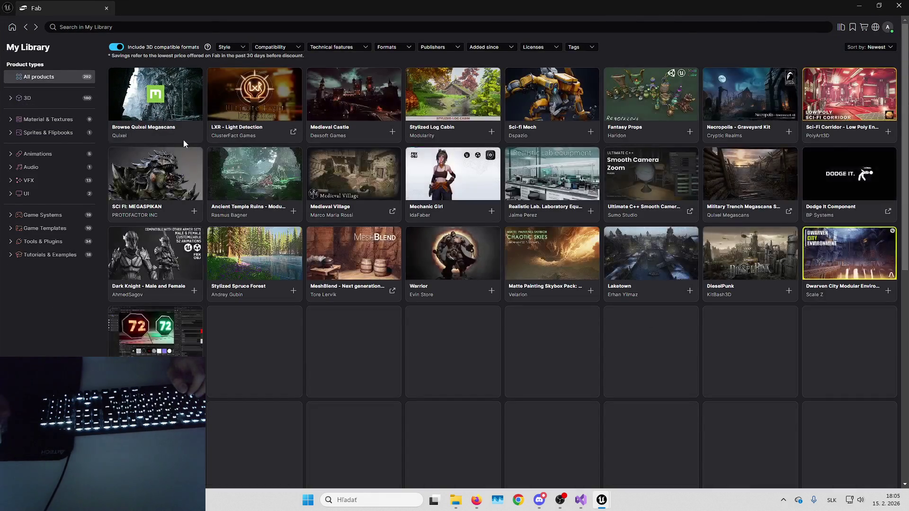
# Step: Search Quixel Megascans for 'fence' and browse the results
pyautogui.click(184, 137)
pyautogui.click(181, 27)
pyautogui.write('fence')
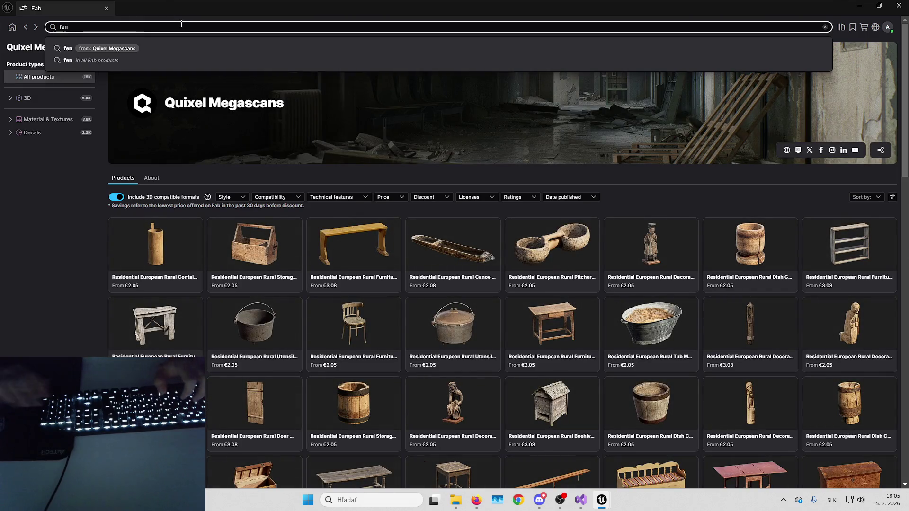
pyautogui.press('Return')
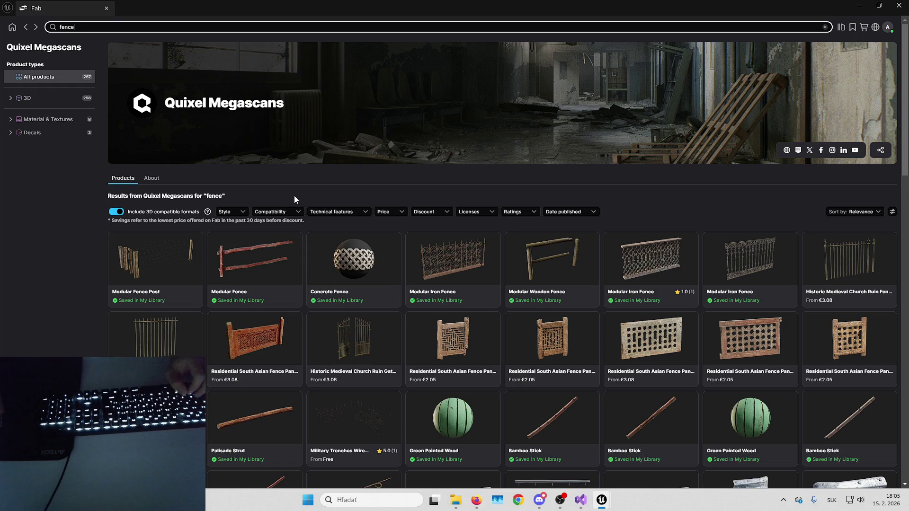
pyautogui.scroll(-1, 436, 225)
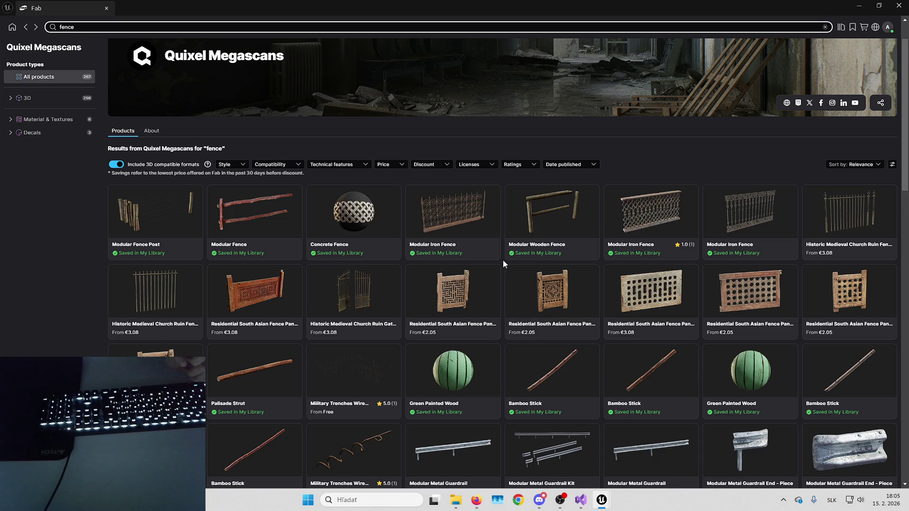
pyautogui.scroll(-1, 503, 263)
pyautogui.scroll(-2, 504, 263)
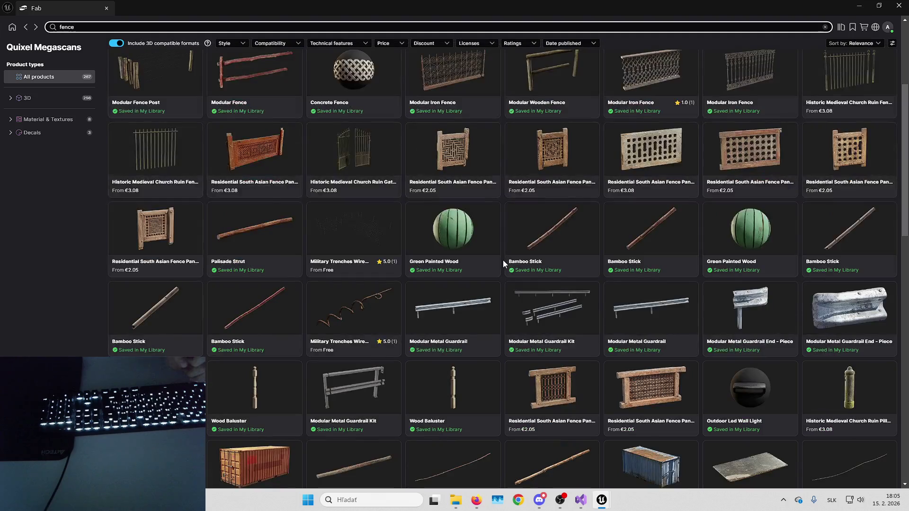
pyautogui.scroll(-3, 504, 264)
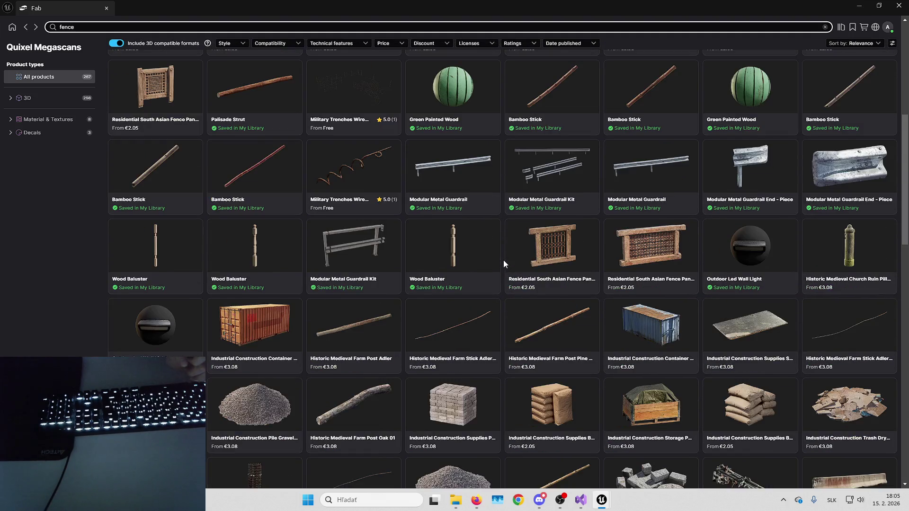
pyautogui.scroll(-3, 504, 260)
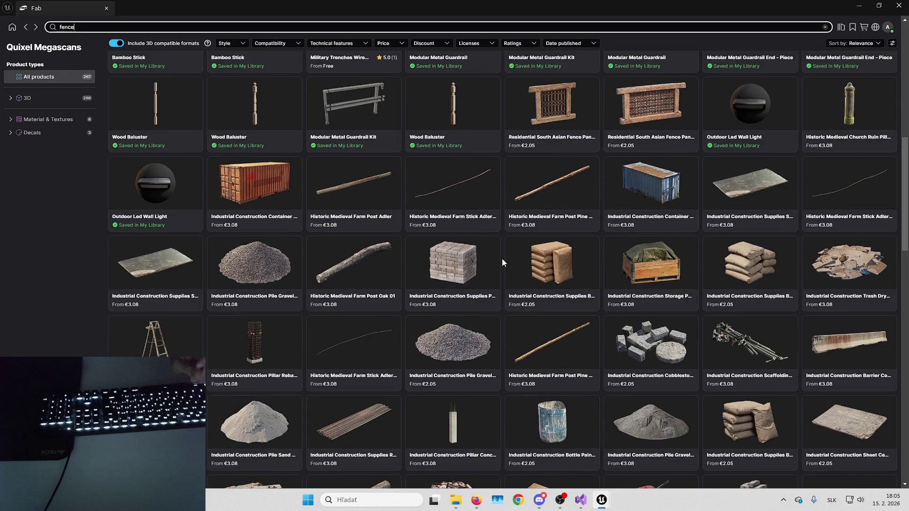
pyautogui.scroll(-3, 502, 259)
pyautogui.press('Return')
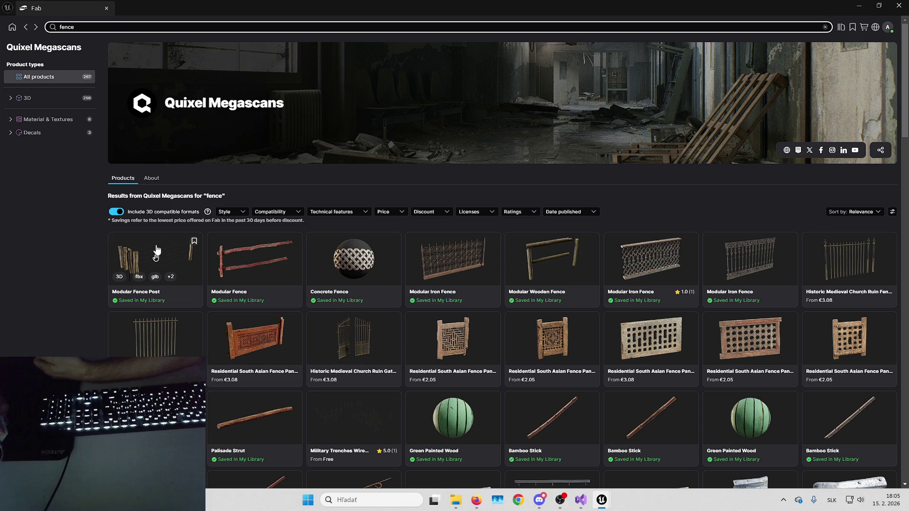
# Step: Add the Modular Fence Post at Medium quality to the project and return to Unreal
pyautogui.click(157, 251)
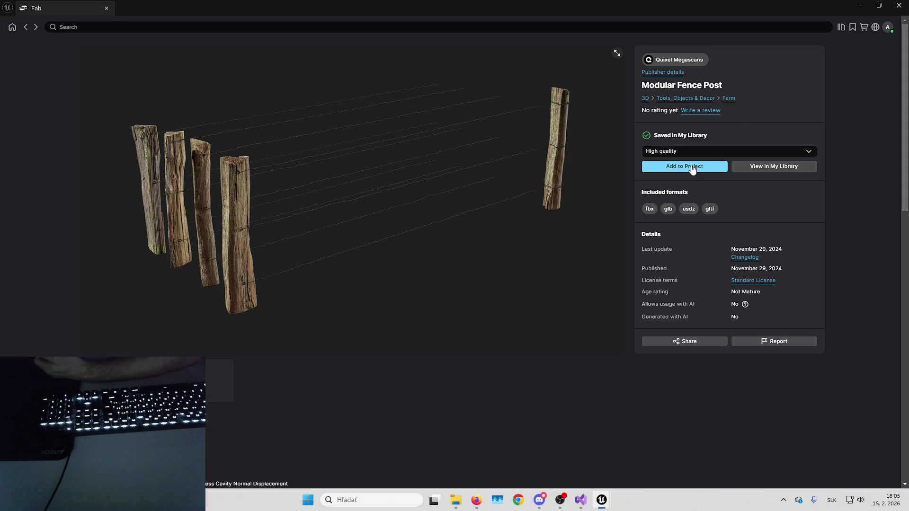
pyautogui.click(691, 150)
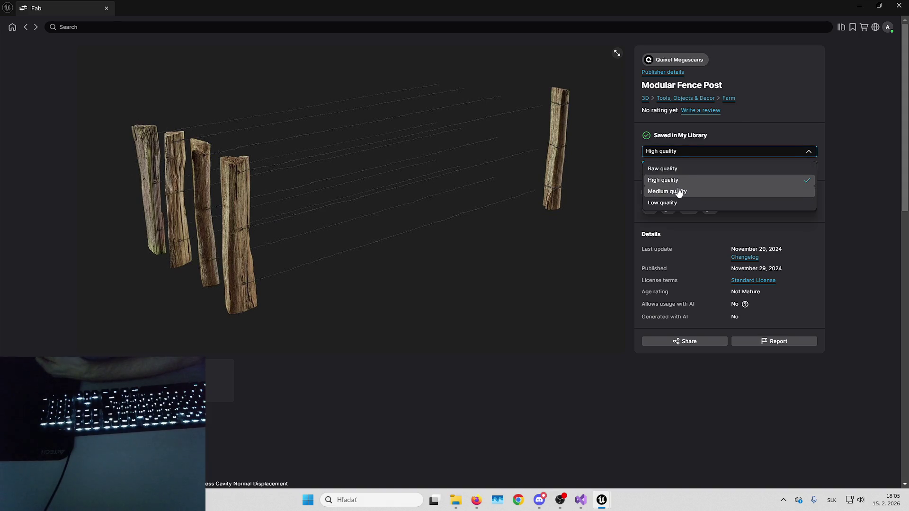
pyautogui.click(677, 192)
pyautogui.click(662, 168)
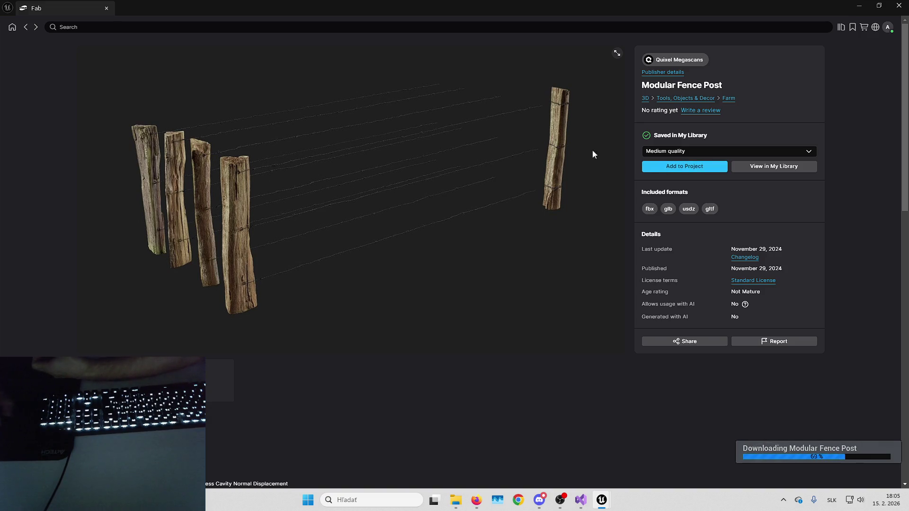
pyautogui.hotkey('alt', 'Tab')
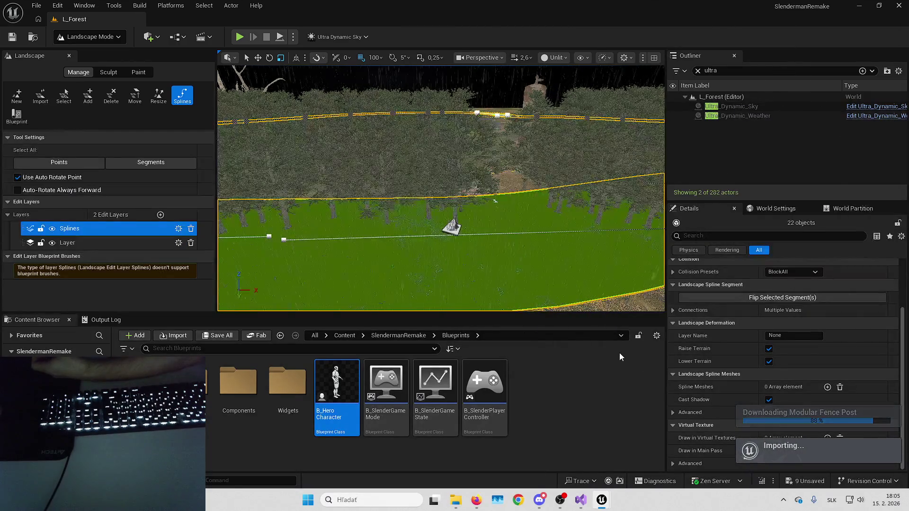
# Step: Save all pending changes and open the fence post's StaticMeshes folder
pyautogui.click(800, 482)
pyautogui.press('Return')
pyautogui.doubleClick(189, 398)
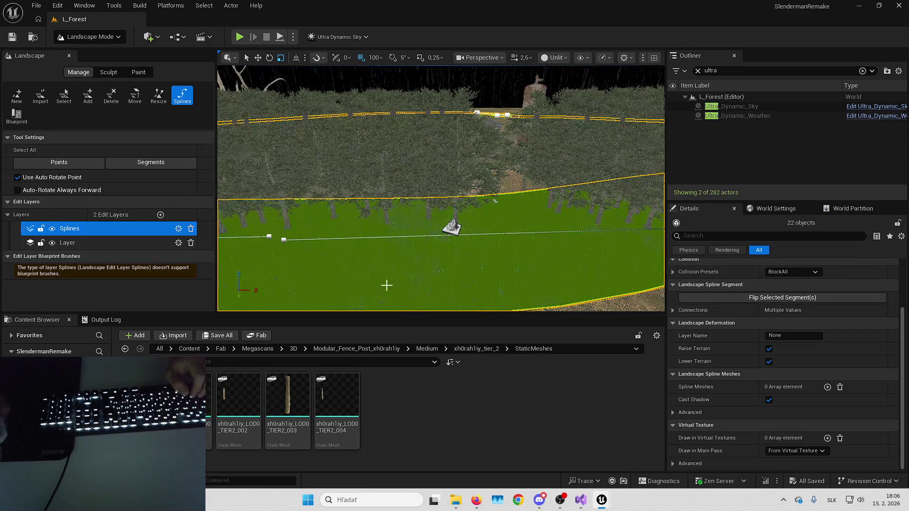
# Step: Add spline mesh xh0rah1iy_LOD0_TIER2_000 to the segments with Scale to Width unchecked
pyautogui.moveTo(379, 288); pyautogui.dragTo(396, 282)
pyautogui.click(828, 387)
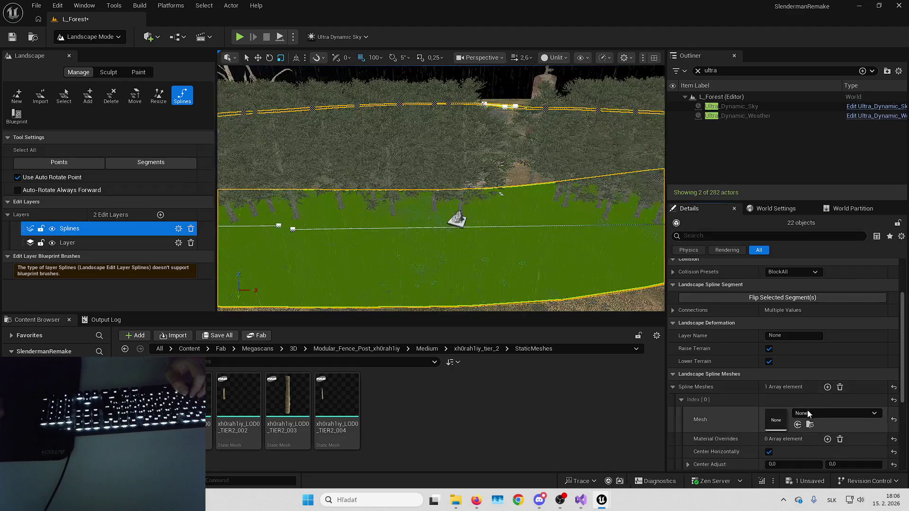
pyautogui.click(798, 424)
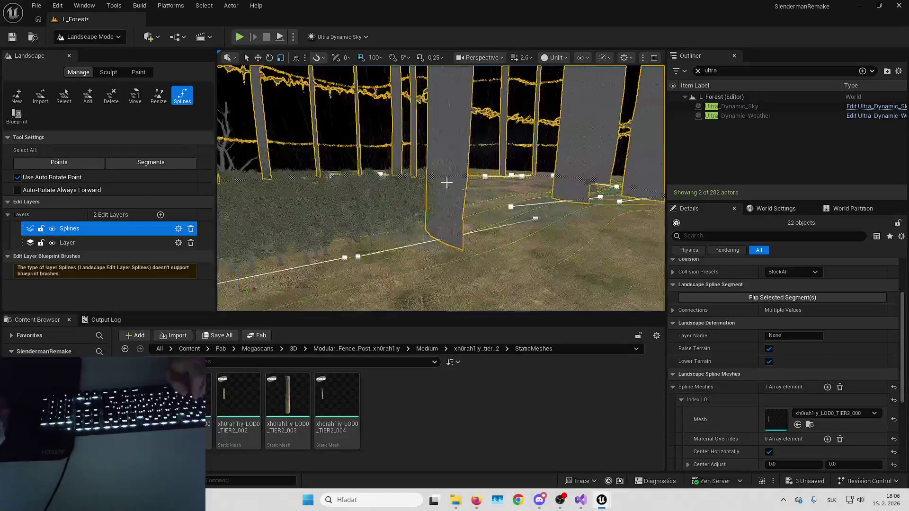
pyautogui.scroll(-4, 786, 400)
pyautogui.scroll(-2, 786, 397)
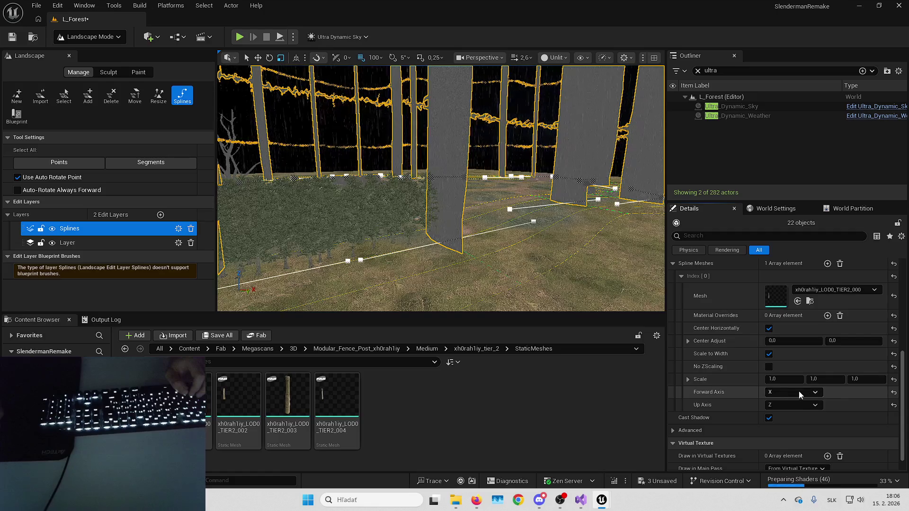
pyautogui.click(768, 353)
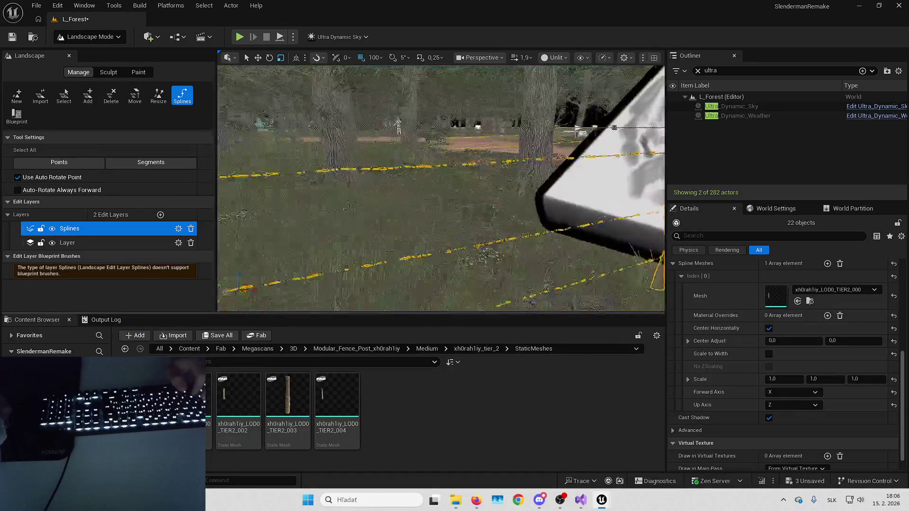
pyautogui.scroll(-3, 441, 188)
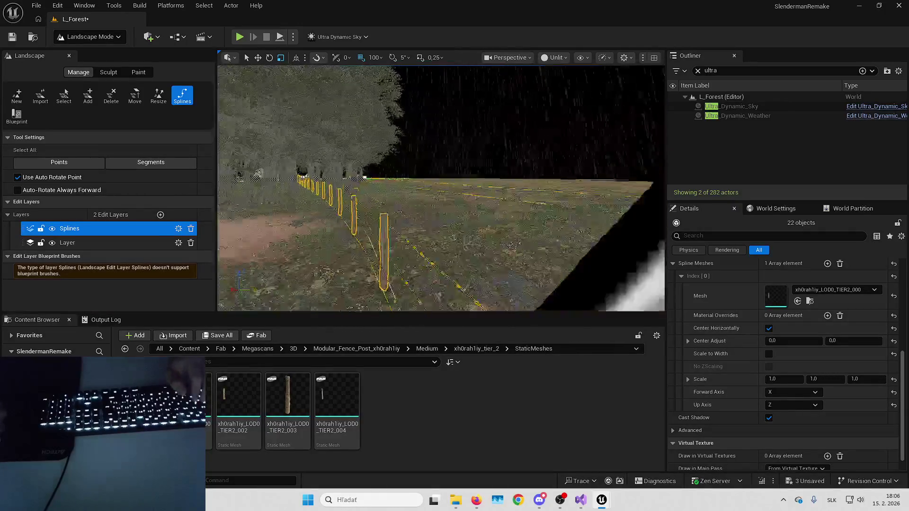
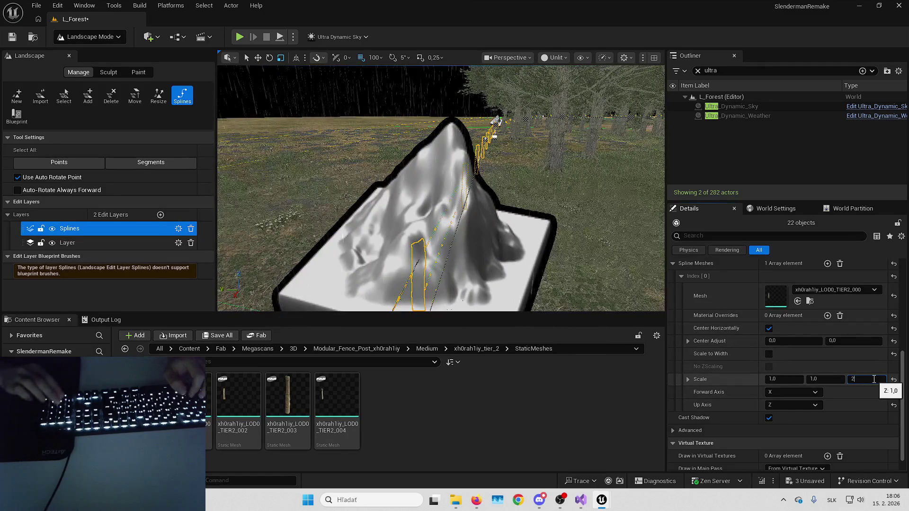
# Step: Raise the fence posts' Scale Z to 2,0, then settle on 1,5
pyautogui.write('2')
pyautogui.press('Return')
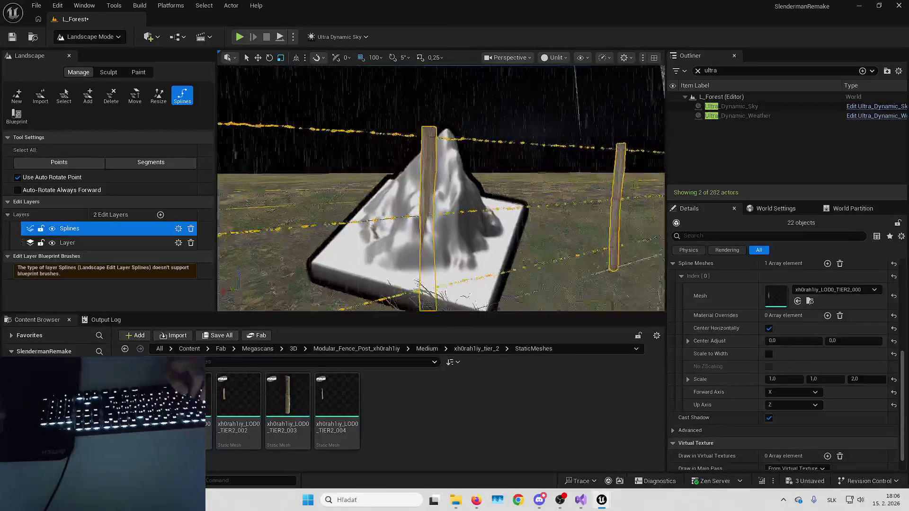
pyautogui.moveTo(467, 209); pyautogui.dragTo(468, 223)
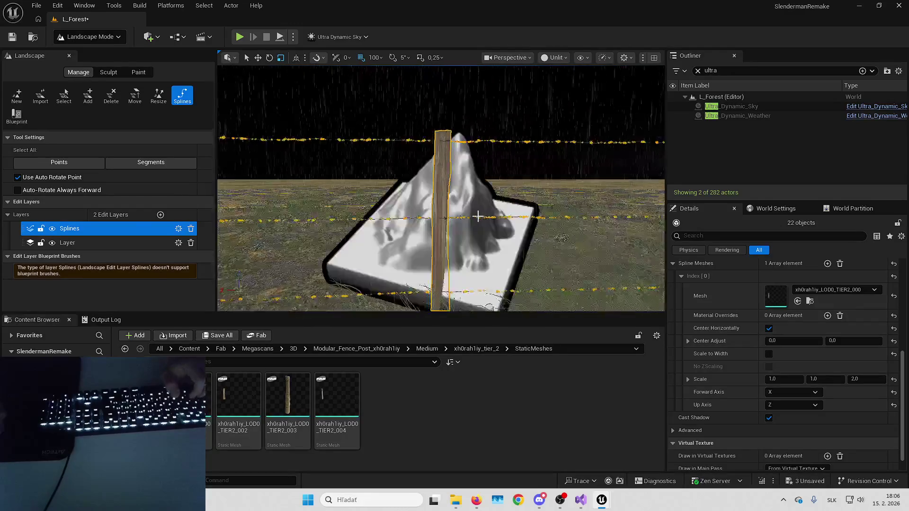
pyautogui.click(867, 378)
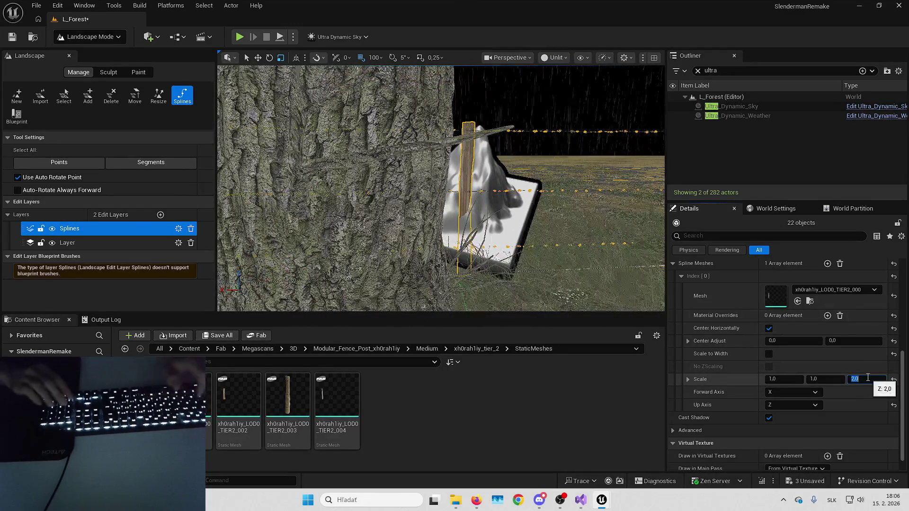
pyautogui.write('1,5')
pyautogui.press('Return')
pyautogui.press('w')
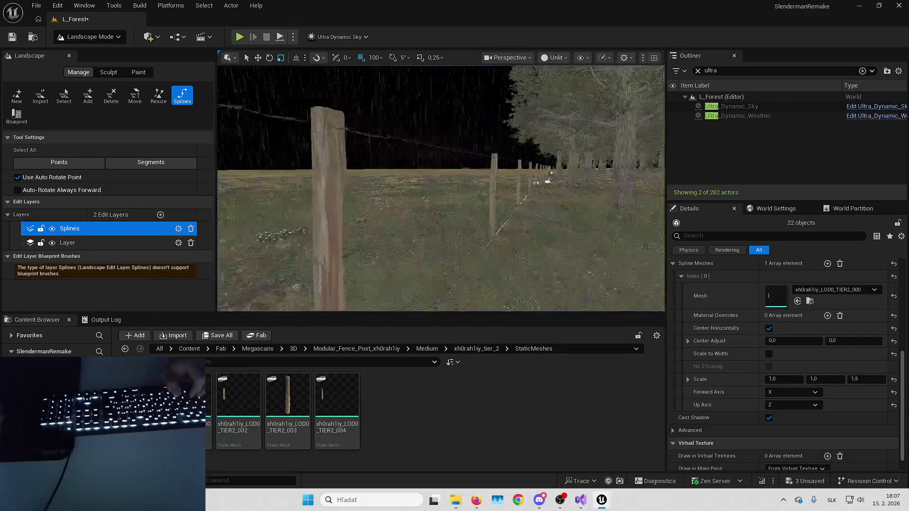
pyautogui.press('w')
pyautogui.press('f')
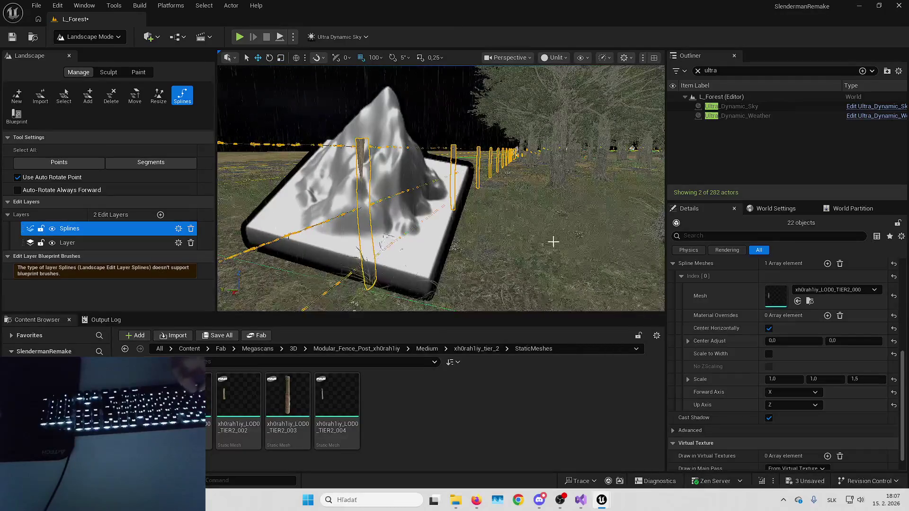
pyautogui.press('Down')
pyautogui.press('Right')
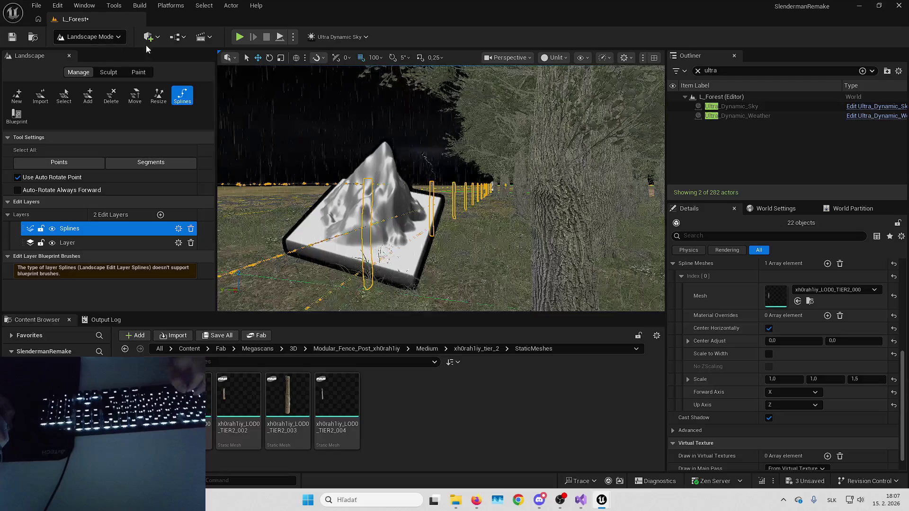
# Step: Inspect the fence post mesh's simple collision, then return to the level
pyautogui.doubleClick(775, 296)
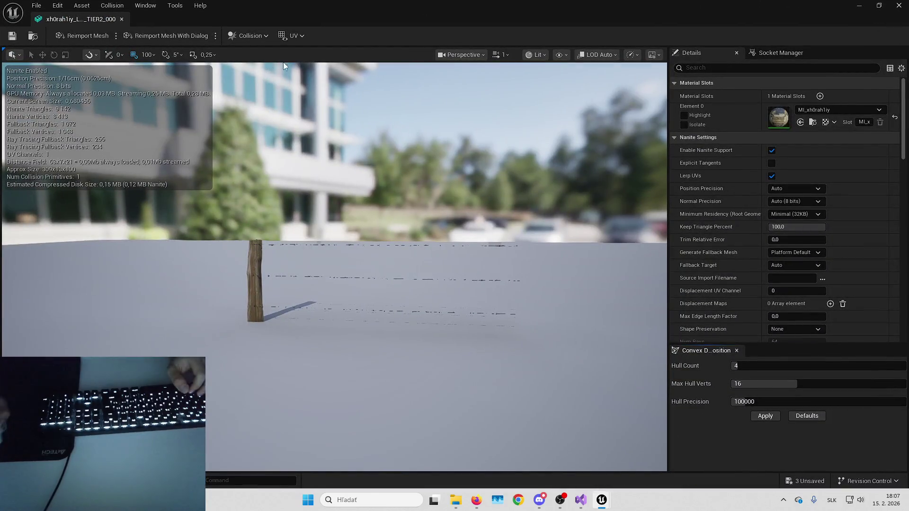
pyautogui.click(561, 54)
pyautogui.click(596, 233)
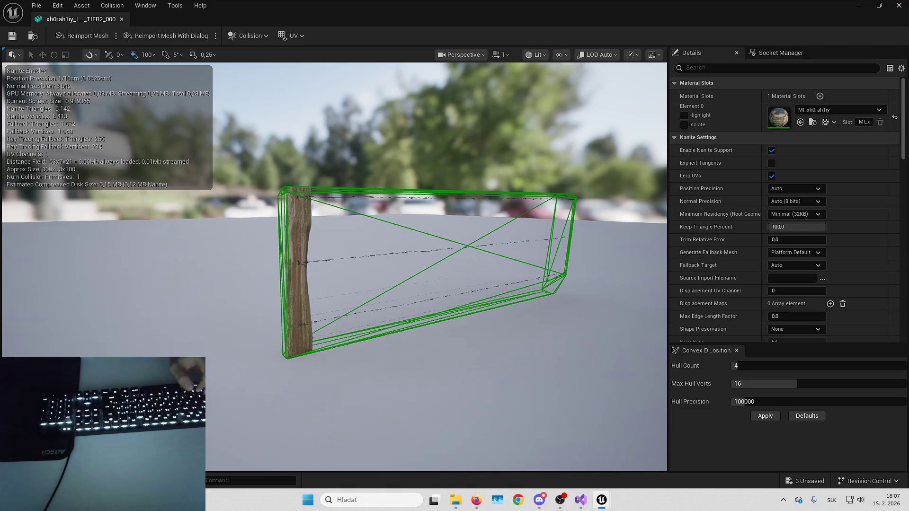
pyautogui.click(898, 5)
pyautogui.click(90, 37)
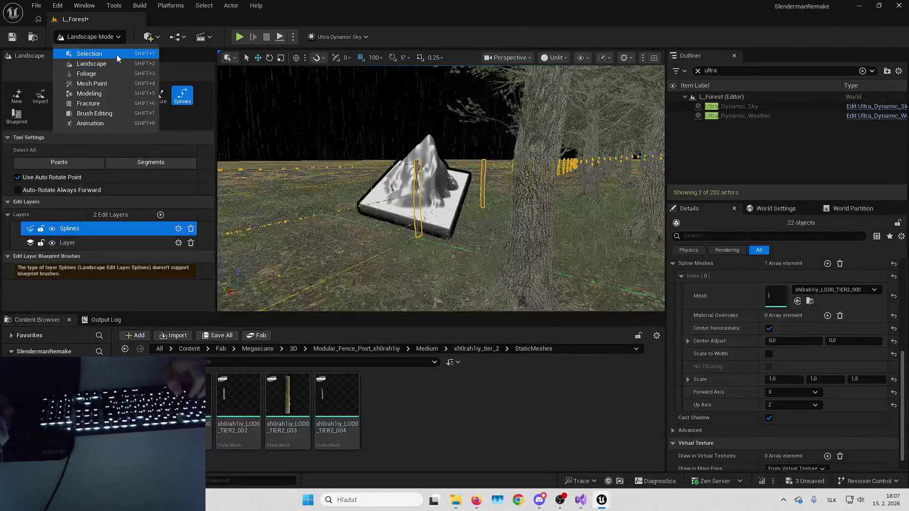
# Step: Make the landscape's Layer edit layer the active one in Landscape mode
pyautogui.click(75, 51)
pyautogui.click(90, 36)
pyautogui.click(76, 60)
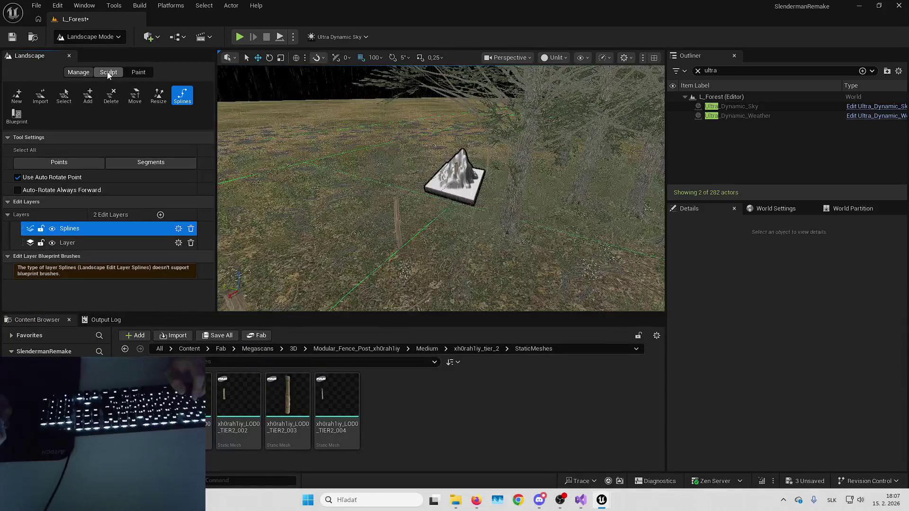
pyautogui.click(109, 72)
pyautogui.scroll(-3, 66, 252)
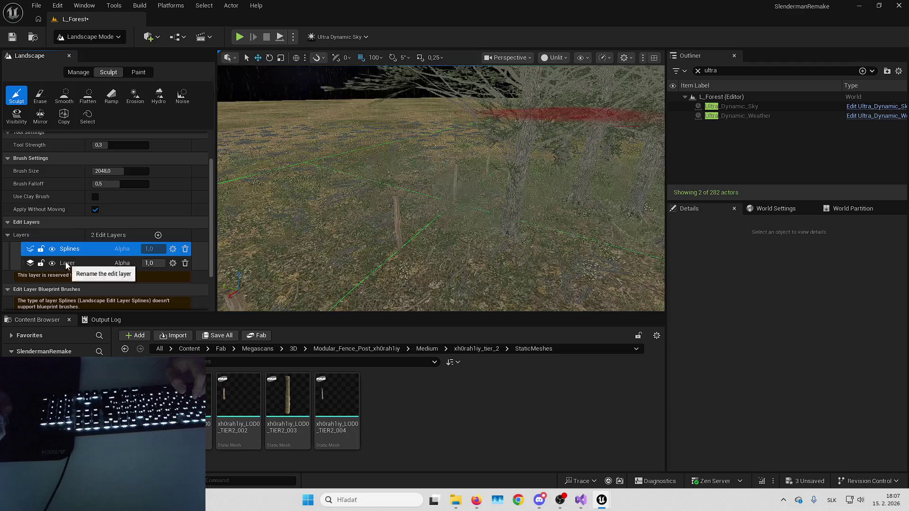
pyautogui.click(83, 263)
# Step: Paint extra FT_Maple_Large trees onto several patches of forest ground
pyautogui.click(89, 37)
pyautogui.click(100, 73)
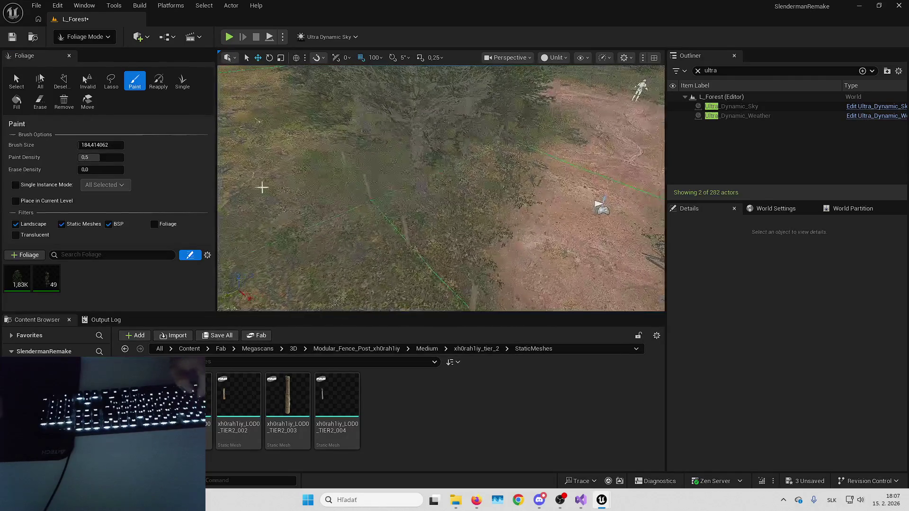
pyautogui.click(16, 272)
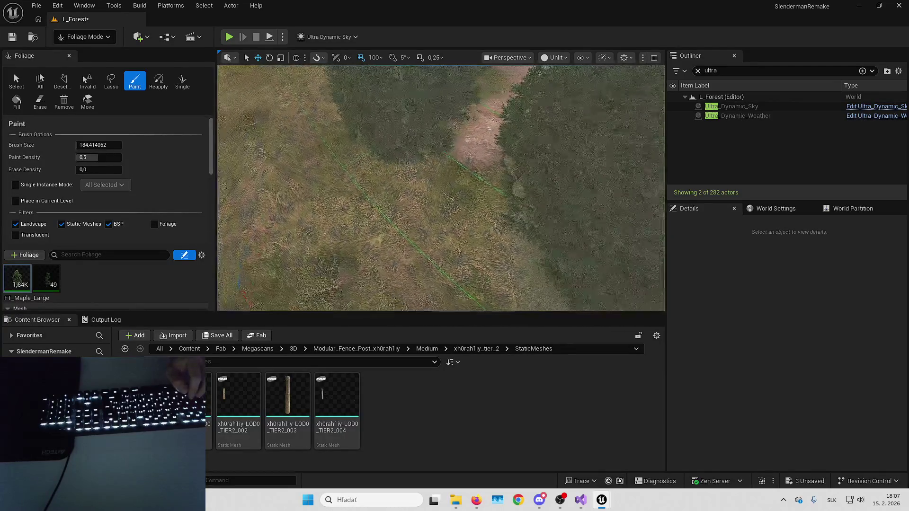
pyautogui.press('Up')
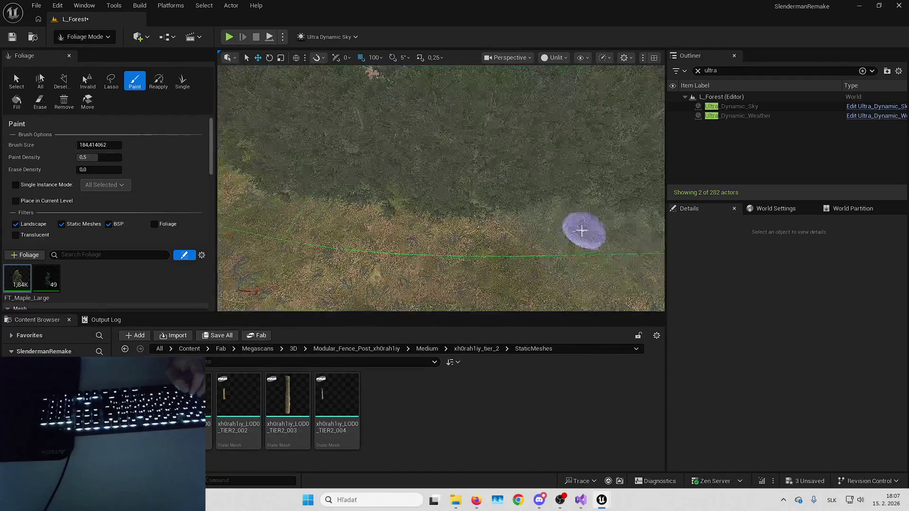
pyautogui.click(314, 223)
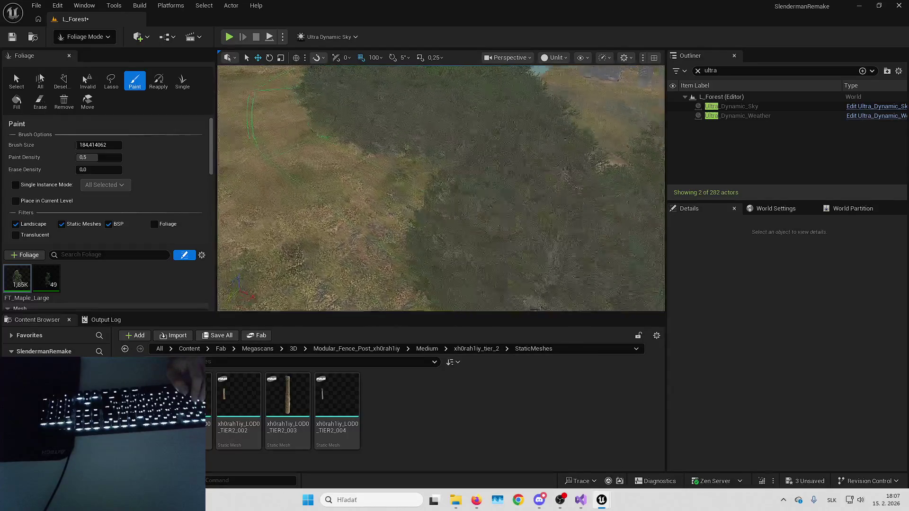
pyautogui.click(406, 187)
pyautogui.press('Up')
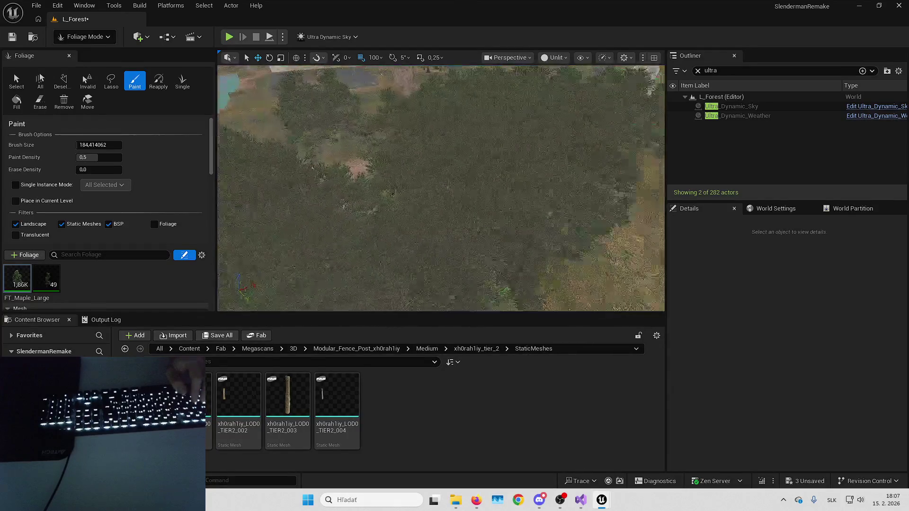
pyautogui.press('Up')
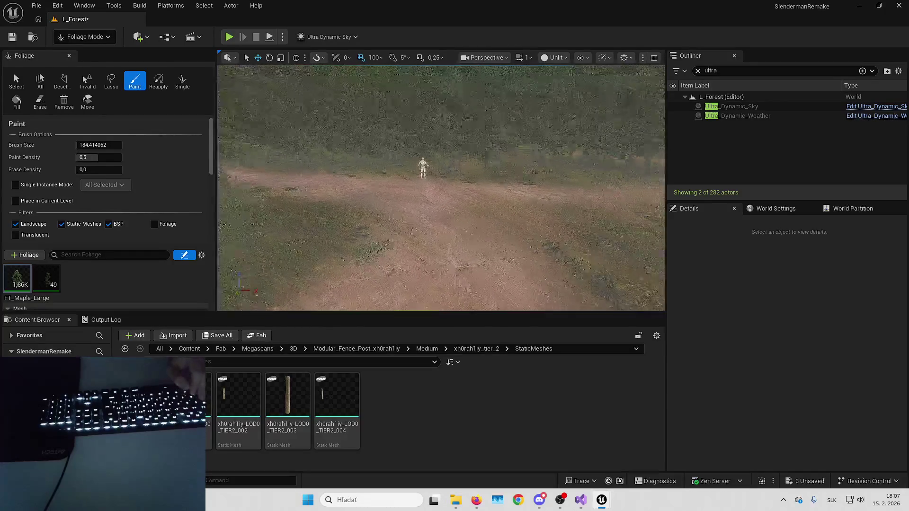
pyautogui.press('Up')
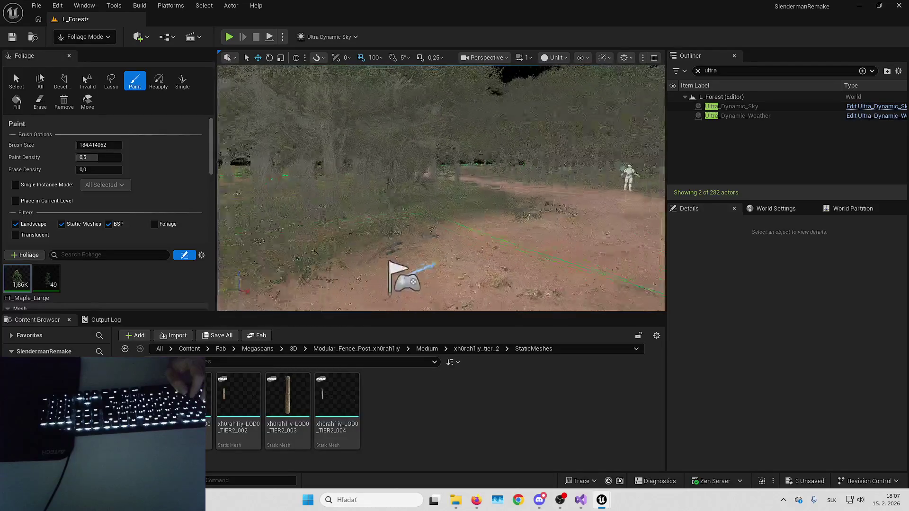
pyautogui.click(40, 100)
pyautogui.click(84, 37)
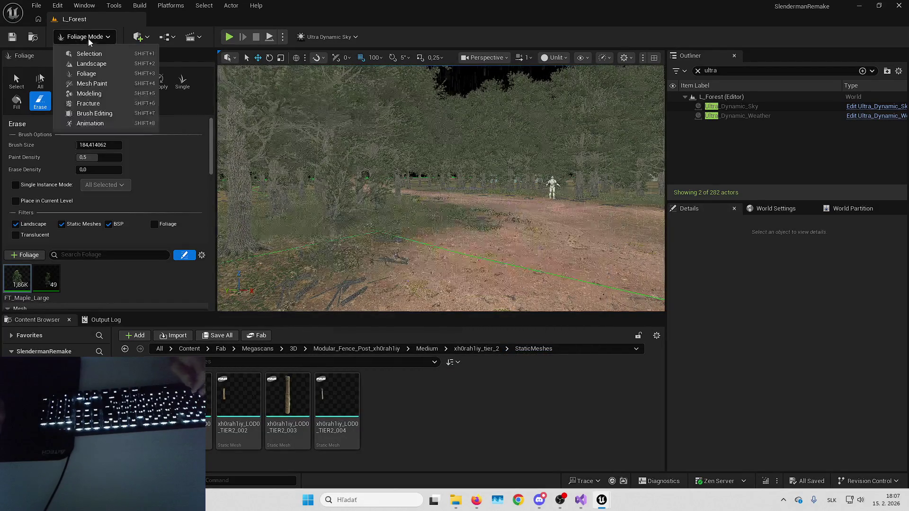
# Step: Play the level full-screen, walk past the fence post through the dark forest, then stop
pyautogui.click(118, 55)
pyautogui.hotkey('alt', 'p')
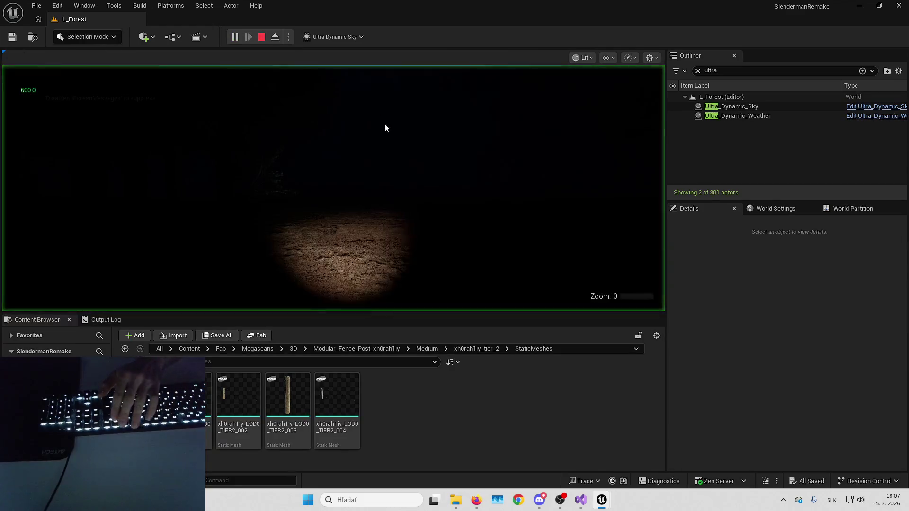
pyautogui.press('F11')
pyautogui.press('w')
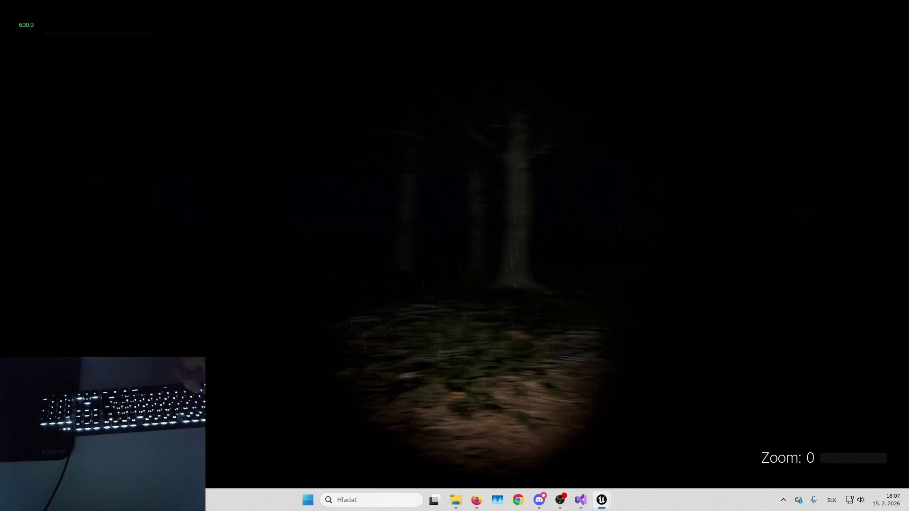
pyautogui.press('w')
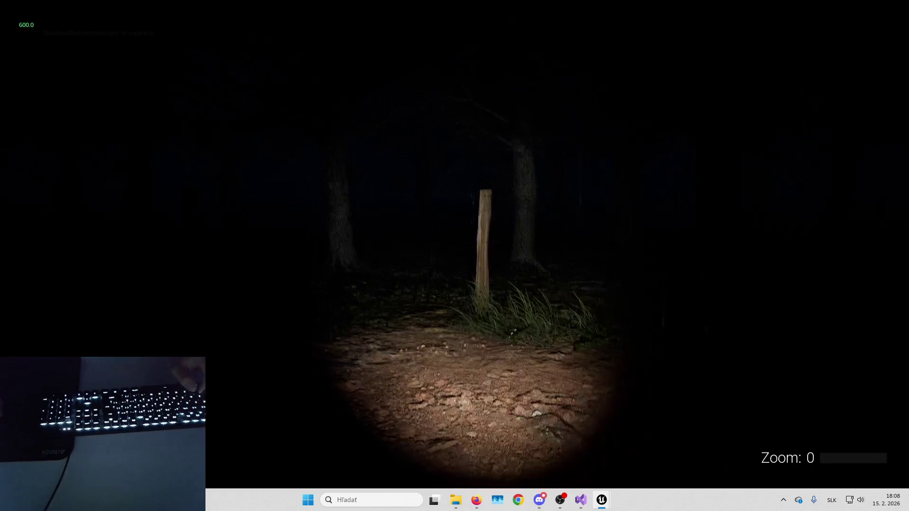
pyautogui.press('w')
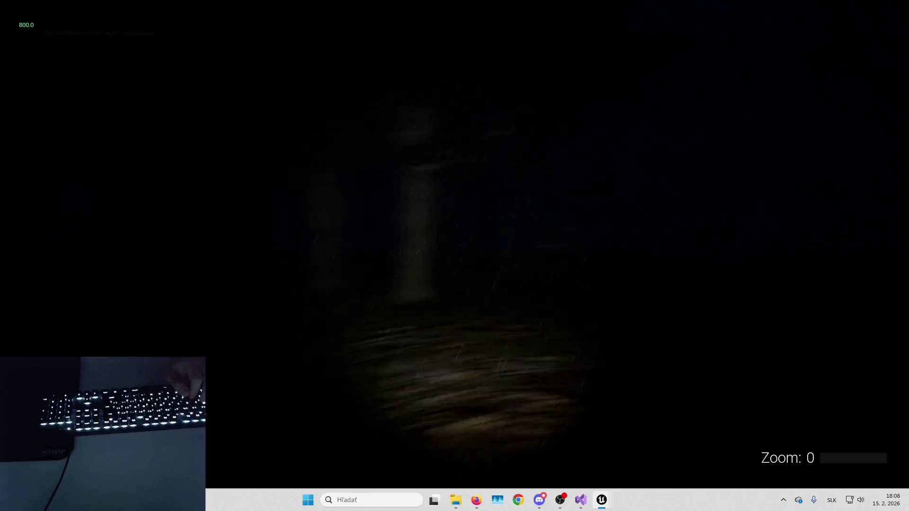
pyautogui.press('w')
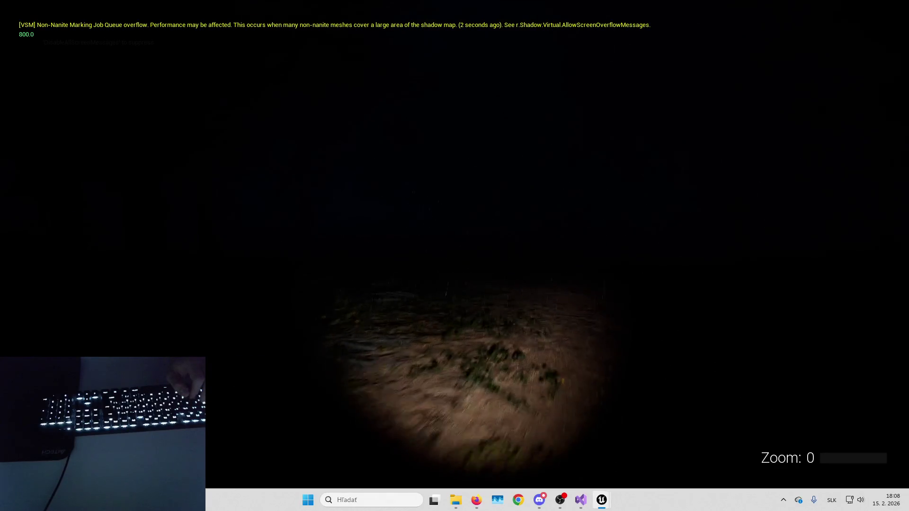
pyautogui.press('Escape')
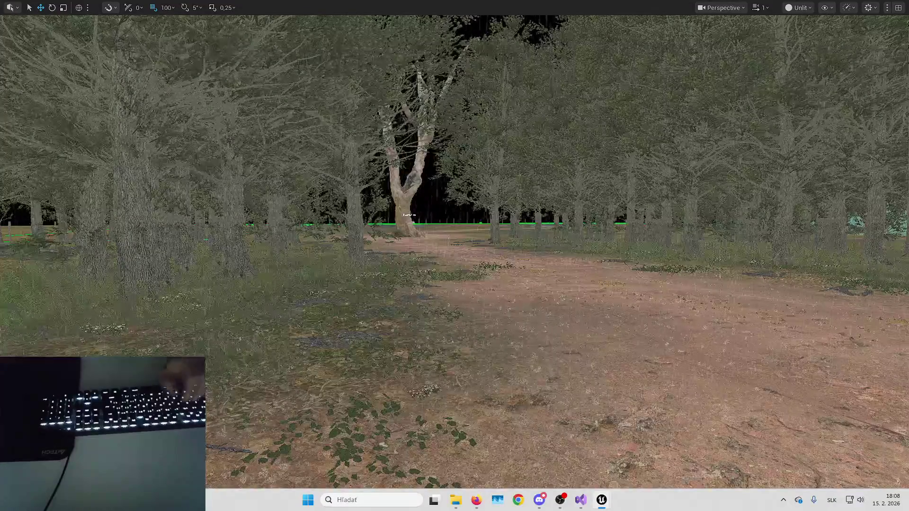
pyautogui.press('F11')
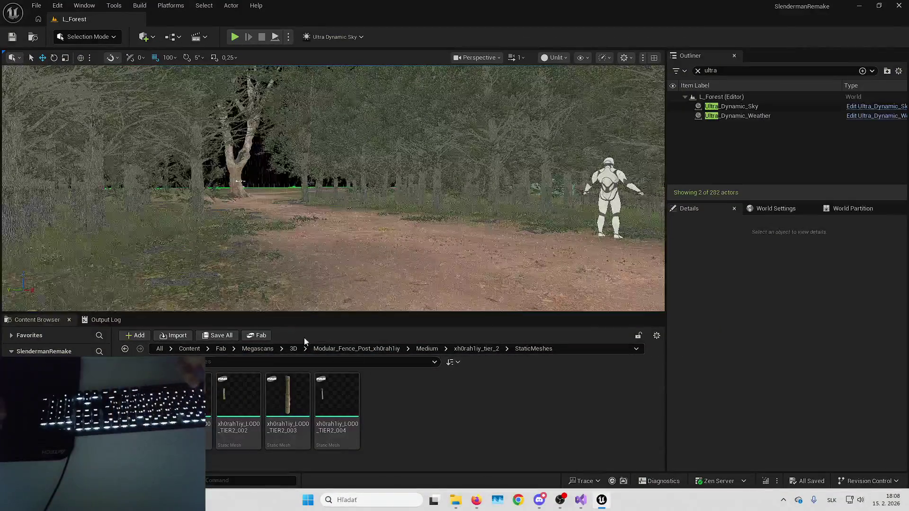
# Step: Delete the mannequin from the level and open the B_HeroCharacter blueprint
pyautogui.click(608, 198)
pyautogui.press('Delete')
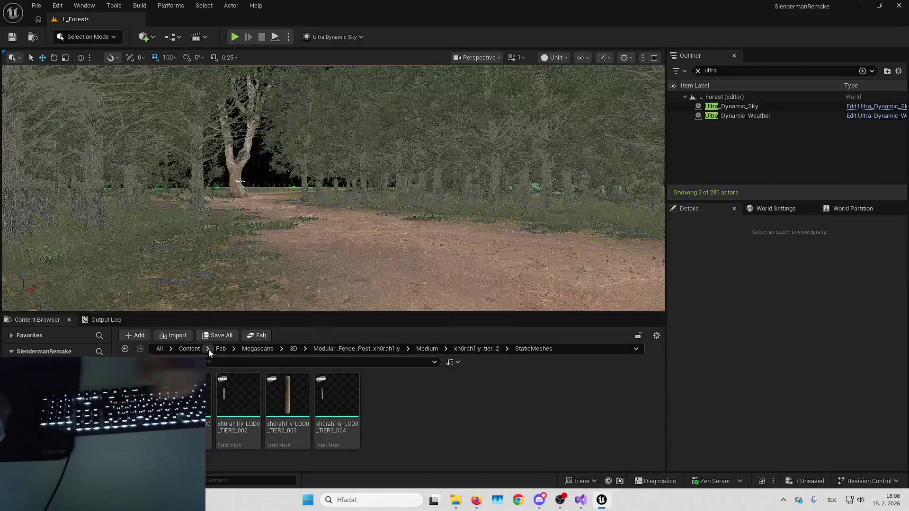
pyautogui.click(189, 348)
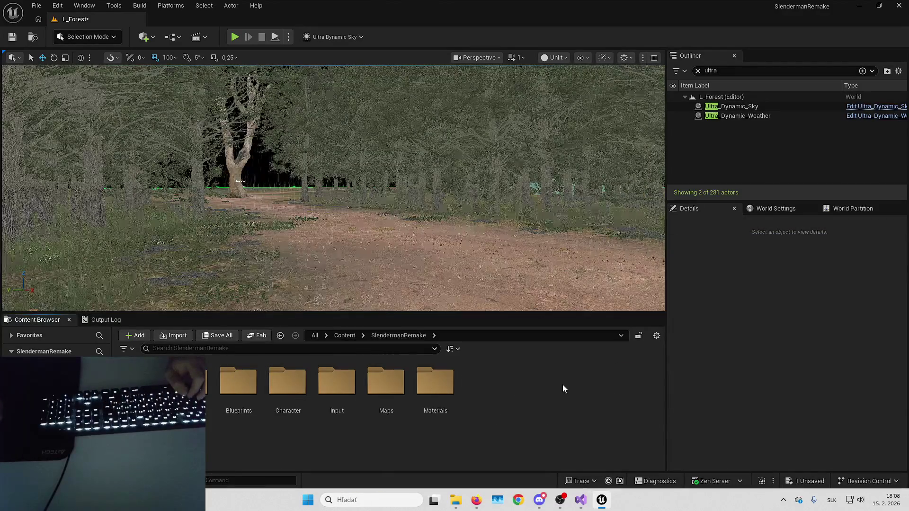
pyautogui.doubleClick(232, 378)
pyautogui.doubleClick(350, 381)
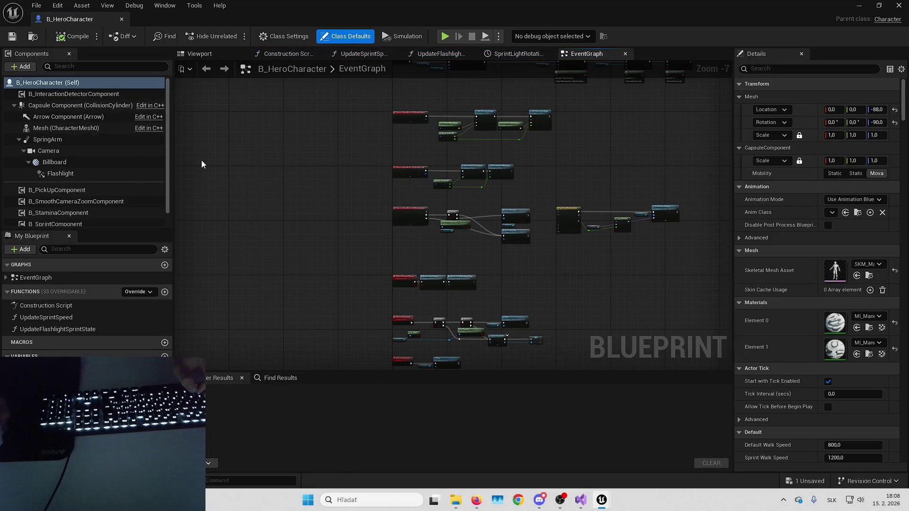
# Step: Set the Flashlight's Outer Cone Angle to 40 and start playing the level
pyautogui.click(62, 159)
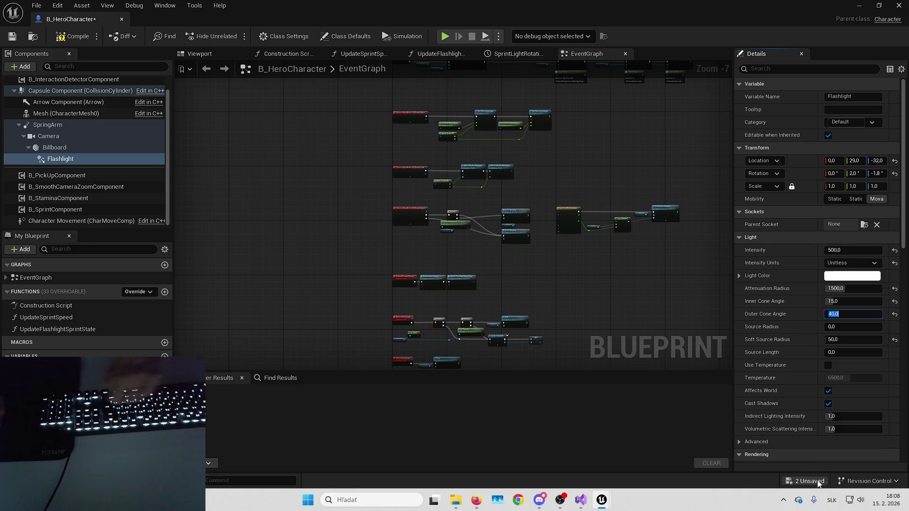
pyautogui.click(860, 6)
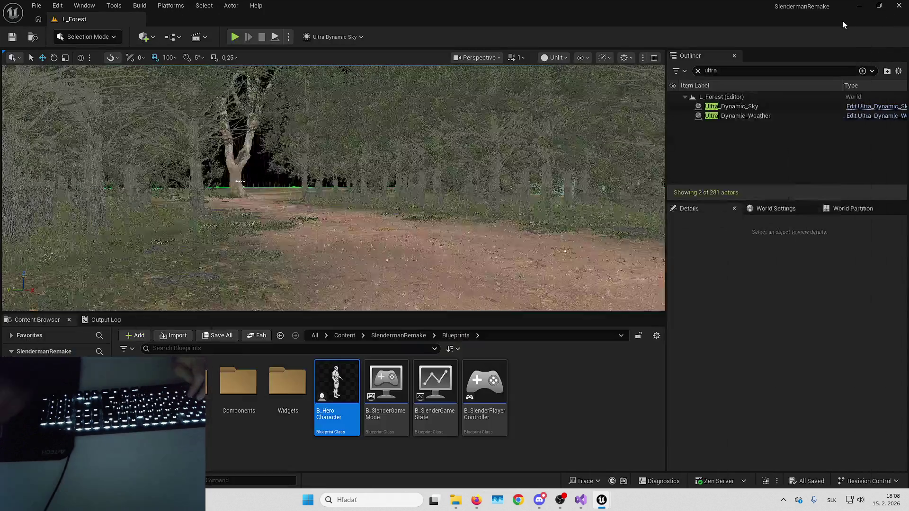
pyautogui.hotkey('alt', 'p')
# Step: Check the page on the tree trunk in full-screen play, then stop and select the trunk
pyautogui.press('F11')
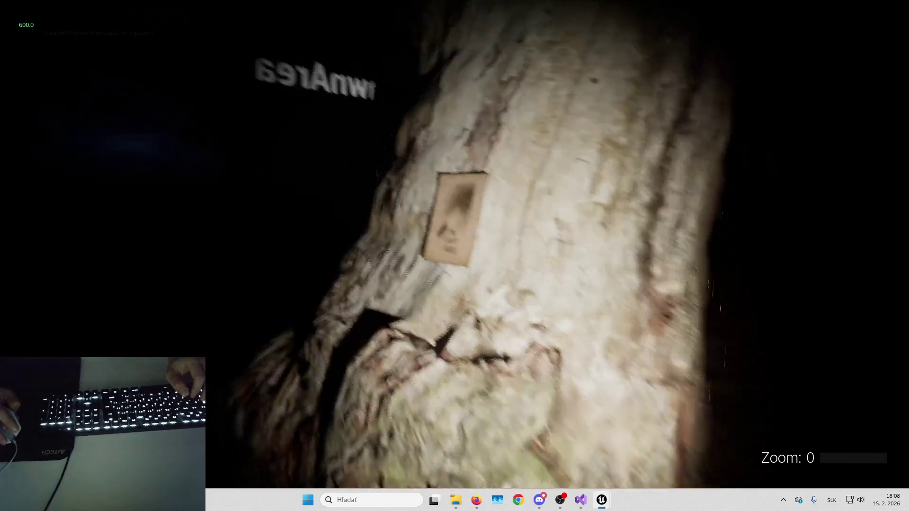
pyautogui.press('Escape')
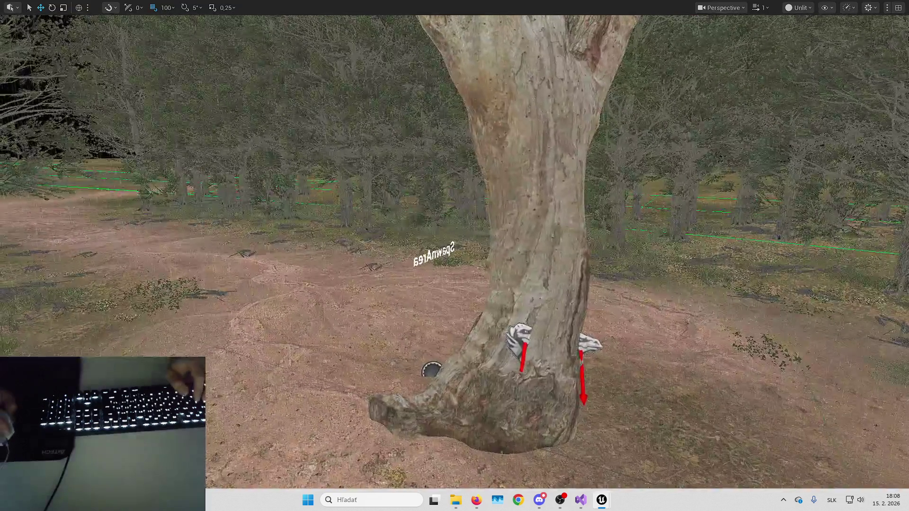
pyautogui.click(569, 255)
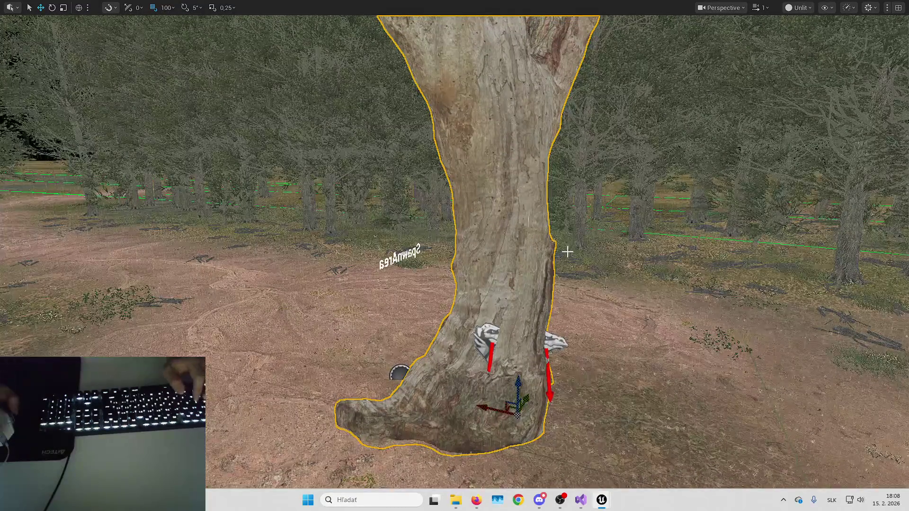
pyautogui.hotkey('ctrl', 'e')
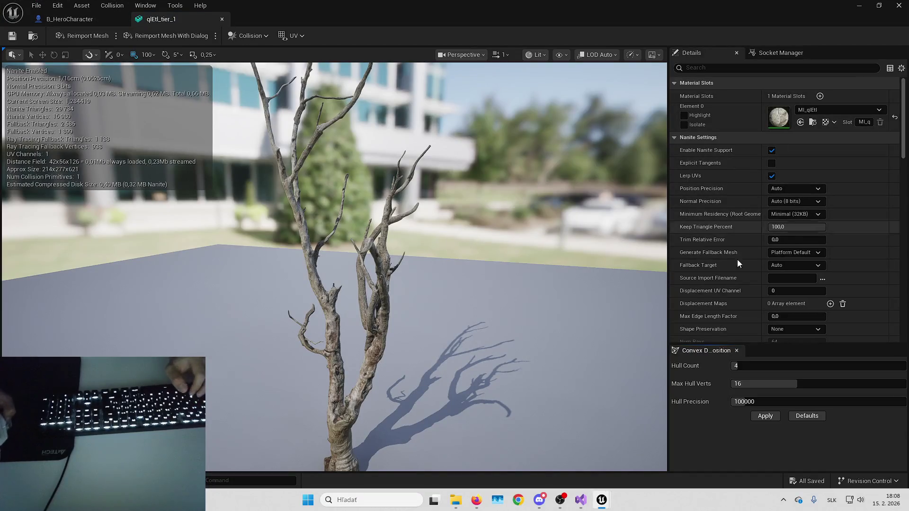
pyautogui.scroll(-15, 745, 268)
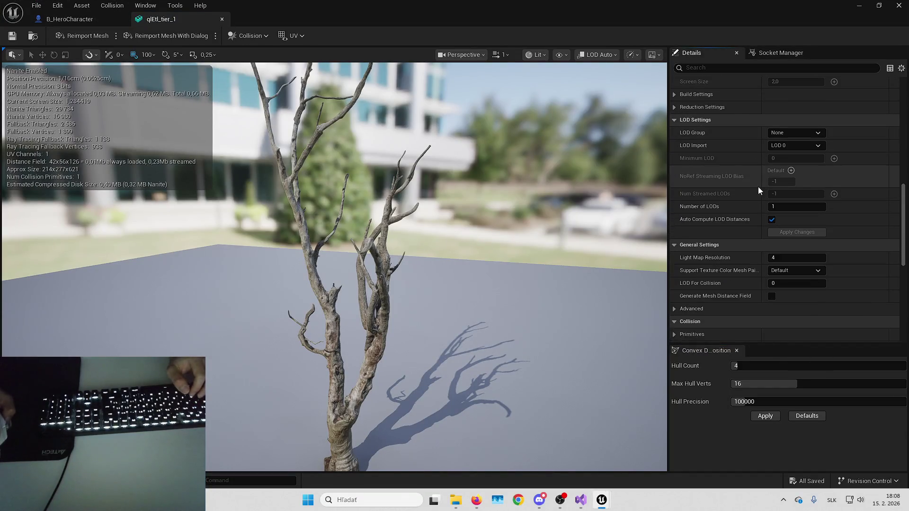
pyautogui.click(745, 120)
pyautogui.scroll(-1, 731, 183)
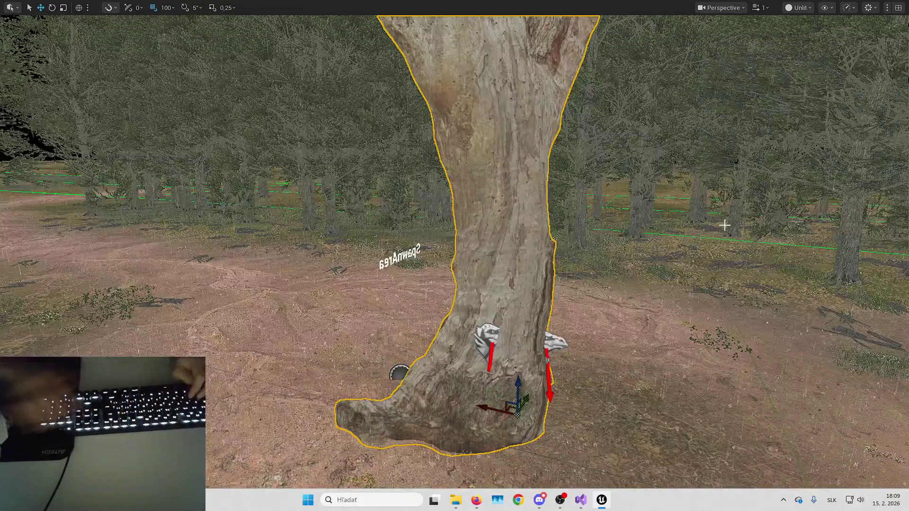
pyautogui.press('w')
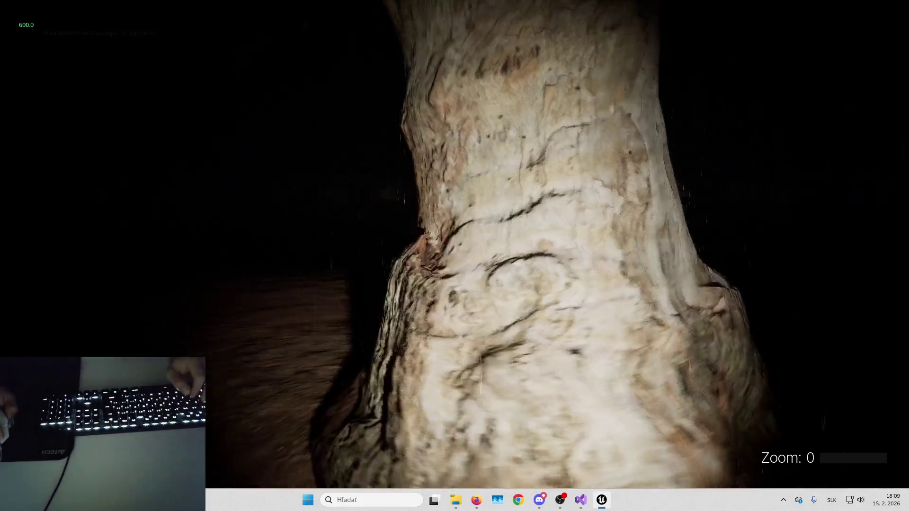
# Step: Circle the tree trunk in play and pick up the Behind the Trees page
pyautogui.press('s')
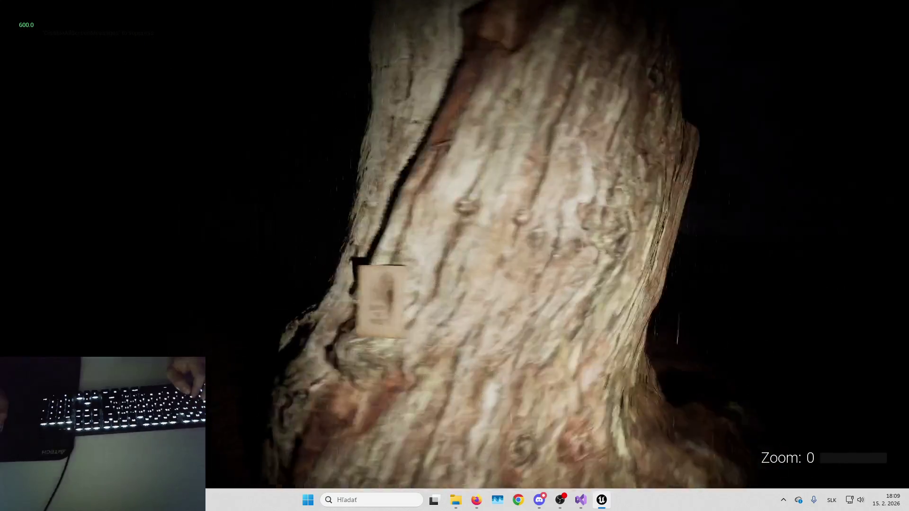
pyautogui.press('w')
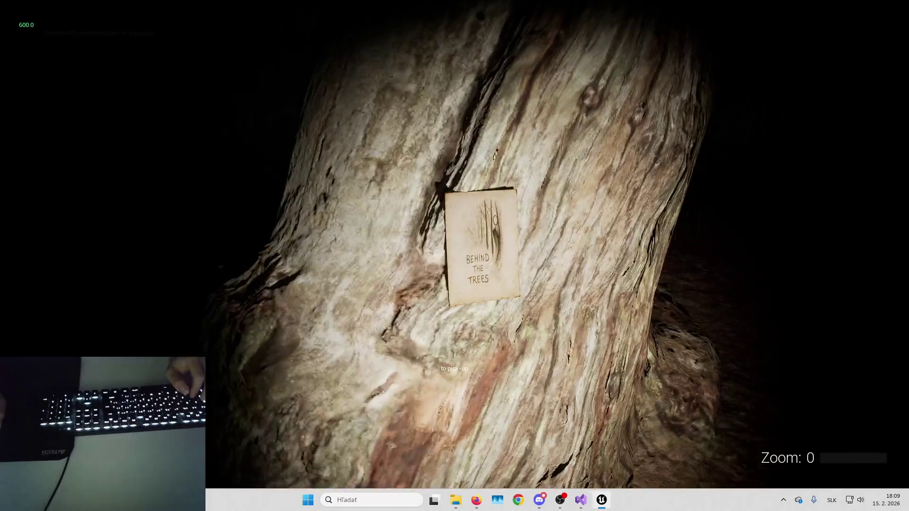
pyautogui.press('a')
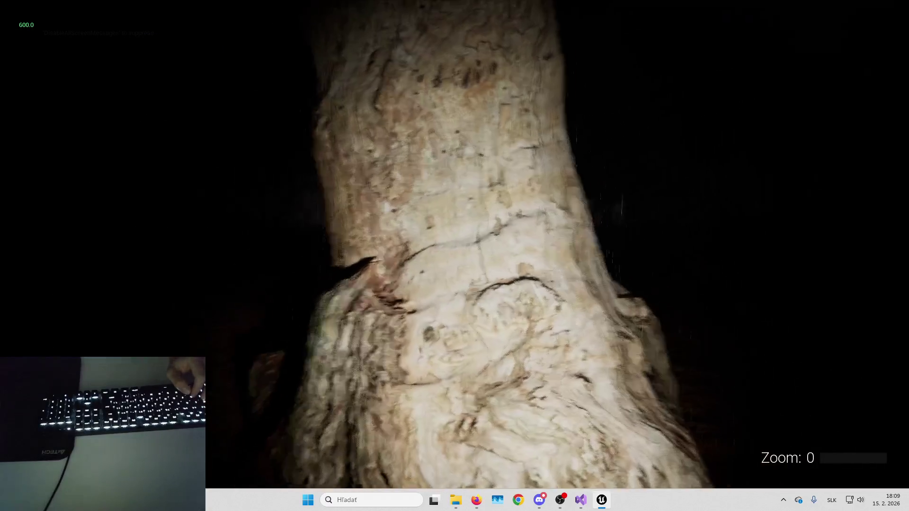
pyautogui.press('a')
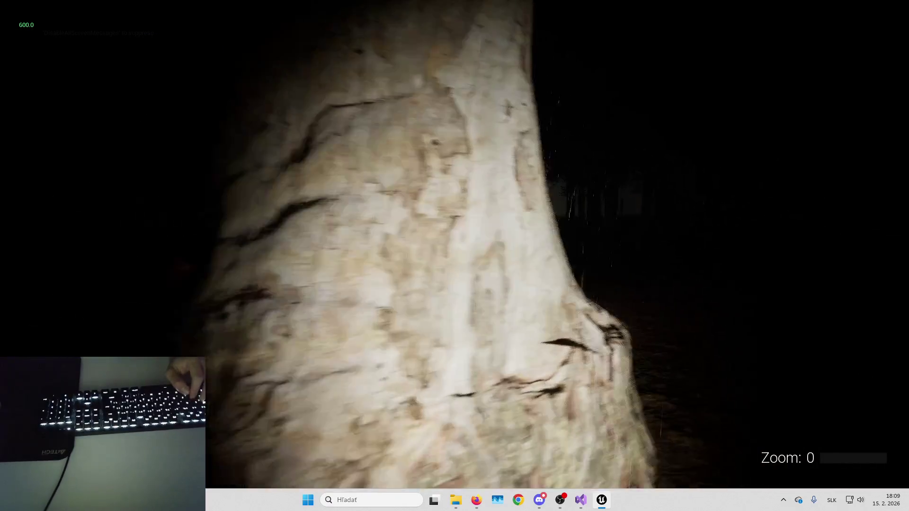
pyautogui.press('d')
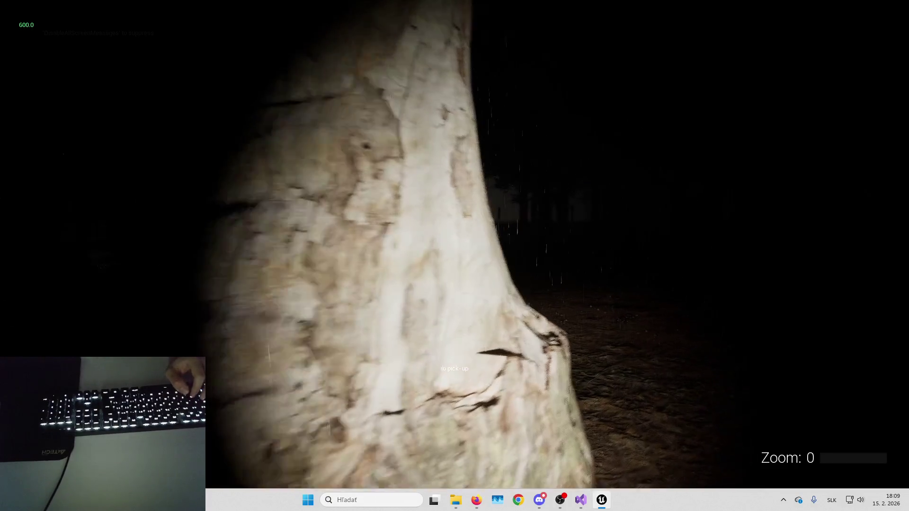
pyautogui.press('d')
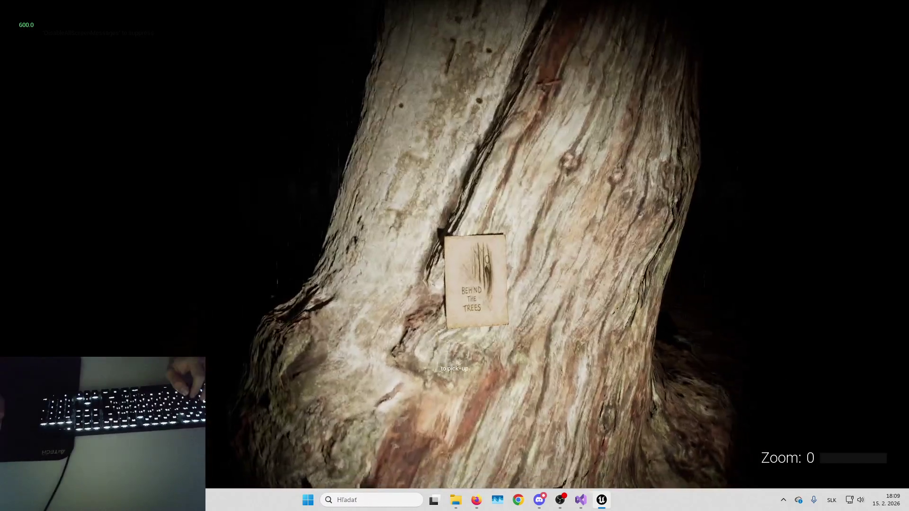
pyautogui.press('e')
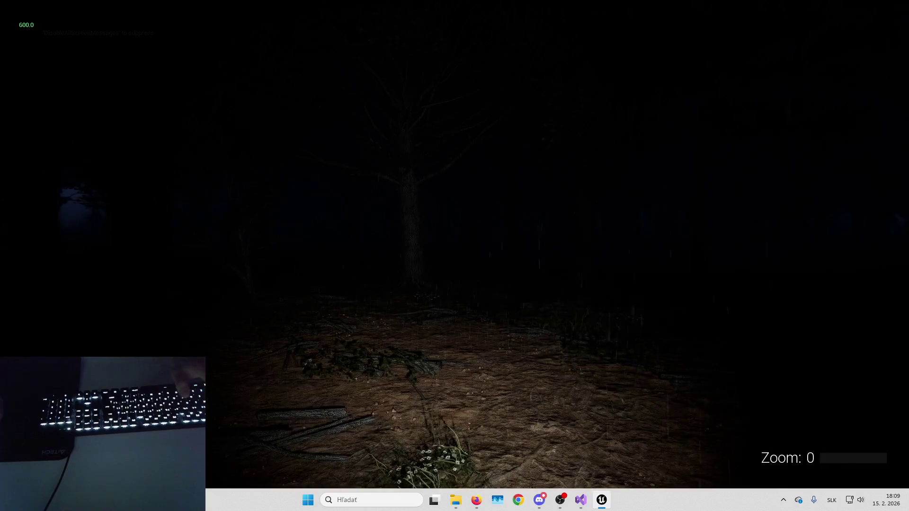
pyautogui.press('Escape')
# Step: Play from the red car spawn area and pick up the Not Alone page behind the trailer
pyautogui.press('w')
pyautogui.scroll(2, 454, 256)
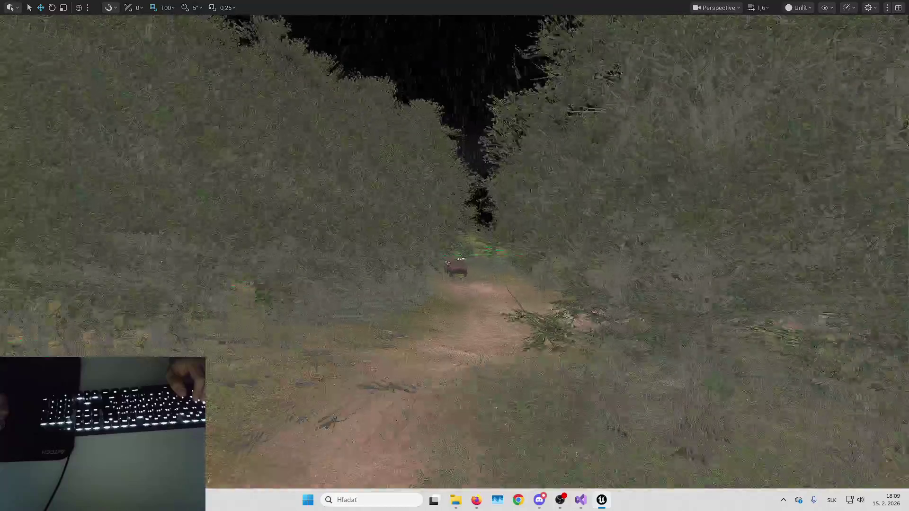
pyautogui.press('w')
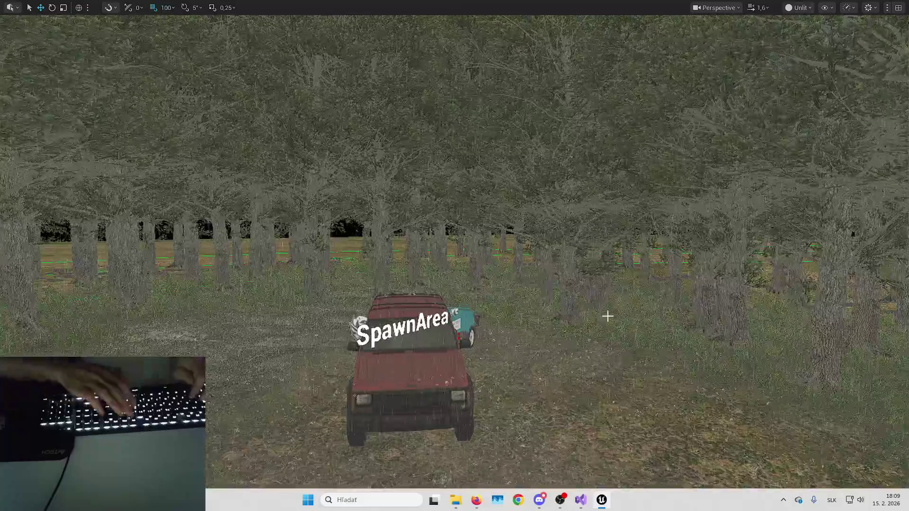
pyautogui.hotkey('alt', 'p')
pyautogui.press('w')
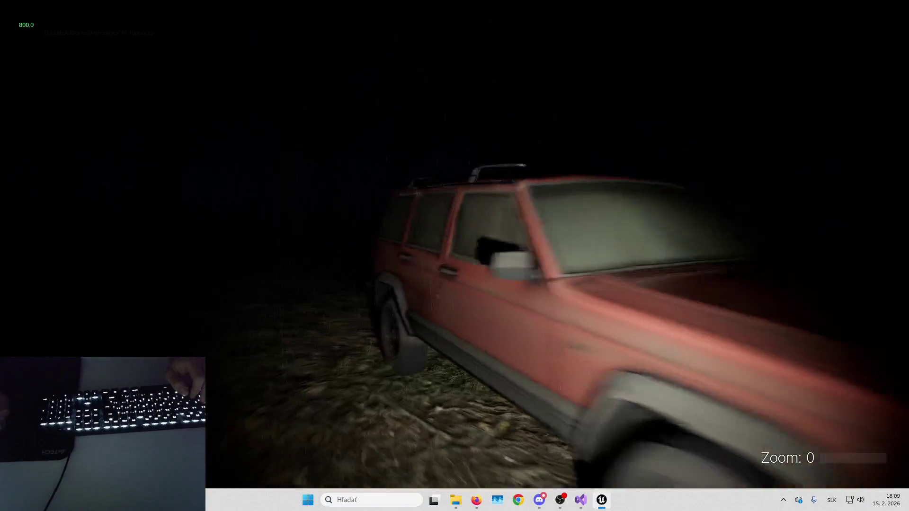
pyautogui.press('w')
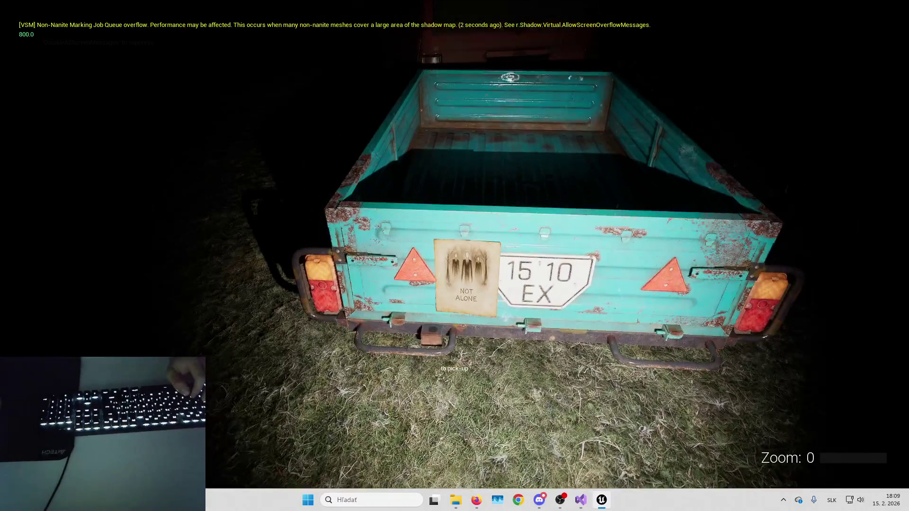
pyautogui.press('e')
pyautogui.press('Escape')
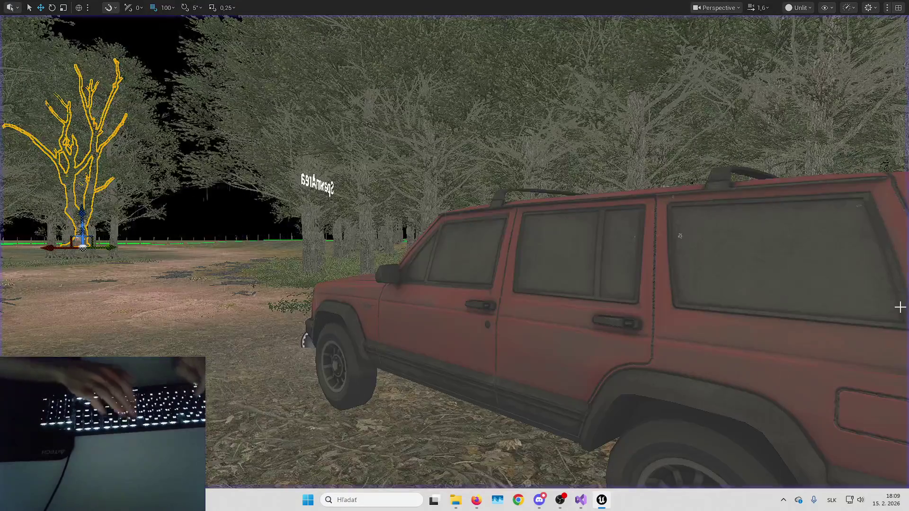
# Step: Replay to check the page on the teal trailer's rear window, then select the red car
pyautogui.hotkey('alt', 'p')
pyautogui.press('w')
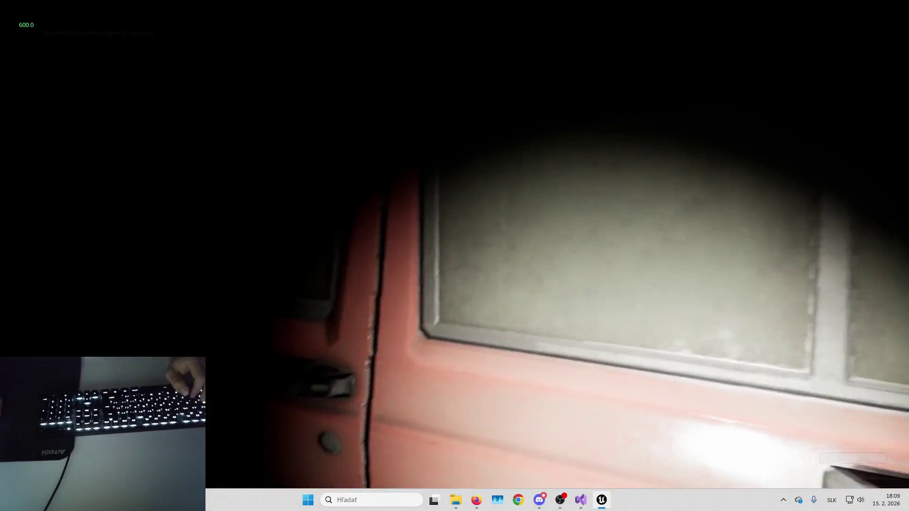
pyautogui.press('a')
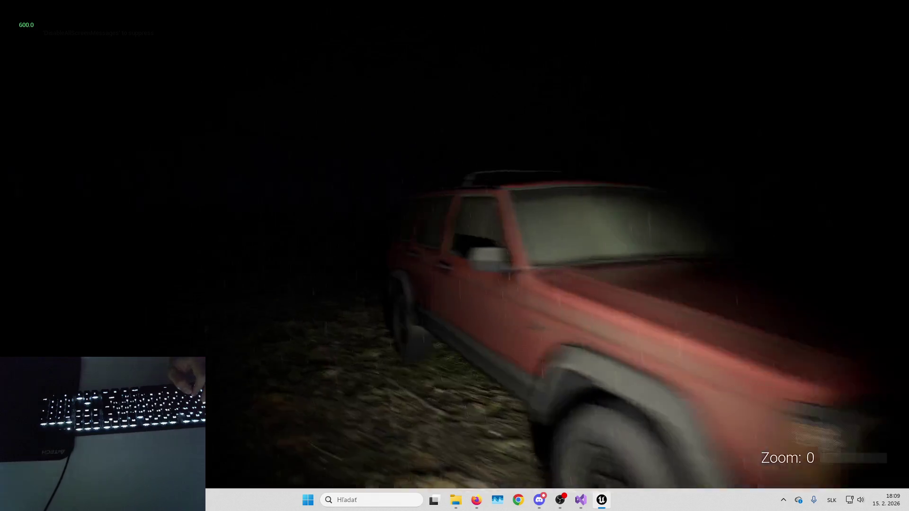
pyautogui.press('a')
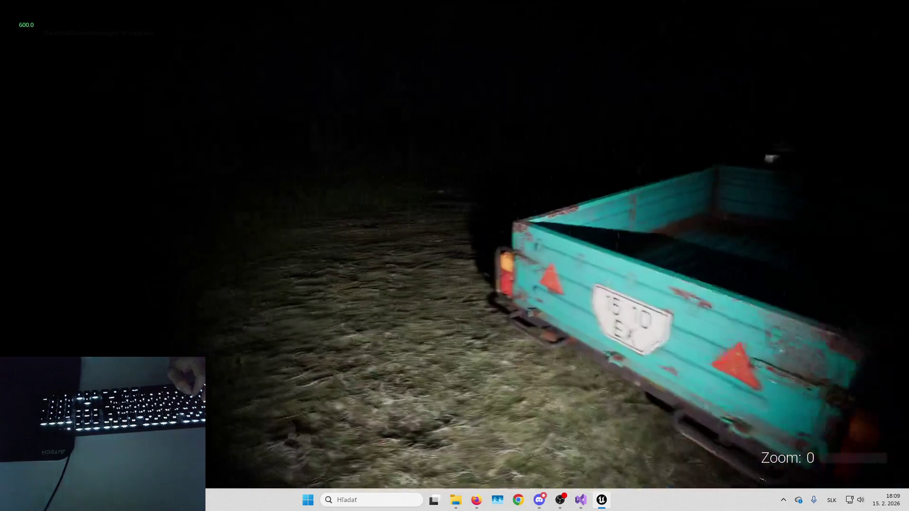
pyautogui.press('w')
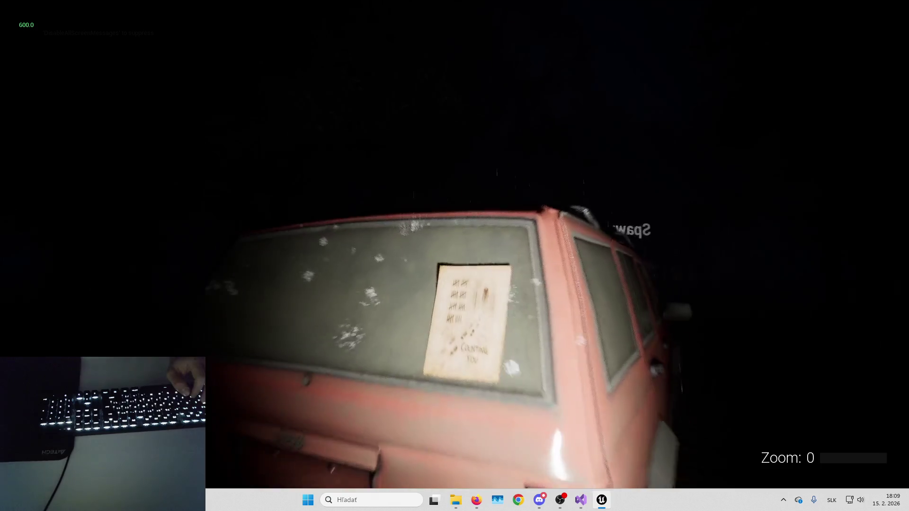
pyautogui.press('Escape')
pyautogui.scroll(-5, 537, 282)
pyautogui.click(537, 281)
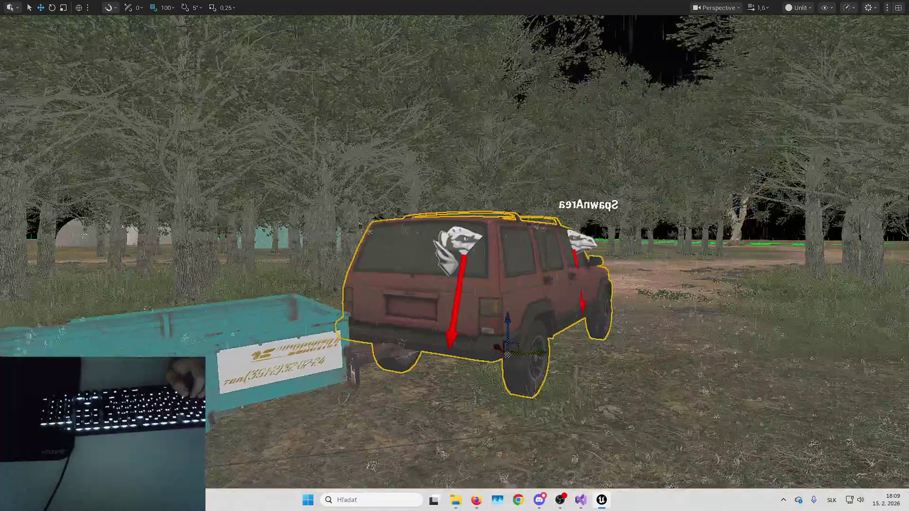
# Step: Briefly open and close the car's mesh editor, then fly toward the bare tree
pyautogui.hotkey('ctrl', 'e')
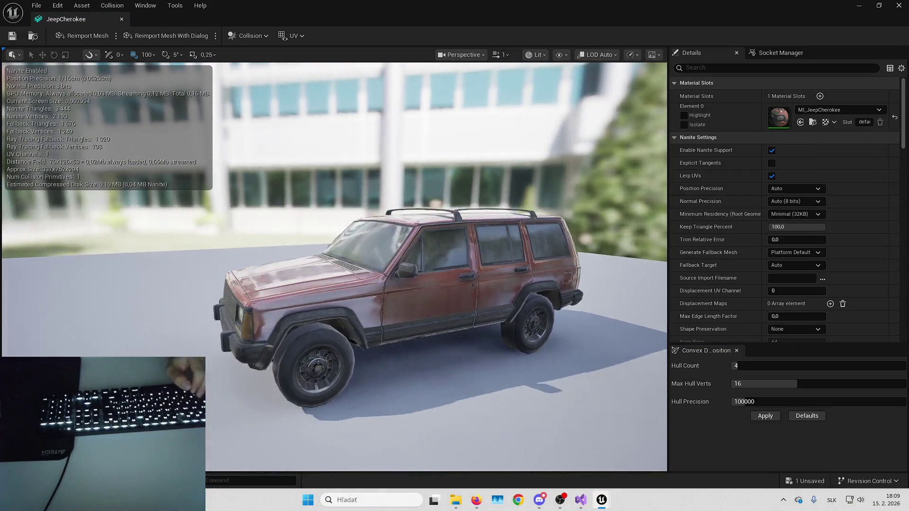
pyautogui.hotkey('alt', 'F4')
pyautogui.scroll(3, 554, 190)
pyautogui.press('w')
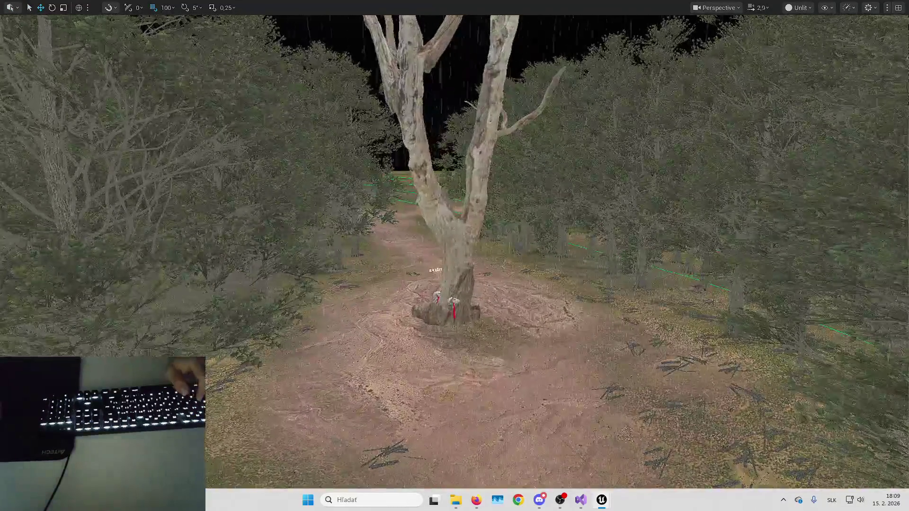
# Step: Select the bare tree on the path and open its qlEtl_tier_1 mesh editor
pyautogui.click(476, 213)
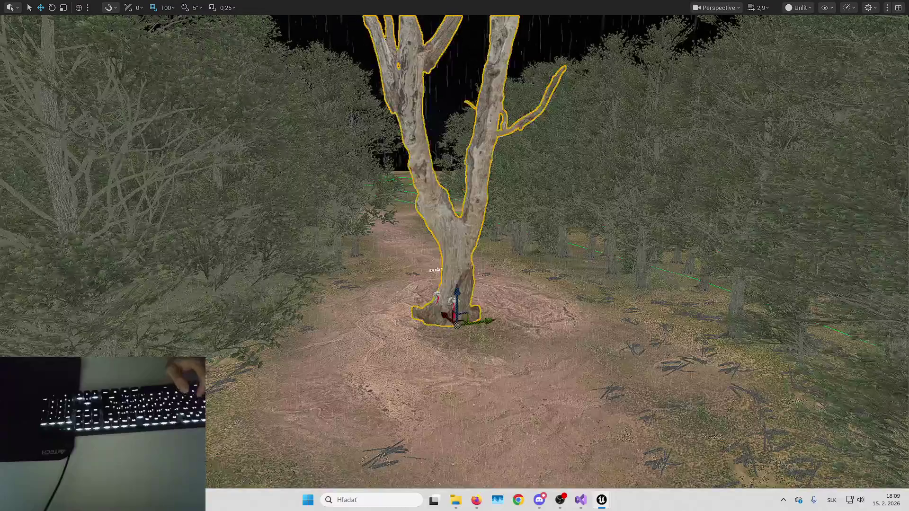
pyautogui.hotkey('ctrl', 'e')
pyautogui.scroll(5, 331, 237)
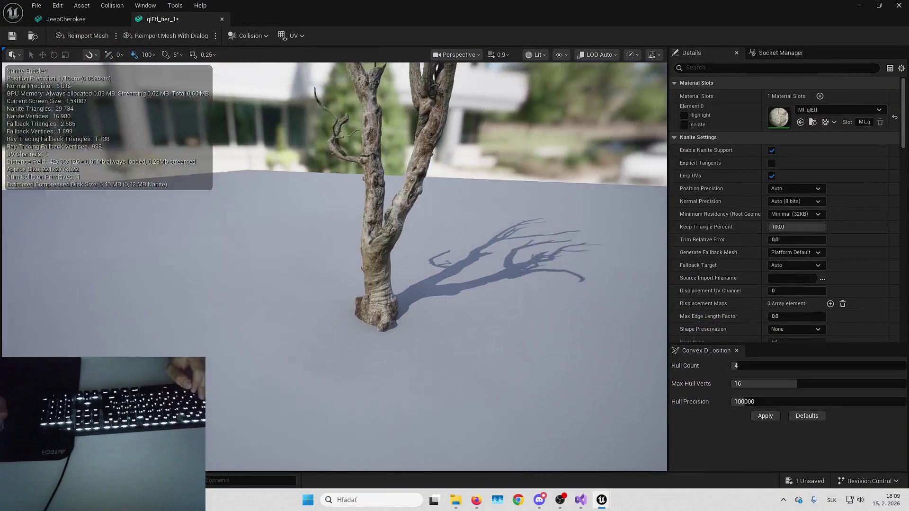
pyautogui.moveTo(466, 214); pyautogui.dragTo(465, 214)
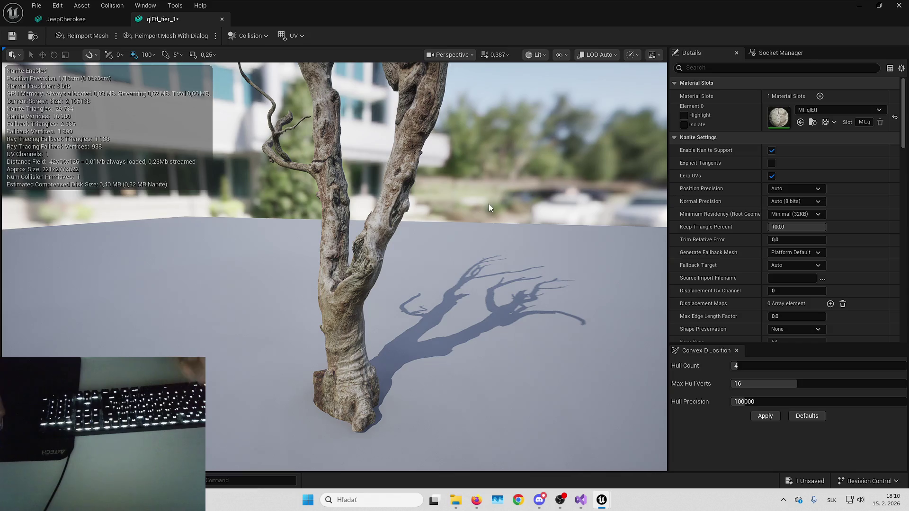
pyautogui.hotkey('alt', 'Tab')
pyautogui.scroll(3, 635, 245)
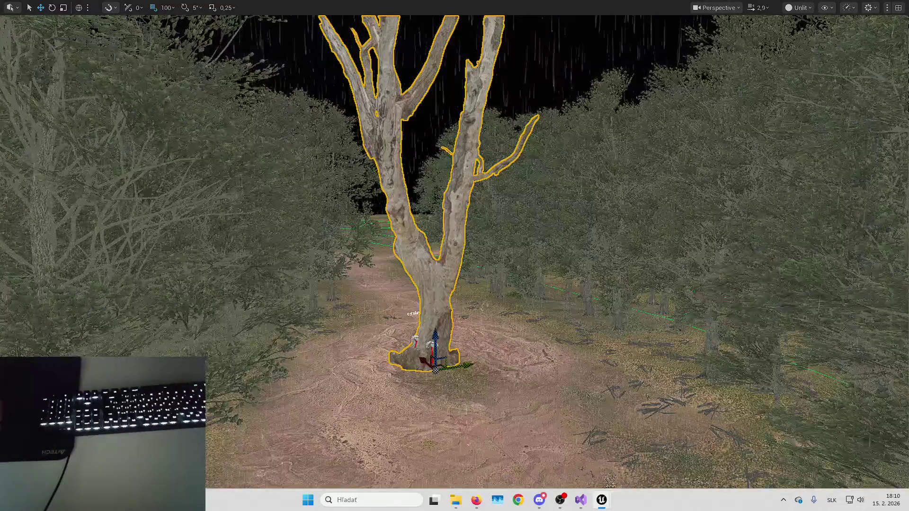
pyautogui.hotkey('alt', 'Tab')
pyautogui.moveTo(612, 247); pyautogui.dragTo(634, 259)
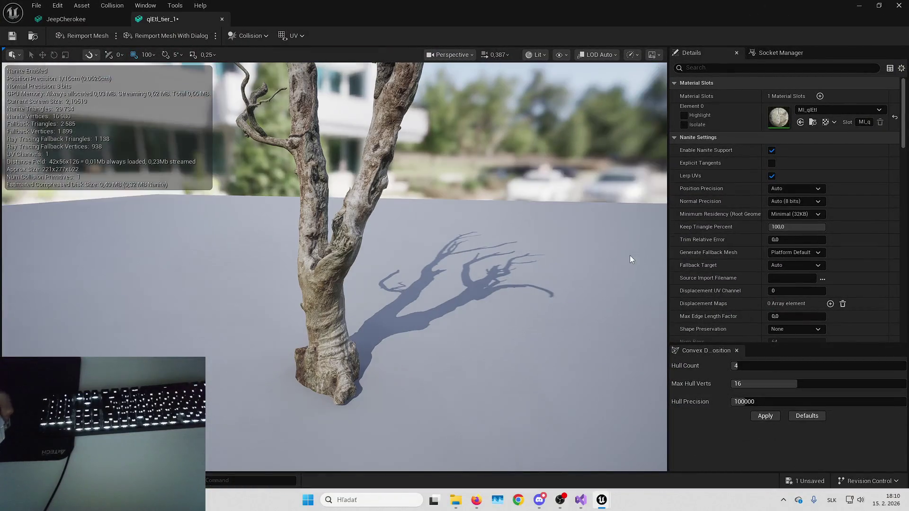
# Step: Show the tree's simple collision and inspect the capsule around the trunk from all sides
pyautogui.click(561, 55)
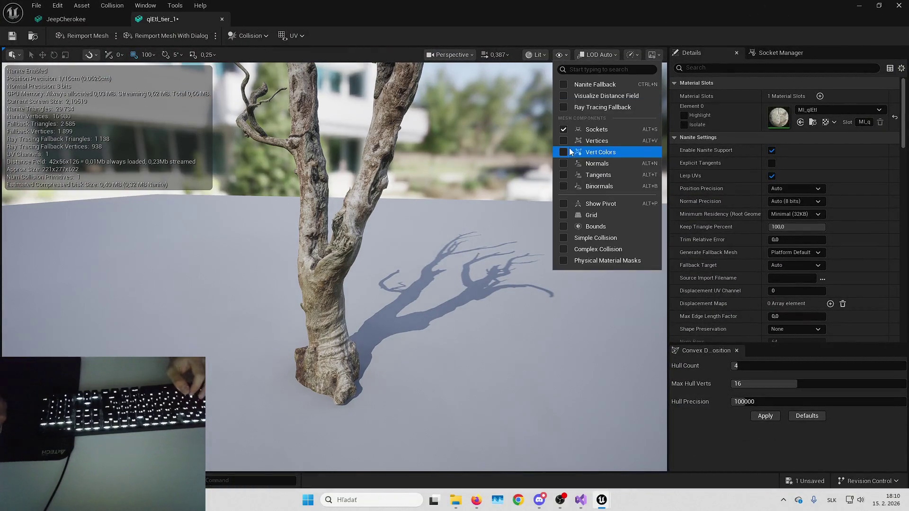
pyautogui.click(584, 238)
pyautogui.moveTo(436, 275)
pyautogui.mouseDown()
pyautogui.moveTo(455, 265)
pyautogui.moveTo(423, 283)
pyautogui.mouseUp()
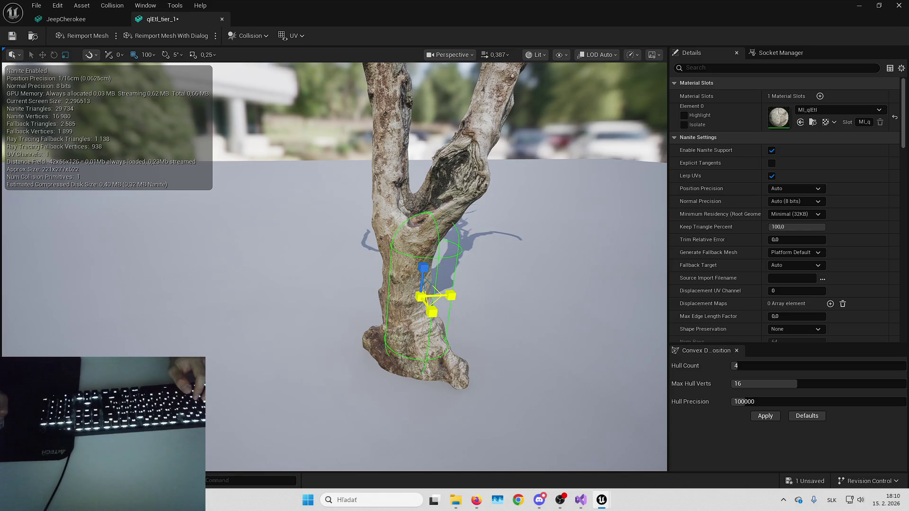
pyautogui.press('w')
pyautogui.moveTo(436, 301)
pyautogui.mouseDown()
pyautogui.moveTo(455, 284)
pyautogui.moveTo(485, 283)
pyautogui.mouseUp()
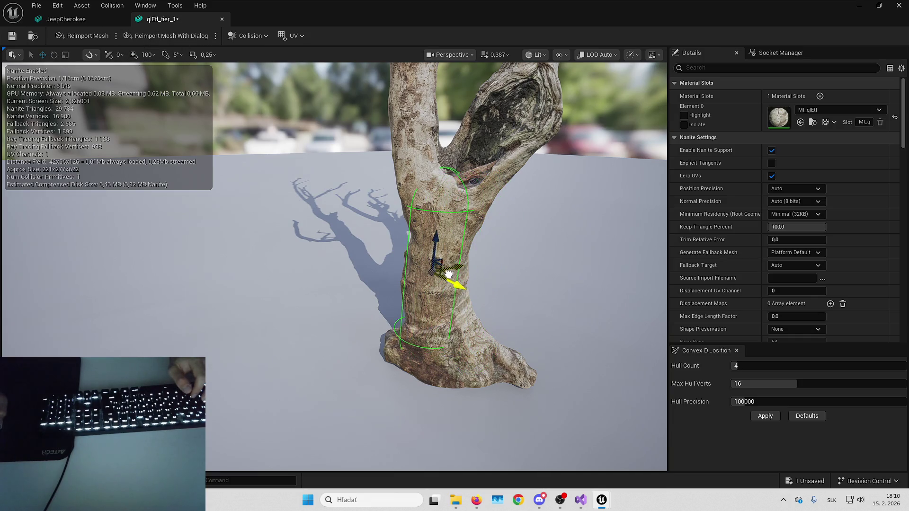
pyautogui.moveTo(464, 268)
pyautogui.mouseDown()
pyautogui.moveTo(426, 265)
pyautogui.moveTo(469, 279)
pyautogui.moveTo(502, 273)
pyautogui.moveTo(476, 270)
pyautogui.moveTo(469, 284)
pyautogui.moveTo(478, 263)
pyautogui.moveTo(412, 284)
pyautogui.mouseUp()
pyautogui.moveTo(463, 268)
pyautogui.mouseDown()
pyautogui.moveTo(316, 287)
pyautogui.moveTo(265, 258)
pyautogui.moveTo(254, 232)
pyautogui.mouseUp()
pyautogui.moveTo(333, 298)
pyautogui.mouseDown()
pyautogui.moveTo(313, 297)
pyautogui.moveTo(334, 298)
pyautogui.moveTo(322, 280)
pyautogui.moveTo(296, 281)
pyautogui.moveTo(326, 279)
pyautogui.mouseUp()
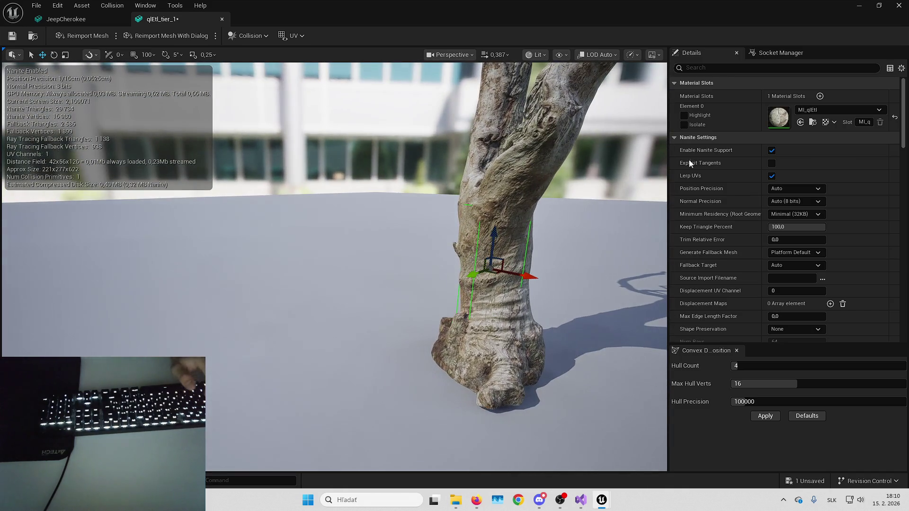
pyautogui.scroll(-10, 741, 264)
pyautogui.scroll(-2, 740, 264)
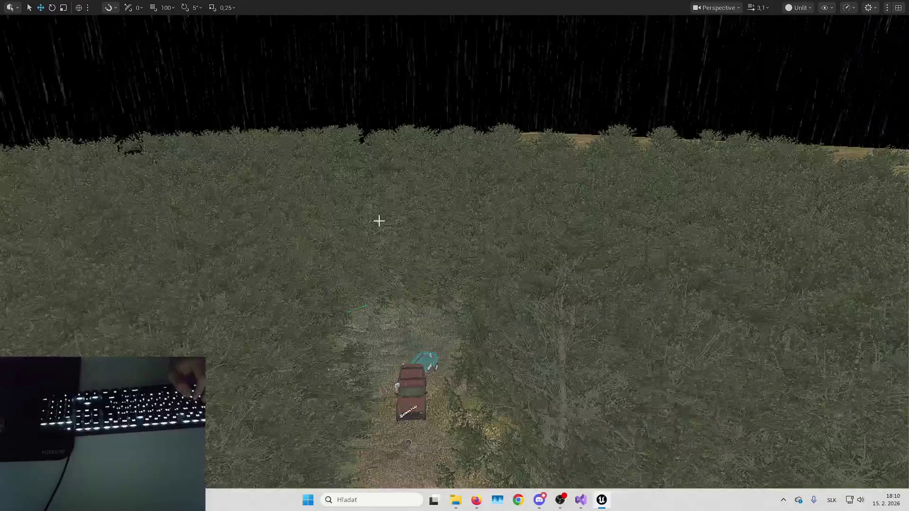
# Step: Open the red JeepCherokee's mesh editor with simple collision shown
pyautogui.press('f')
pyautogui.doubleClick(460, 148)
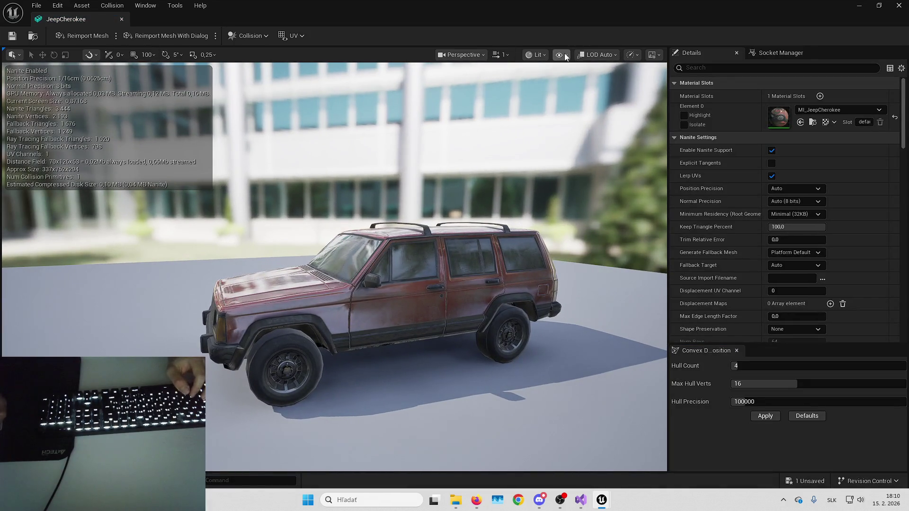
pyautogui.click(566, 55)
pyautogui.click(587, 238)
# Step: Orbit the jeep to review its four convex collision hulls from front, side and rear
pyautogui.moveTo(587, 237)
pyautogui.mouseDown()
pyautogui.moveTo(426, 256)
pyautogui.moveTo(392, 268)
pyautogui.mouseUp()
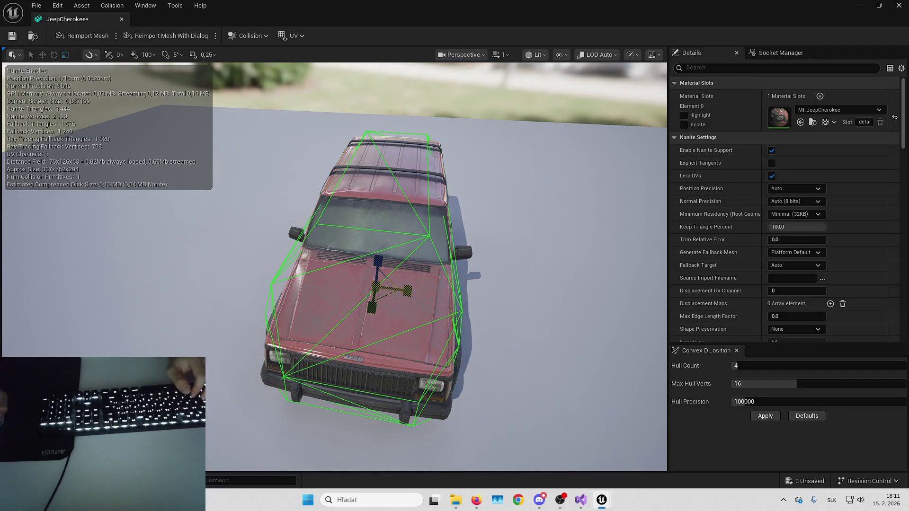
pyautogui.moveTo(444, 287); pyautogui.dragTo(468, 288)
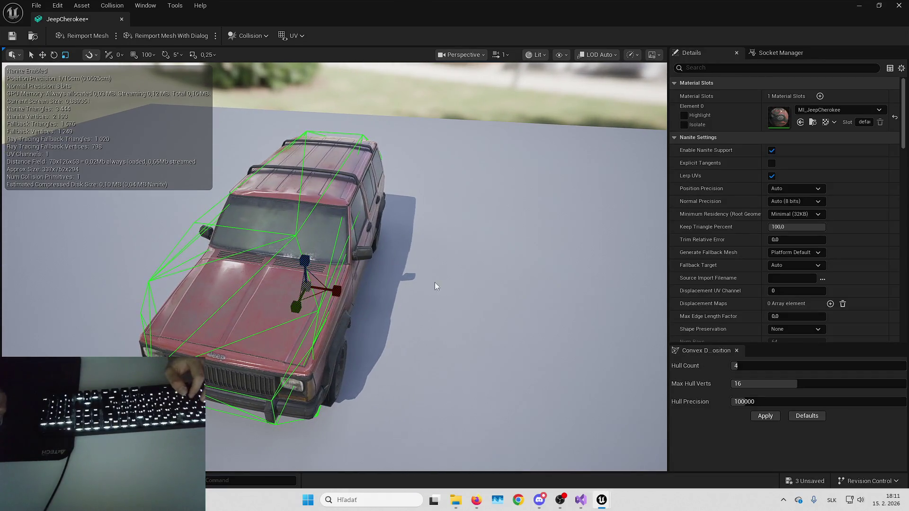
pyautogui.moveTo(330, 288); pyautogui.dragTo(373, 300)
pyautogui.moveTo(434, 299)
pyautogui.mouseDown()
pyautogui.moveTo(493, 262)
pyautogui.moveTo(478, 312)
pyautogui.moveTo(460, 288)
pyautogui.mouseUp()
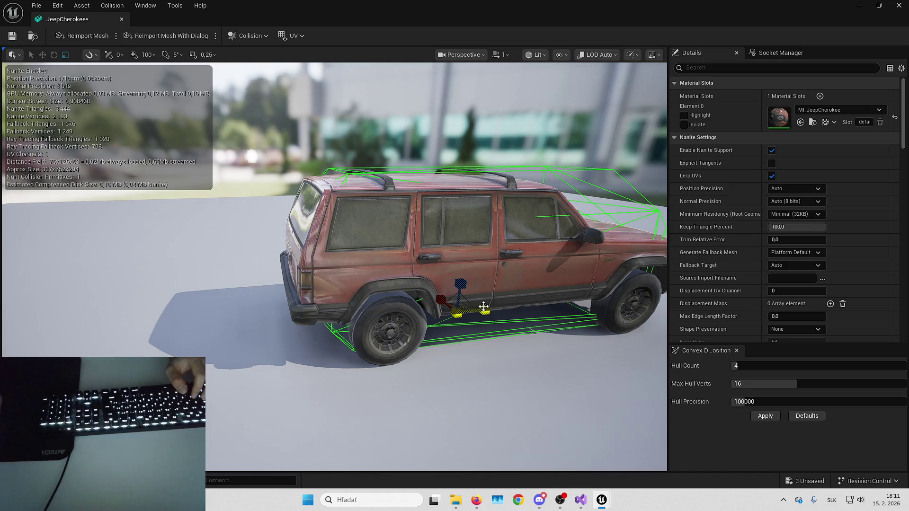
pyautogui.moveTo(530, 272); pyautogui.dragTo(403, 201)
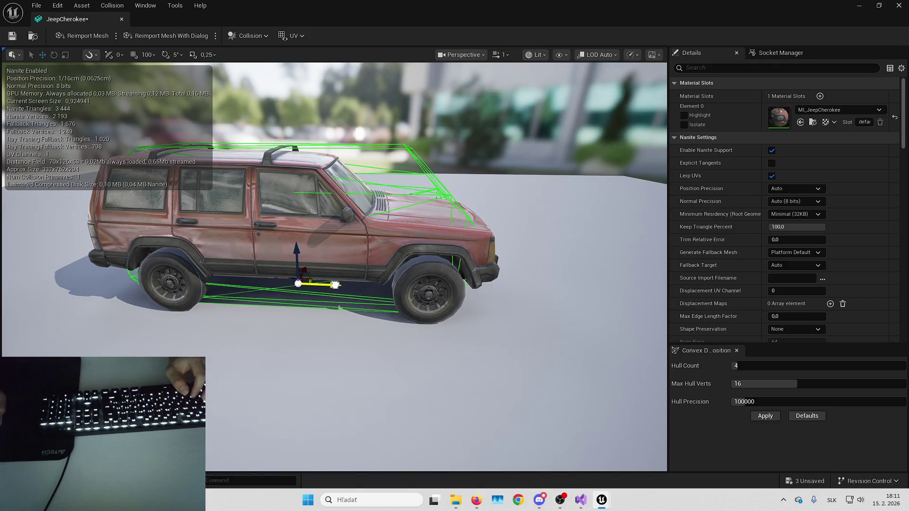
pyautogui.moveTo(340, 279)
pyautogui.mouseDown()
pyautogui.moveTo(379, 246)
pyautogui.moveTo(768, 4)
pyautogui.mouseUp()
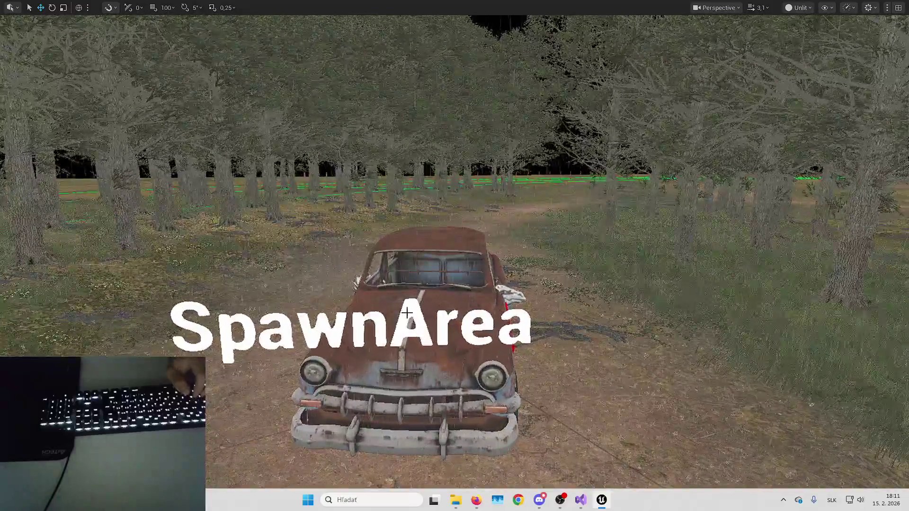
pyautogui.doubleClick(407, 313)
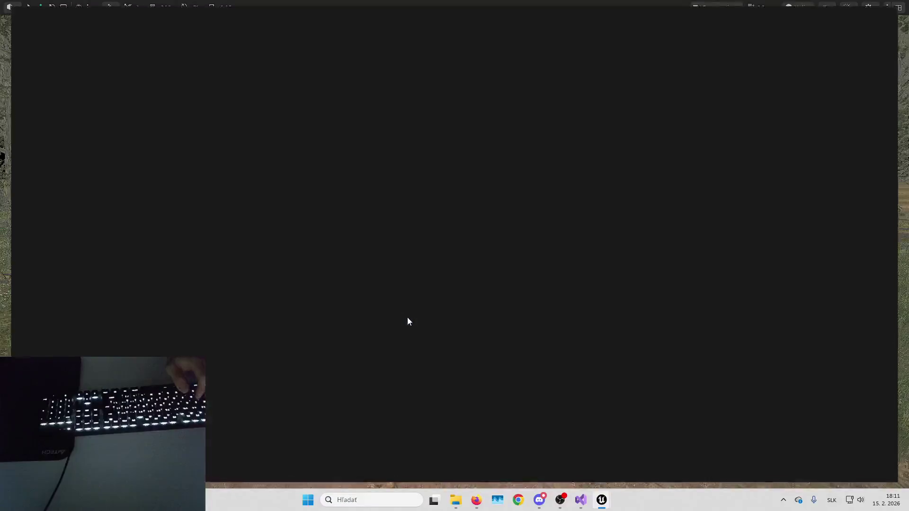
# Step: Tick Hidden in Game on B_SpawnArea's TextRender, then open SM_OldRustyCar's mesh
pyautogui.click(197, 56)
pyautogui.click(91, 104)
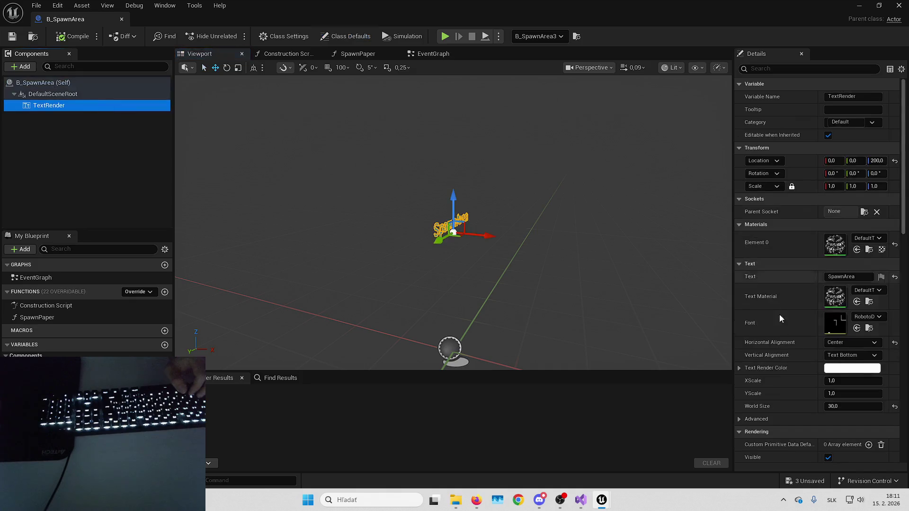
pyautogui.scroll(-3, 832, 368)
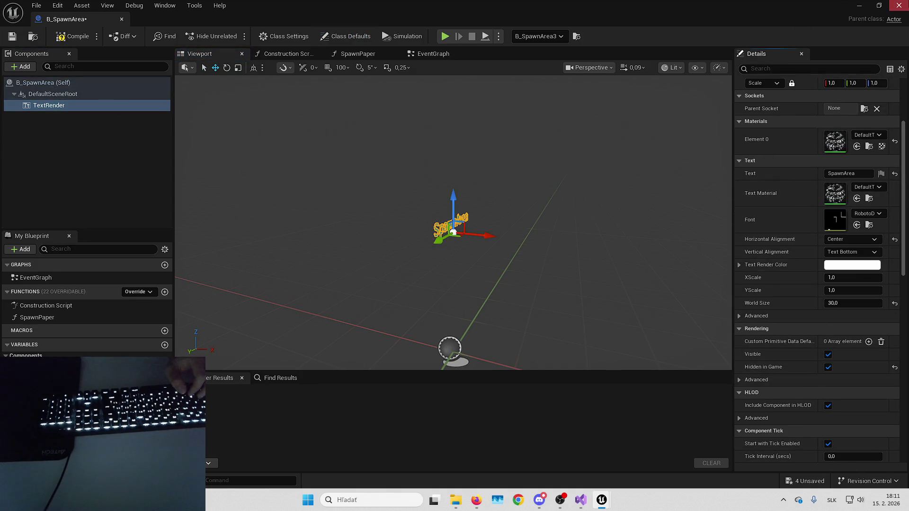
pyautogui.click(899, 5)
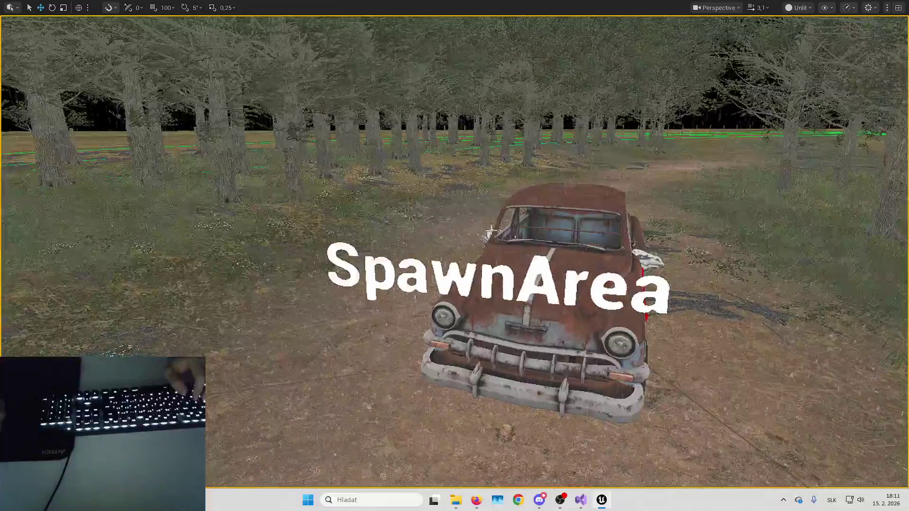
pyautogui.doubleClick(558, 228)
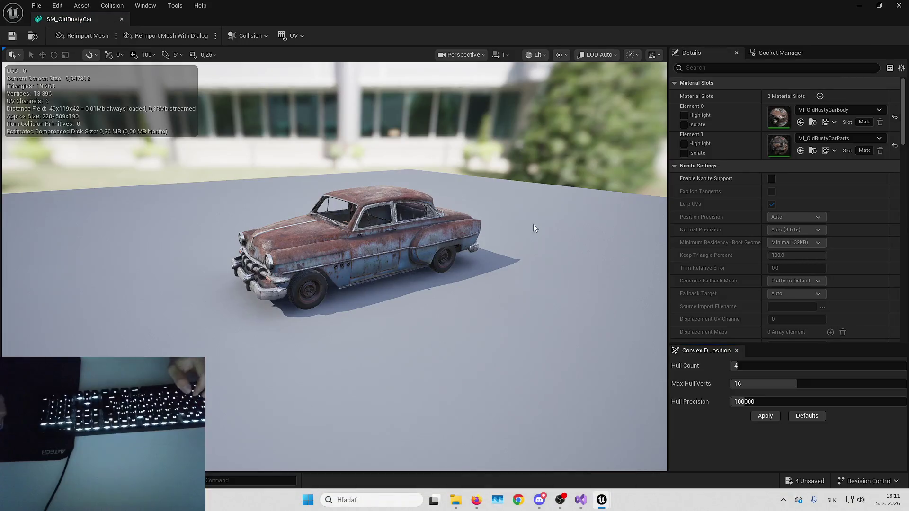
pyautogui.moveTo(532, 224); pyautogui.dragTo(426, 232)
# Step: Show SM_OldRustyCar's simple collision in the mesh viewport
pyautogui.scroll(-5, 739, 198)
pyautogui.scroll(-10, 753, 95)
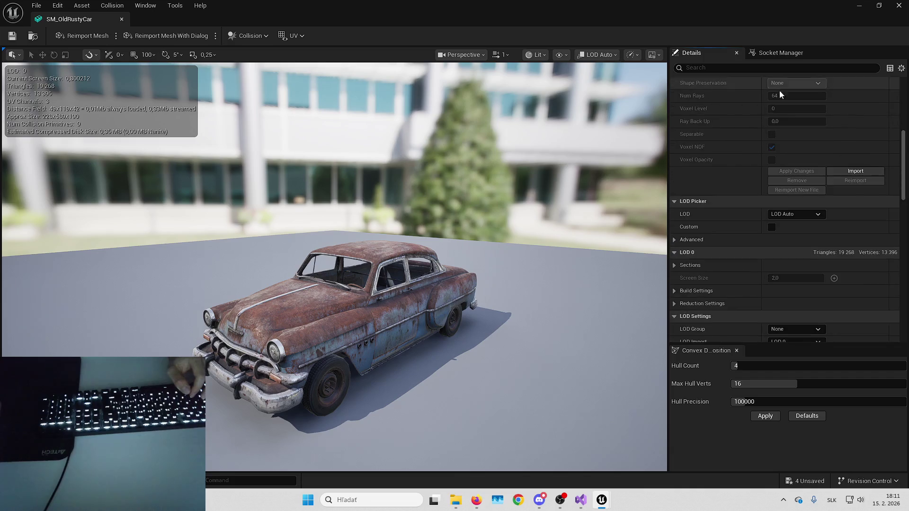
pyautogui.scroll(-3, 777, 99)
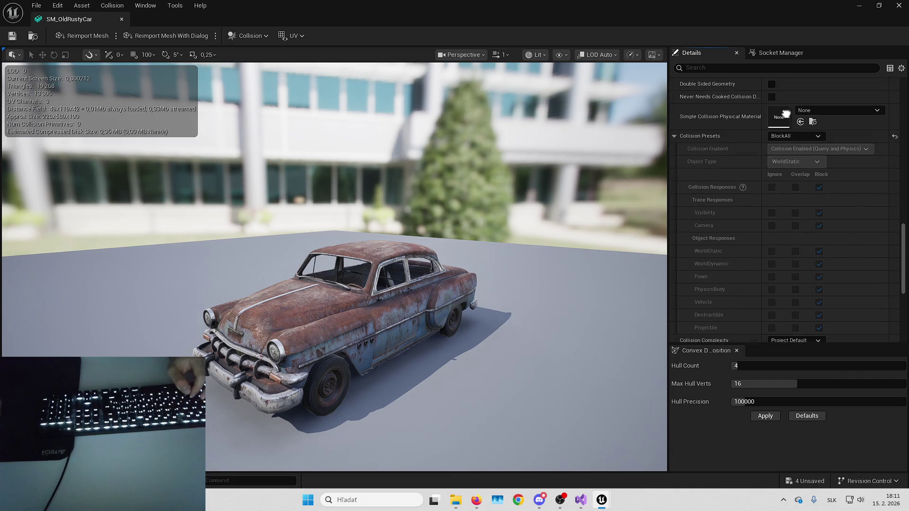
pyautogui.click(561, 55)
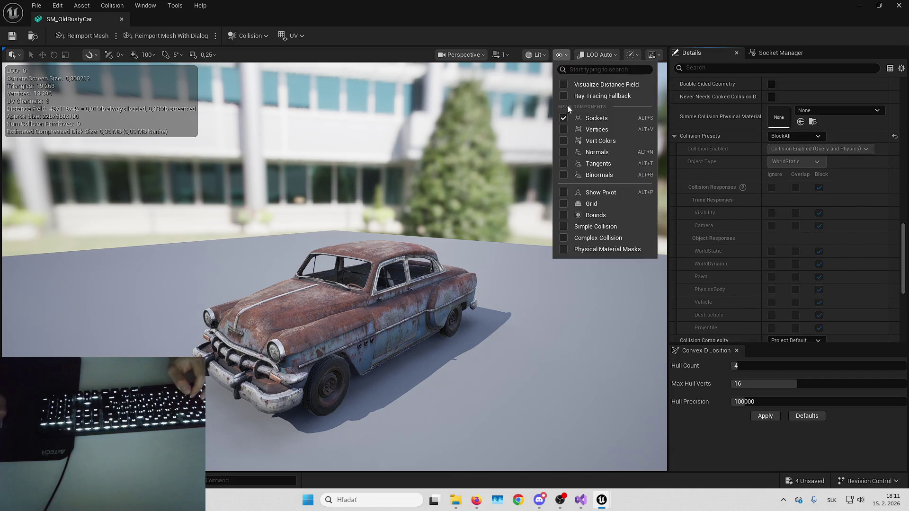
pyautogui.click(581, 226)
pyautogui.moveTo(520, 208); pyautogui.dragTo(518, 172)
pyautogui.click(567, 53)
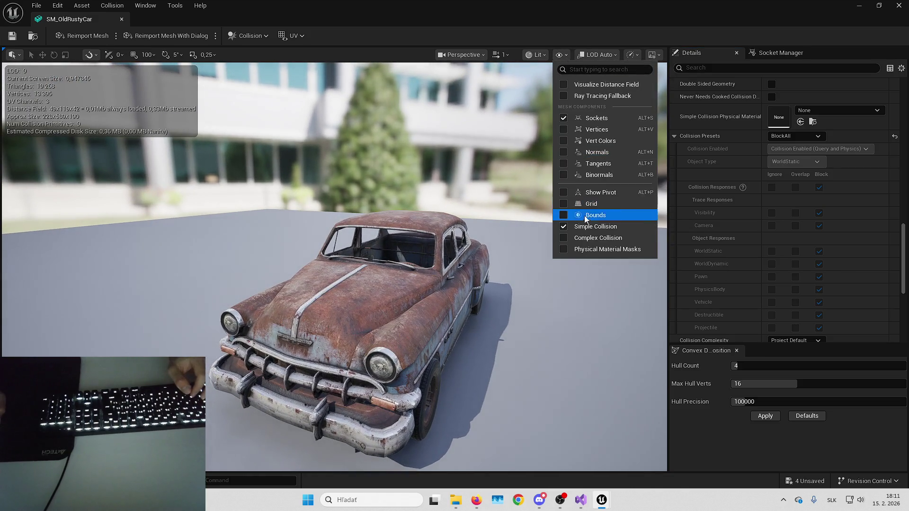
pyautogui.moveTo(359, 124); pyautogui.dragTo(303, 156)
# Step: Add a 10DOP-X simplified collision box around the car, inspect it, and close the editor
pyautogui.click(242, 37)
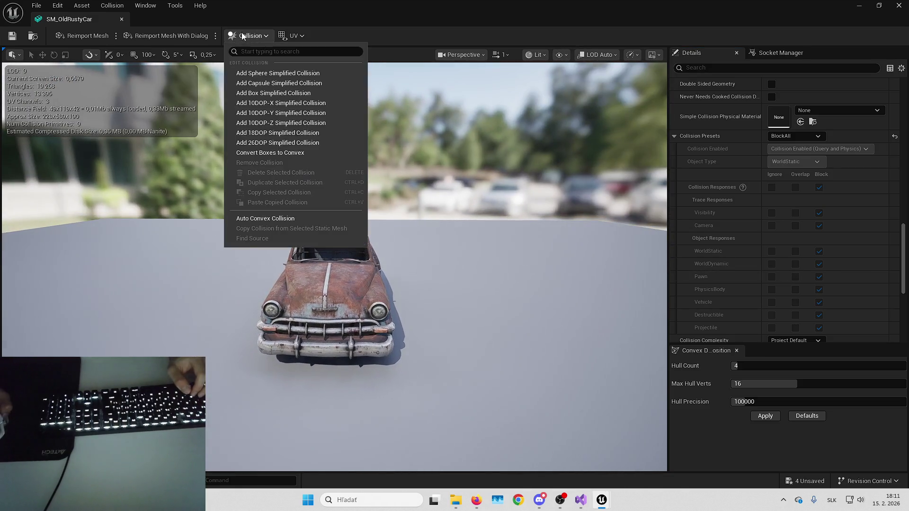
pyautogui.click(266, 103)
pyautogui.moveTo(347, 133)
pyautogui.mouseDown()
pyautogui.moveTo(337, 237)
pyautogui.moveTo(327, 241)
pyautogui.moveTo(331, 280)
pyautogui.moveTo(372, 236)
pyautogui.mouseUp()
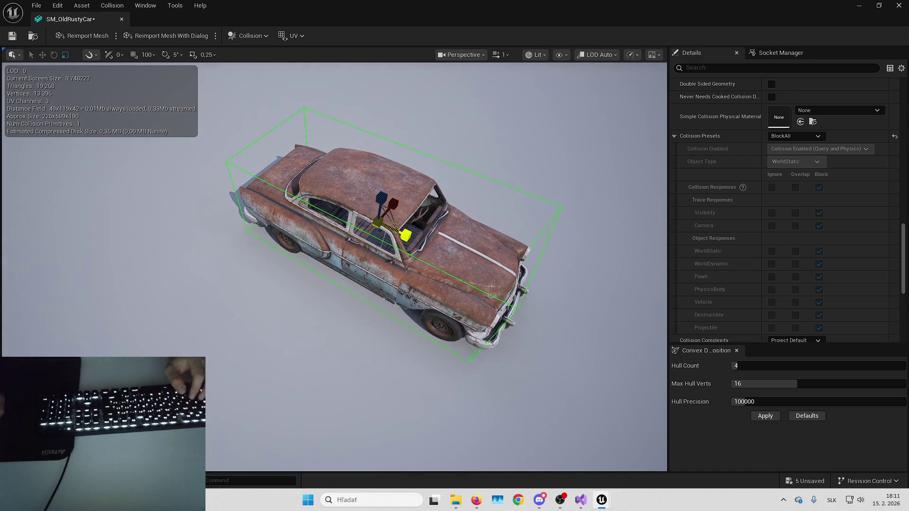
pyautogui.moveTo(423, 235)
pyautogui.mouseDown()
pyautogui.moveTo(391, 206)
pyautogui.moveTo(400, 207)
pyautogui.moveTo(280, 201)
pyautogui.mouseUp()
pyautogui.press('w')
pyautogui.moveTo(423, 207)
pyautogui.mouseDown()
pyautogui.moveTo(403, 209)
pyautogui.moveTo(423, 207)
pyautogui.moveTo(374, 194)
pyautogui.mouseUp()
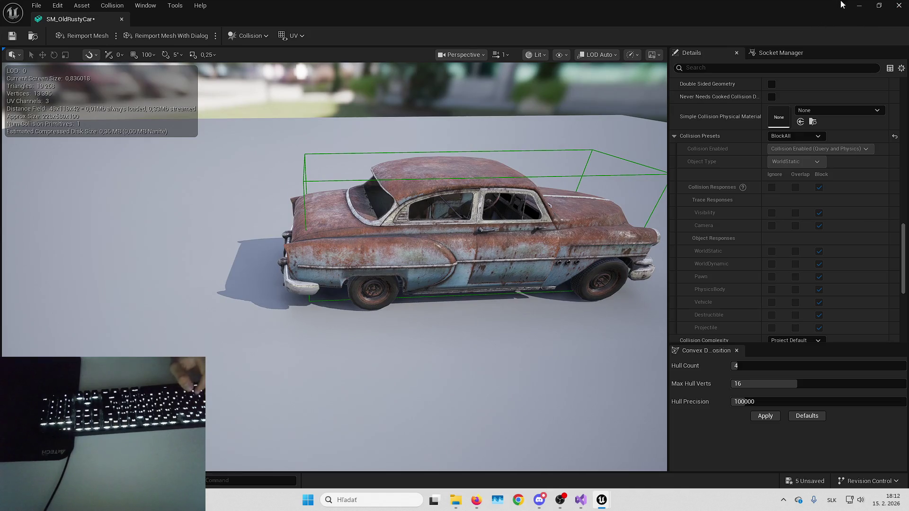
pyautogui.click(898, 5)
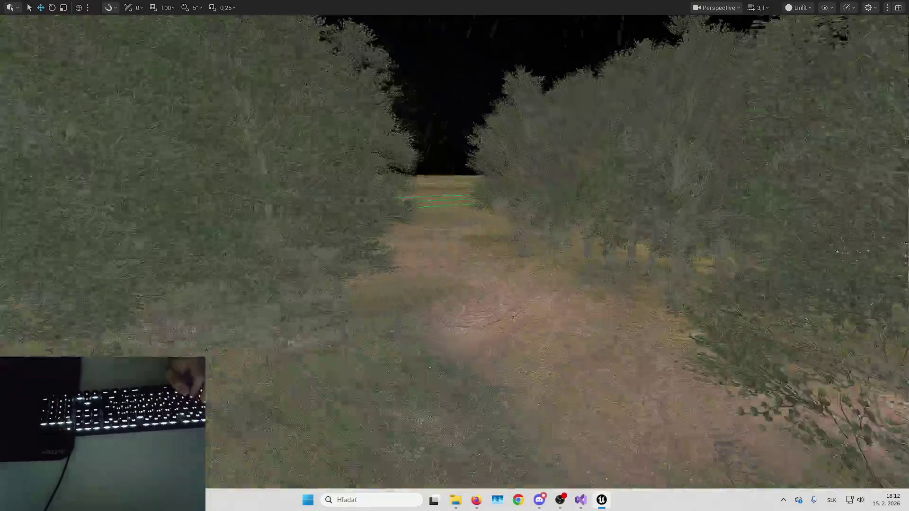
# Step: Frame the concrete pipe tunnel in view and save the forest level
pyautogui.press('Up')
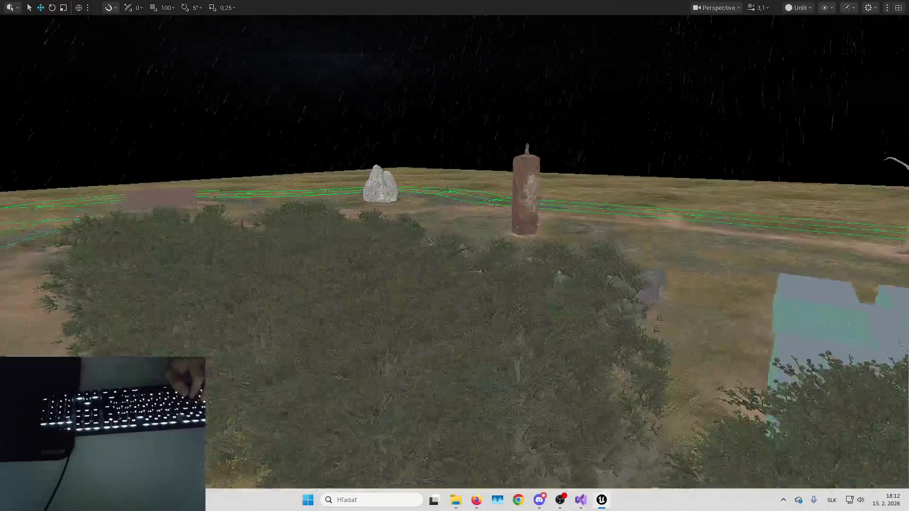
pyautogui.moveTo(524, 166); pyautogui.dragTo(521, 142)
pyautogui.click(503, 174)
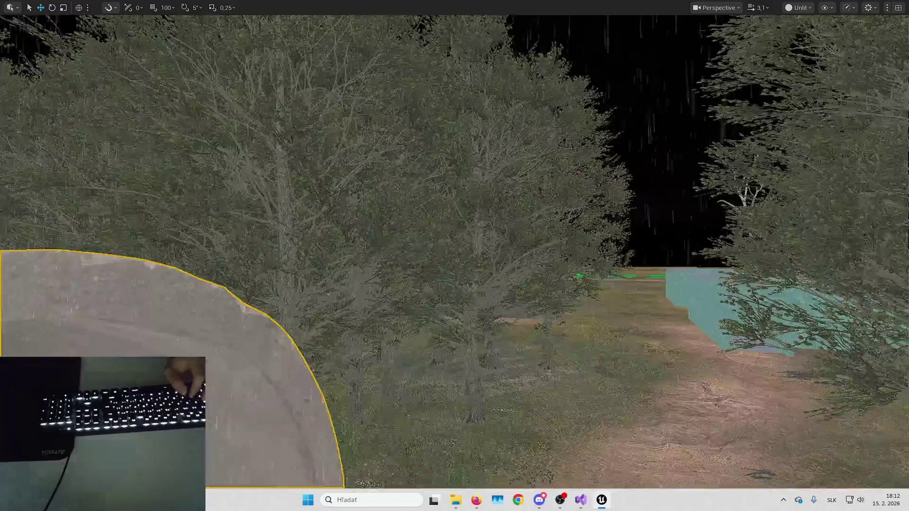
pyautogui.press('f')
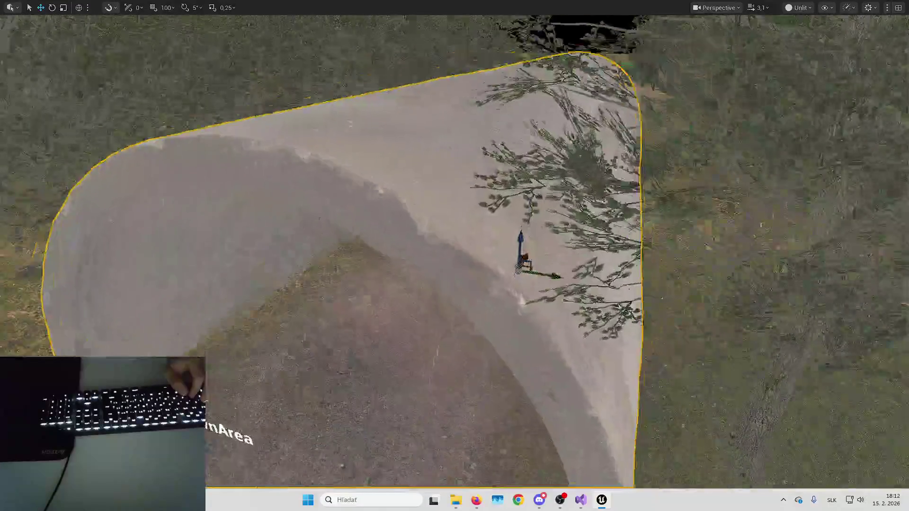
pyautogui.hotkey('ctrl', 's')
pyautogui.press('Return')
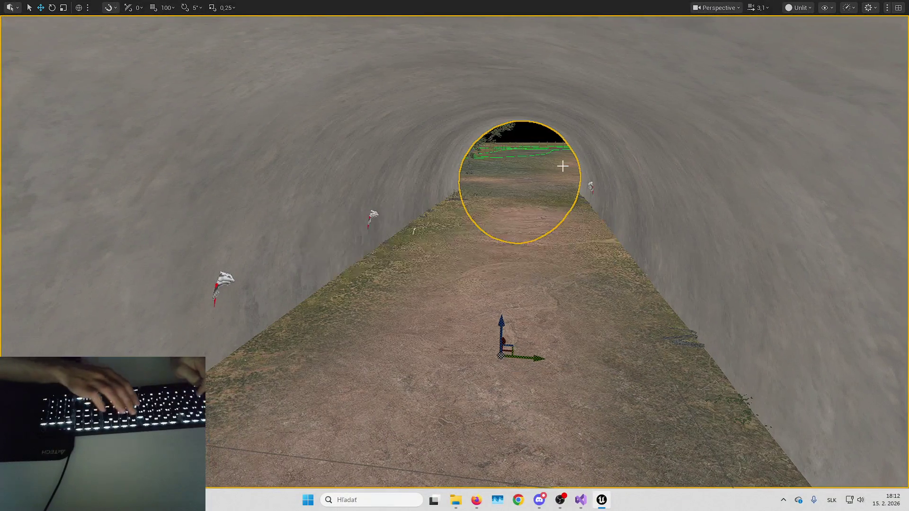
# Step: Playtest the level several times, starting play from inside the tunnel
pyautogui.hotkey('alt', 'p')
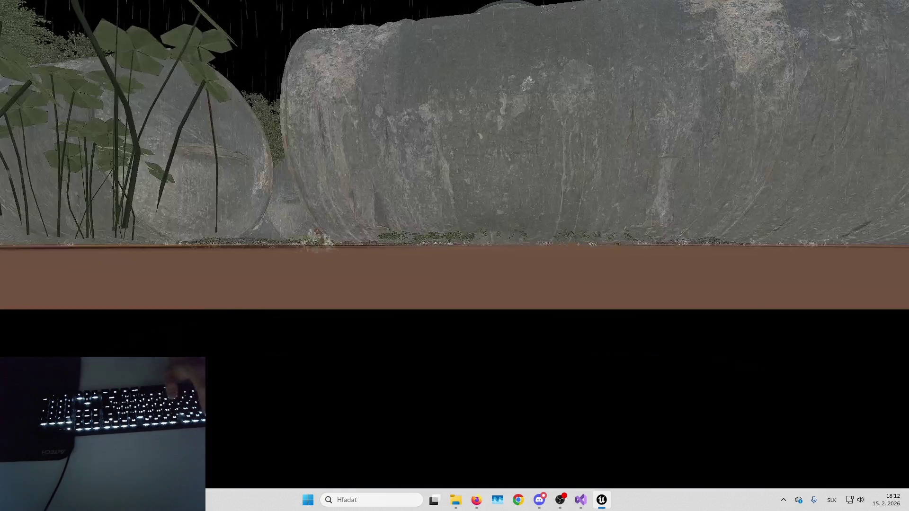
pyautogui.press('Escape')
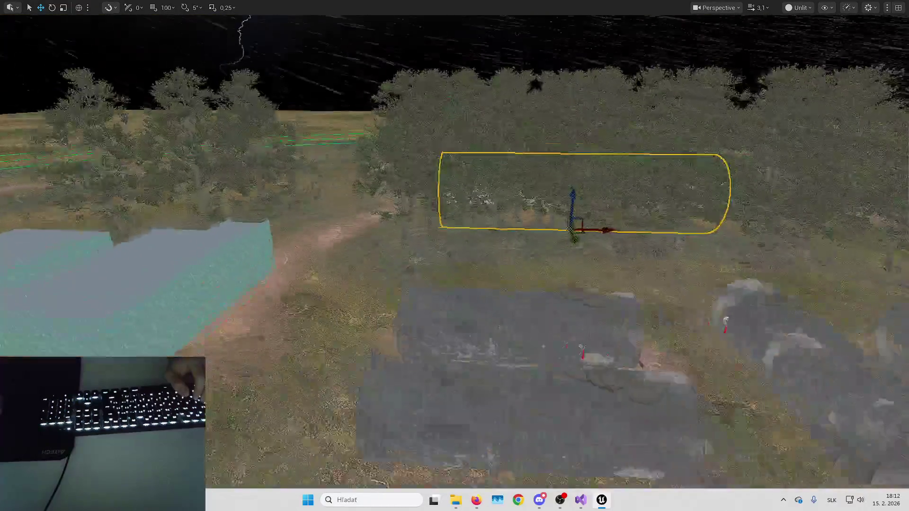
pyautogui.press('w')
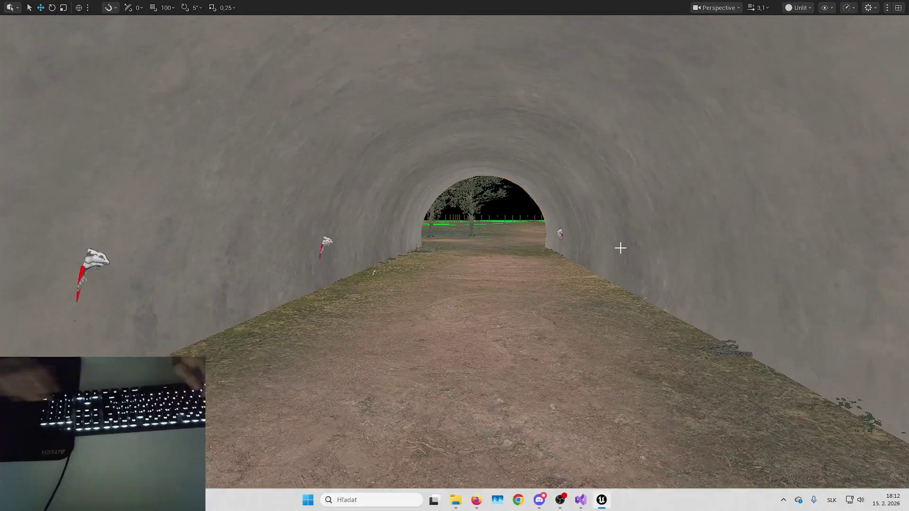
pyautogui.hotkey('alt', 'p')
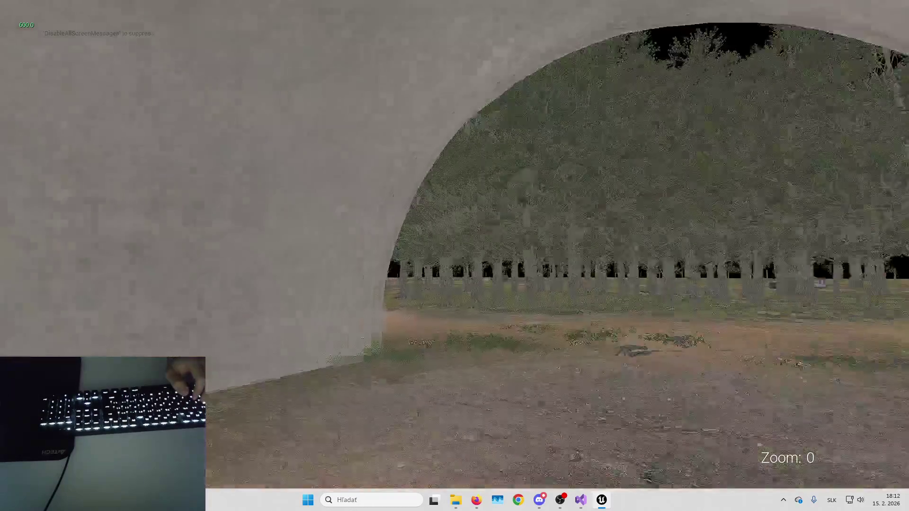
pyautogui.press('Escape')
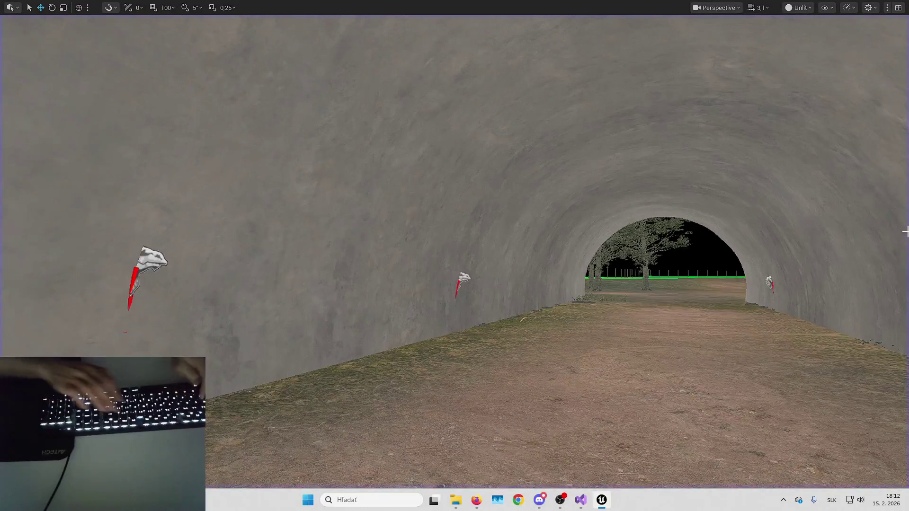
pyautogui.hotkey('alt', 'p')
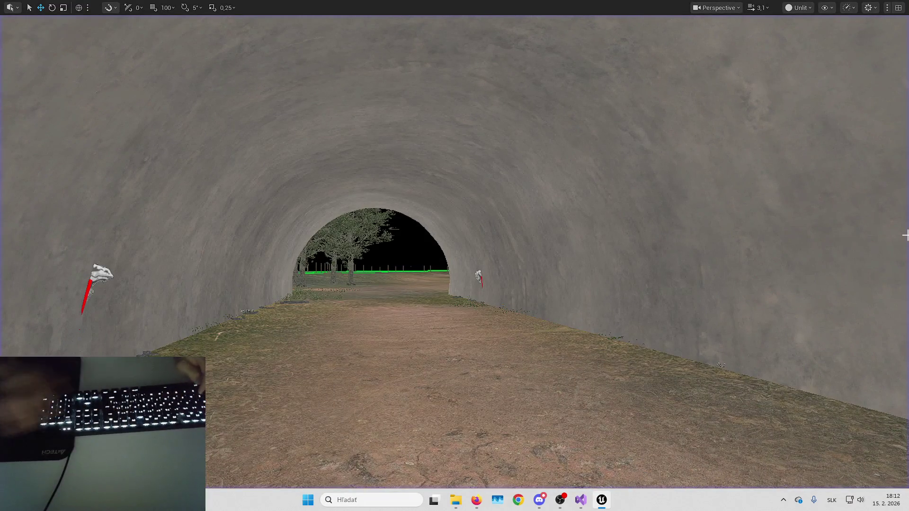
pyautogui.hotkey('alt', 'p')
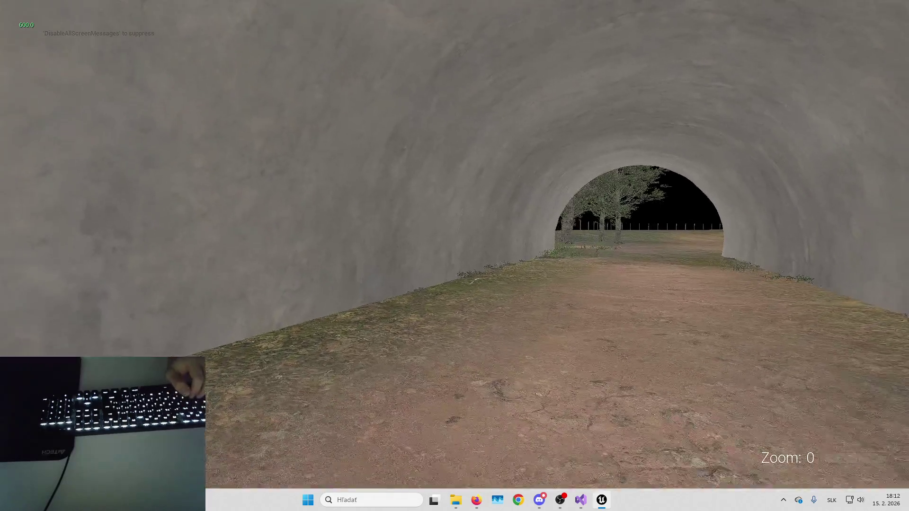
pyautogui.press('Escape')
pyautogui.hotkey('alt', 'p')
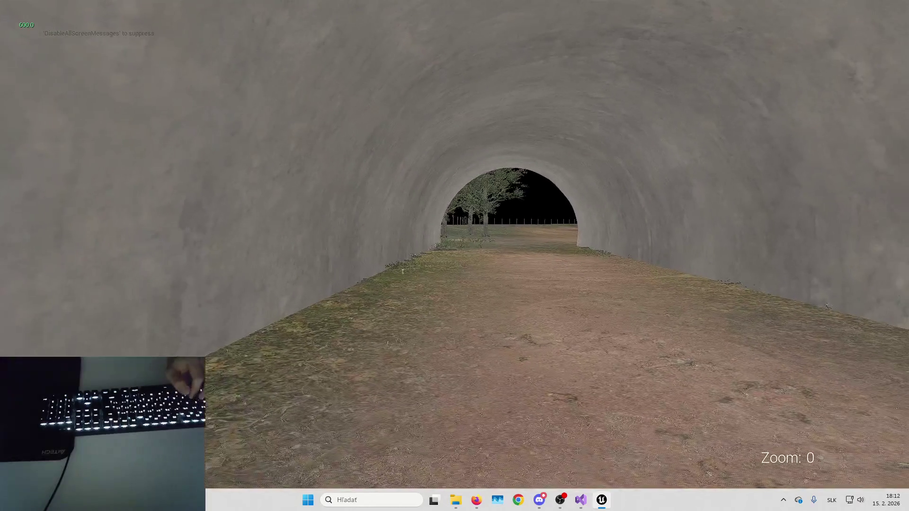
pyautogui.press('Escape')
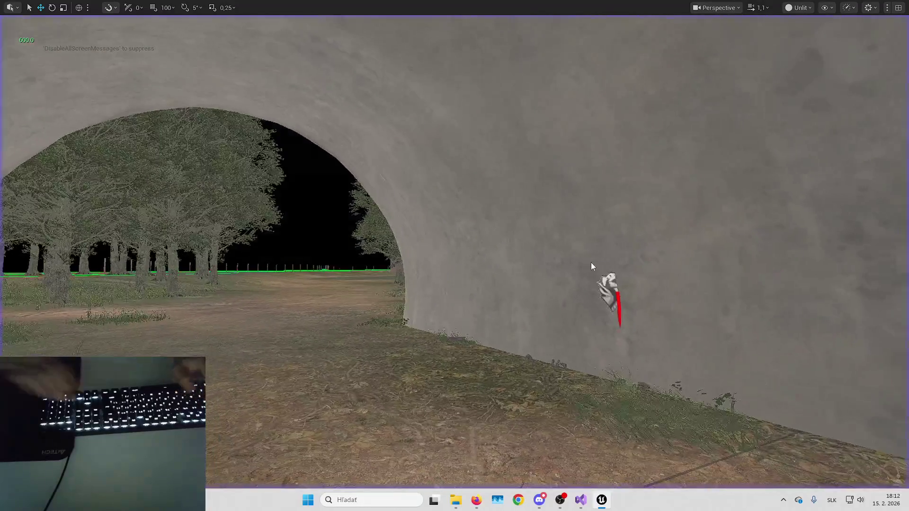
# Step: Start another play session, walk down the tunnel, and free the mouse for the actor list
pyautogui.hotkey('alt', 'p')
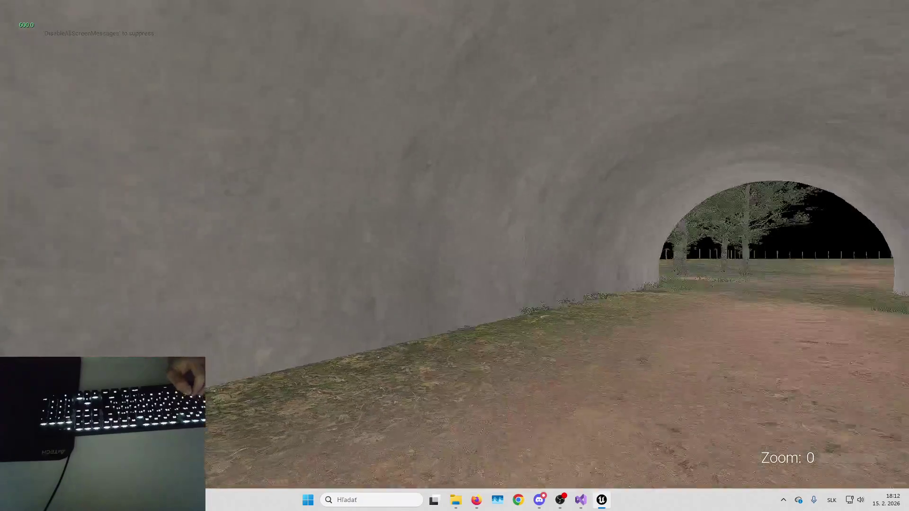
pyautogui.press('Escape')
pyautogui.hotkey('alt', 'p')
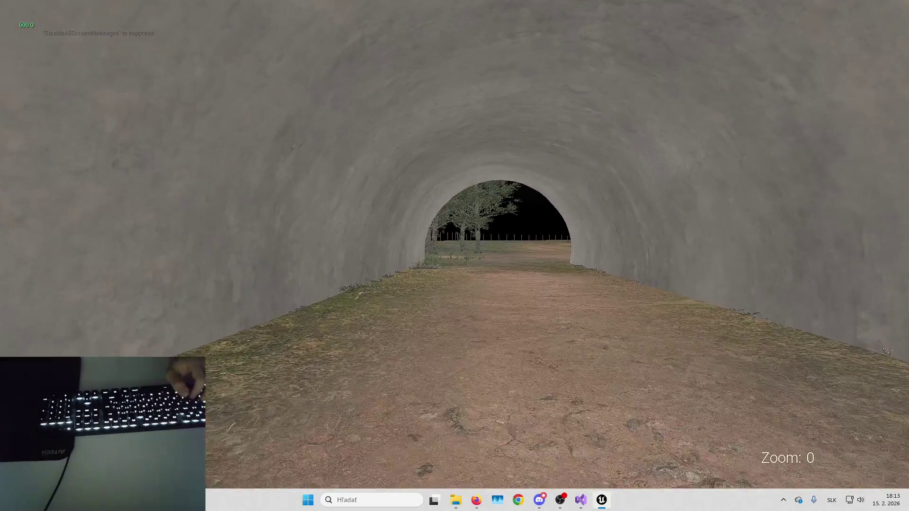
pyautogui.press('Escape')
pyautogui.hotkey('alt', 'p')
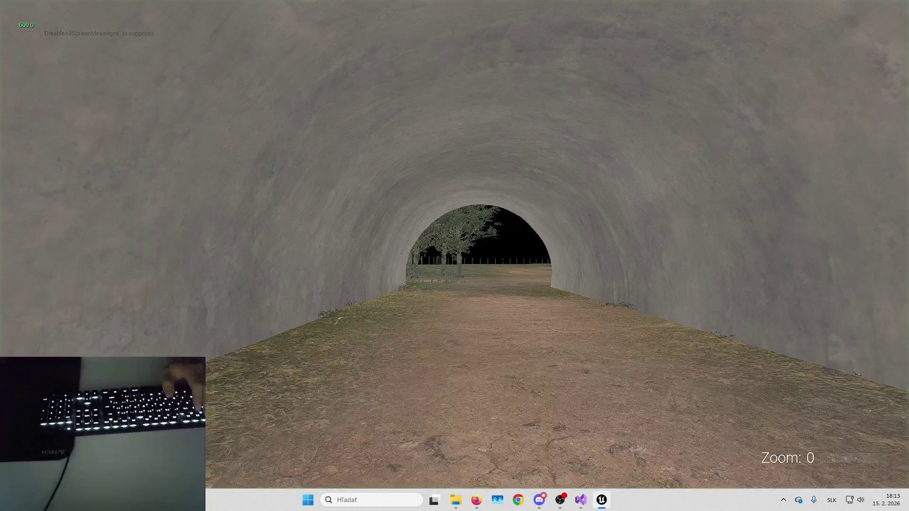
pyautogui.press('Up')
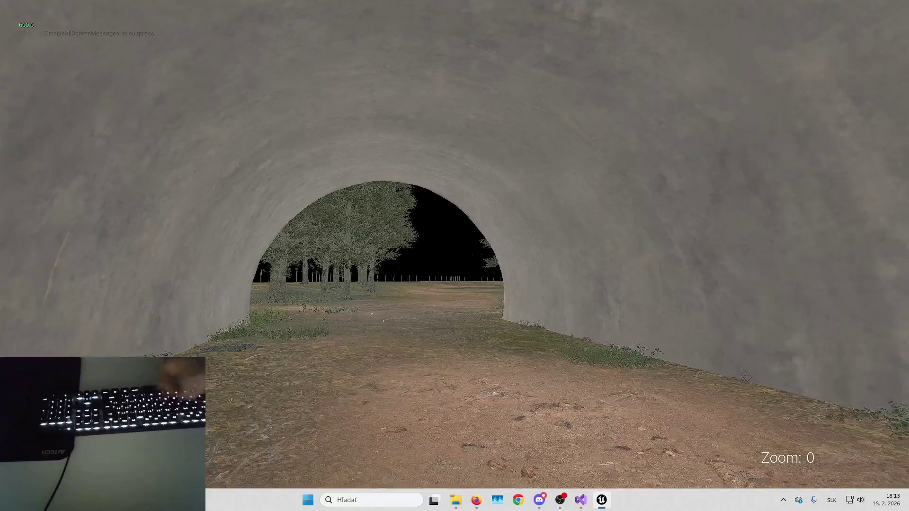
pyautogui.press('F11')
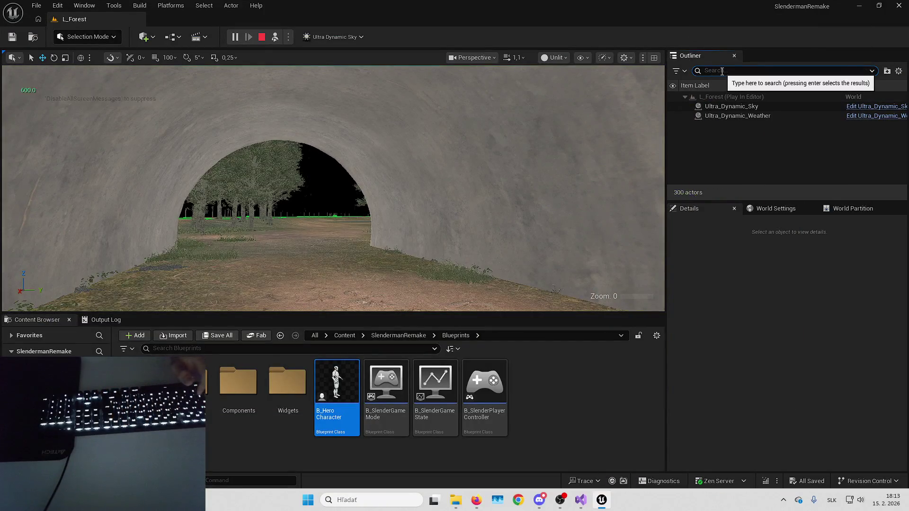
pyautogui.click(721, 71)
# Step: Search the actors for 'papers' and step through B_Paper0 to B_Paper7 during play
pyautogui.write('papers')
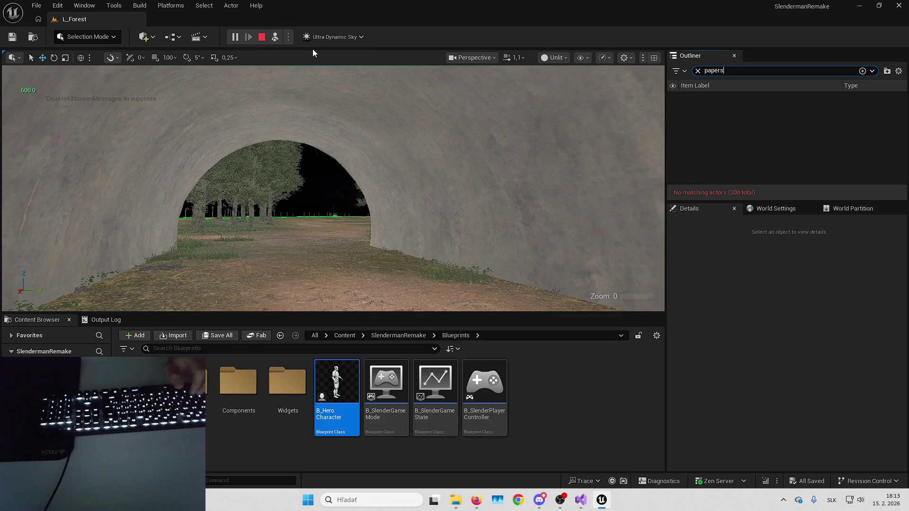
pyautogui.click(274, 41)
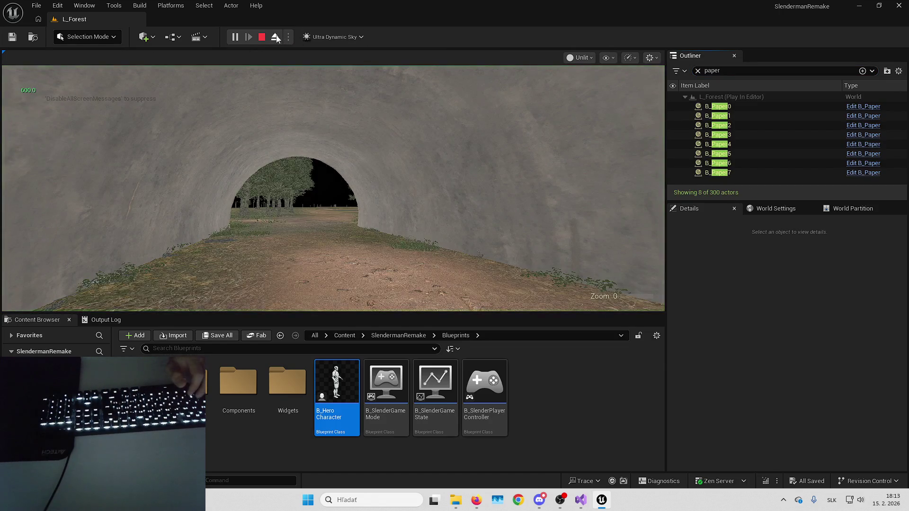
pyautogui.click(275, 37)
pyautogui.doubleClick(718, 106)
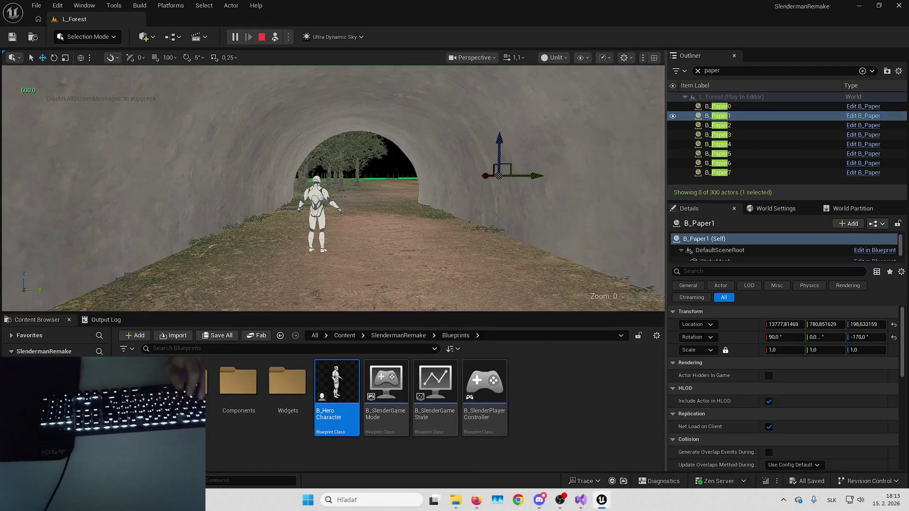
pyautogui.press('Down')
pyautogui.press('Down')
pyautogui.press('Down')
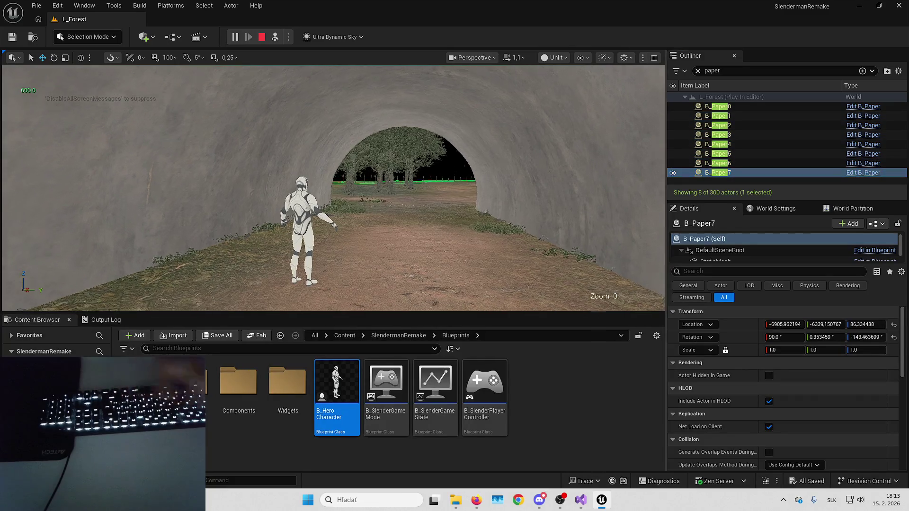
# Step: Restart play in unlit view, detach, and inspect papers B_Paper0 through B_Paper7
pyautogui.press('Escape')
pyautogui.hotkey('alt', 'p')
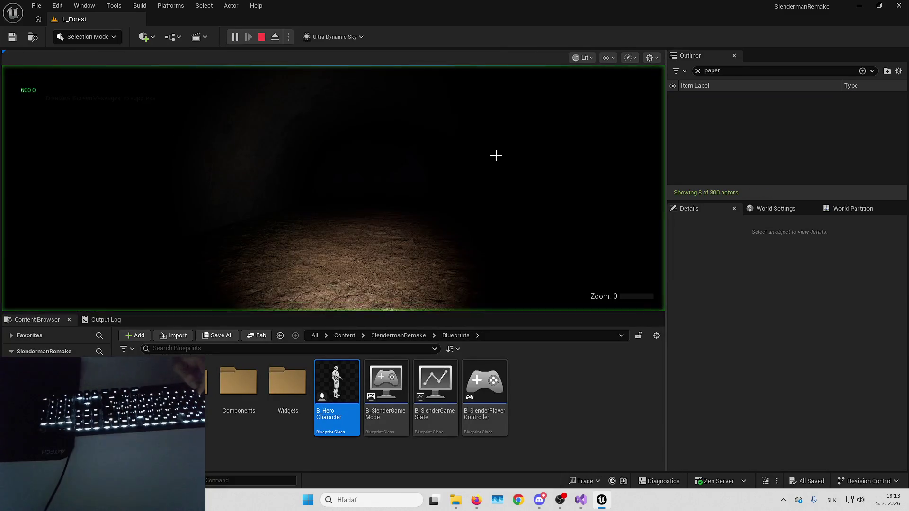
pyautogui.press('F2')
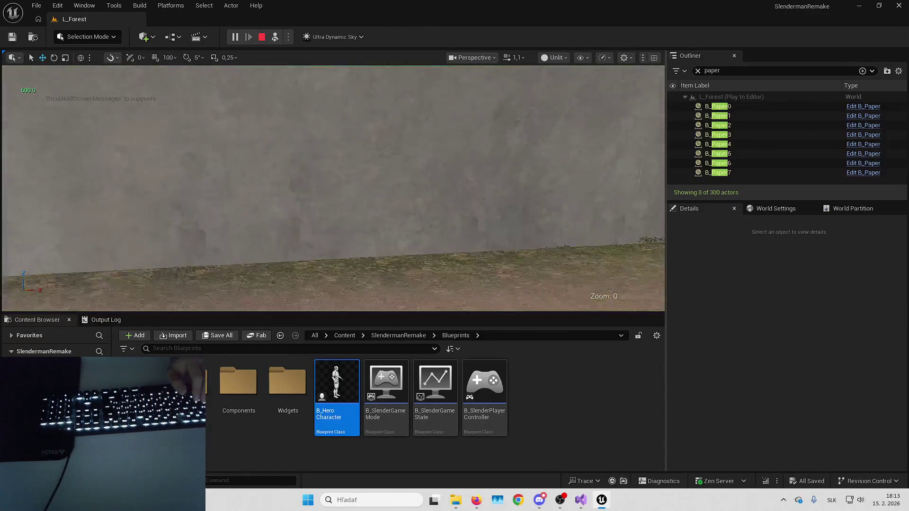
pyautogui.press('F8')
pyautogui.click(746, 103)
pyautogui.press('Down')
pyautogui.press('Down')
pyautogui.press('Down')
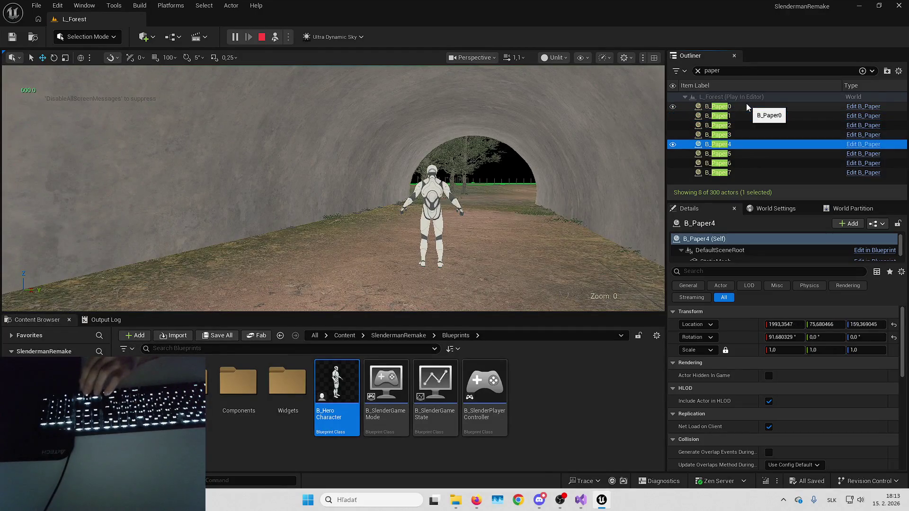
# Step: Replay to check where B_Paper1 spawned, then select B_SpawnArea4 in the editor
pyautogui.click(264, 39)
pyautogui.hotkey('alt', 'p')
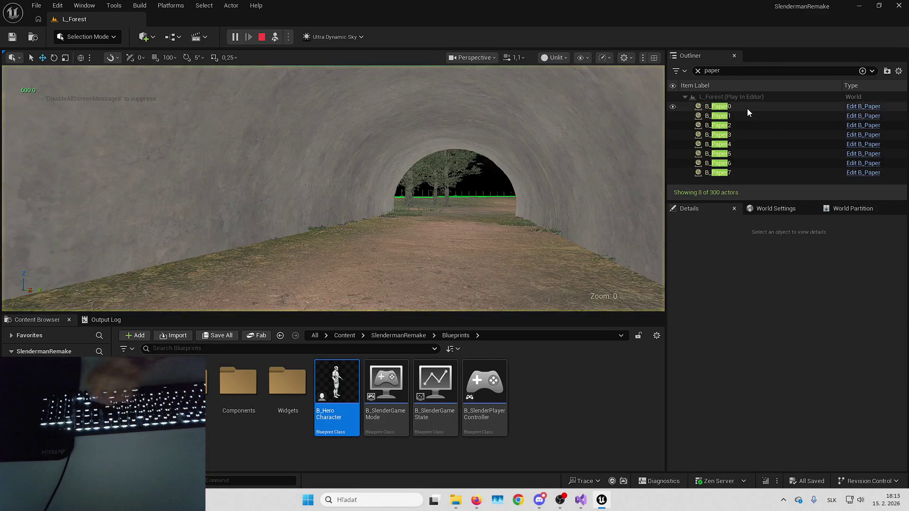
pyautogui.click(747, 115)
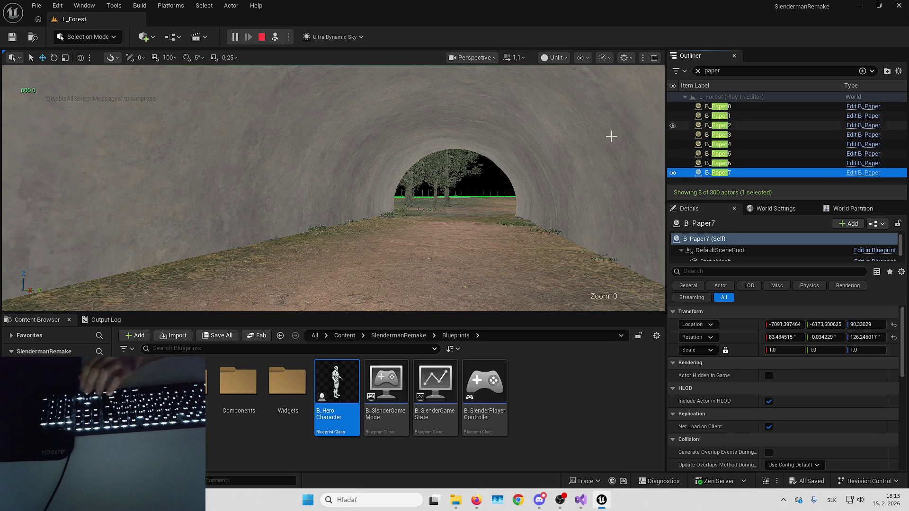
pyautogui.press('Escape')
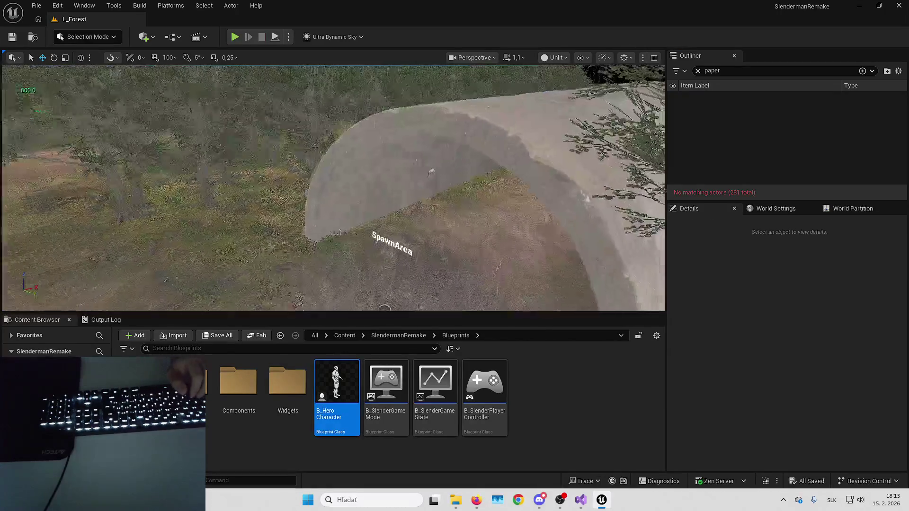
pyautogui.click(363, 176)
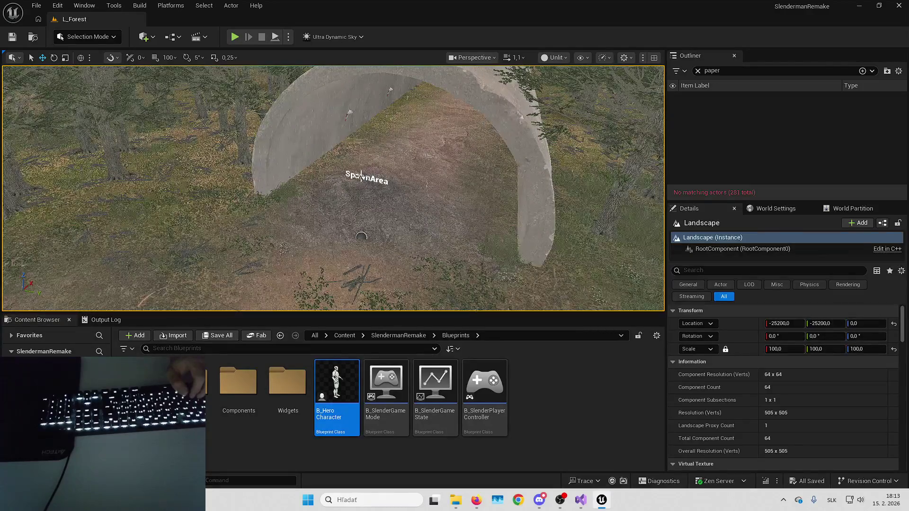
pyautogui.click(358, 177)
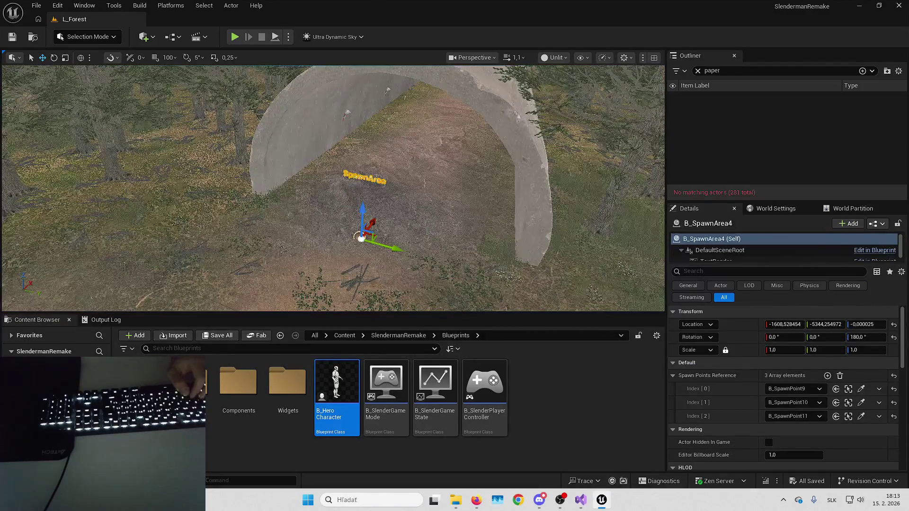
# Step: Fly into the tunnel, playtest in unlit shading, then stop and show World Settings
pyautogui.press('w')
pyautogui.press('Escape')
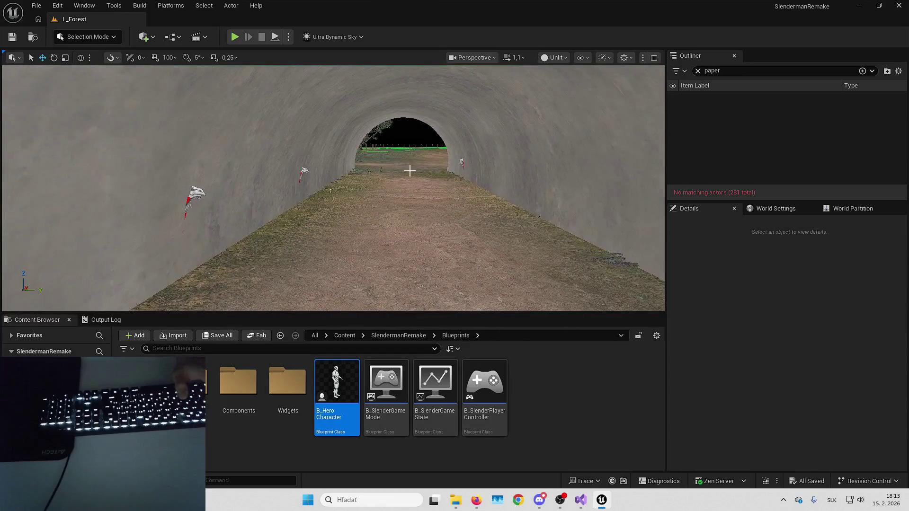
pyautogui.hotkey('alt', 'p')
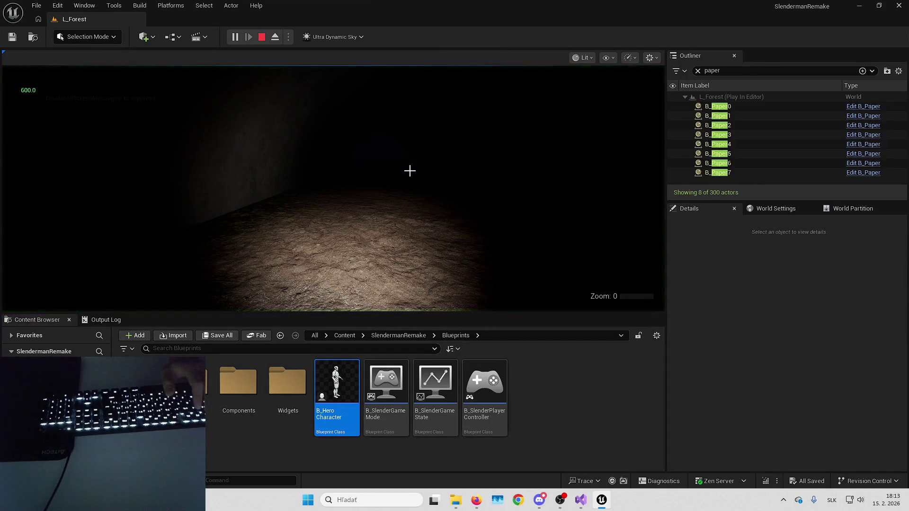
pyautogui.press('F2')
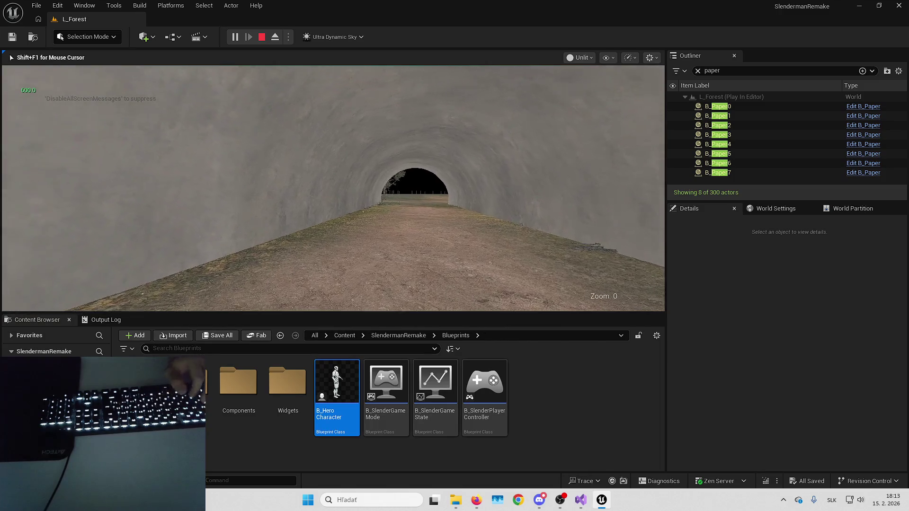
pyautogui.press('Escape')
pyautogui.click(776, 209)
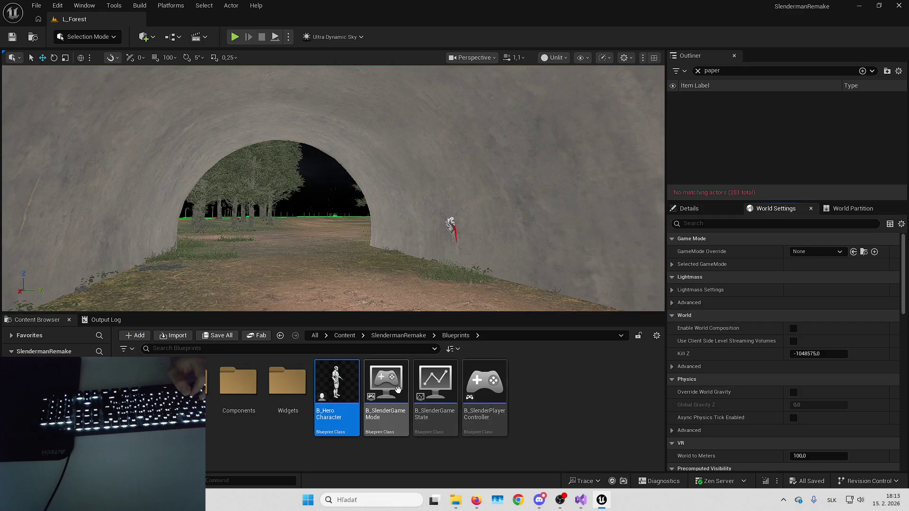
# Step: Open B_PapersSpawnerComponent's graph from the B_SlenderGameState blueprint
pyautogui.doubleClick(424, 384)
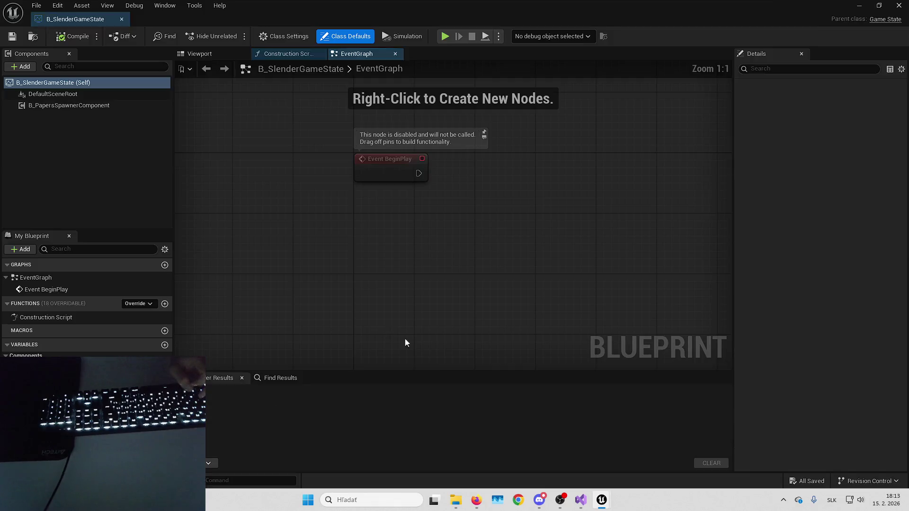
pyautogui.click(67, 105)
pyautogui.rightClick(81, 107)
pyautogui.click(157, 240)
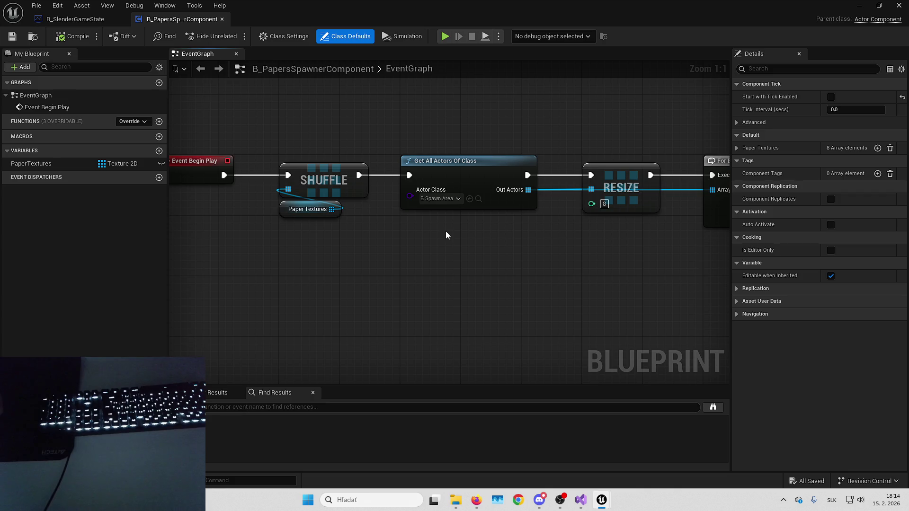
# Step: Shift the loop and spawn nodes right to make room after Get All Actors Of Class
pyautogui.moveTo(447, 231)
pyautogui.mouseDown()
pyautogui.moveTo(382, 230)
pyautogui.moveTo(267, 250)
pyautogui.mouseUp()
pyautogui.scroll(-2, 381, 230)
pyautogui.moveTo(371, 146); pyautogui.dragTo(676, 285)
pyautogui.scroll(1, 359, 179)
pyautogui.moveTo(359, 179)
pyautogui.mouseDown()
pyautogui.moveTo(376, 188)
pyautogui.moveTo(565, 186)
pyautogui.mouseUp()
pyautogui.moveTo(364, 241); pyautogui.dragTo(448, 232)
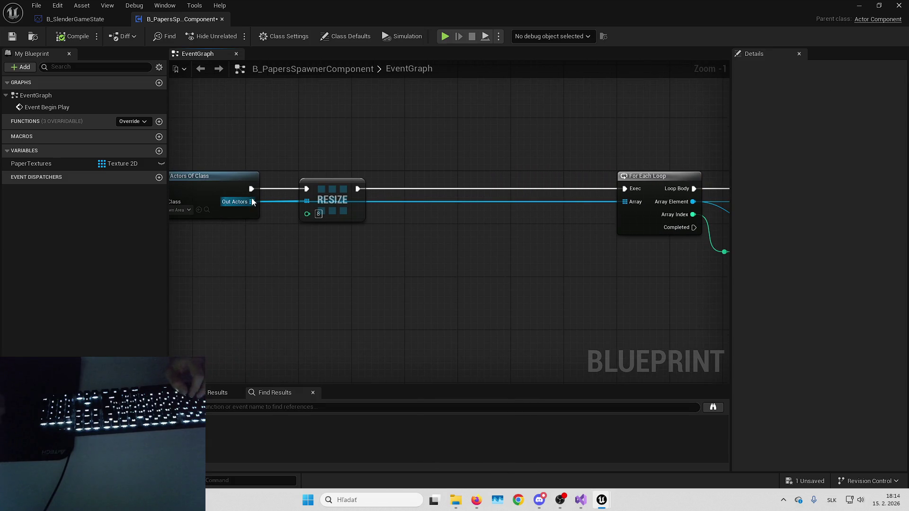
pyautogui.moveTo(274, 214)
pyautogui.mouseDown()
pyautogui.moveTo(279, 226)
pyautogui.moveTo(307, 201)
pyautogui.moveTo(432, 198)
pyautogui.mouseUp()
# Step: Promote Out Actors to a SpawnerAreas variable and place its SET node on the execution line
pyautogui.moveTo(253, 208); pyautogui.dragTo(276, 217)
pyautogui.click(328, 254)
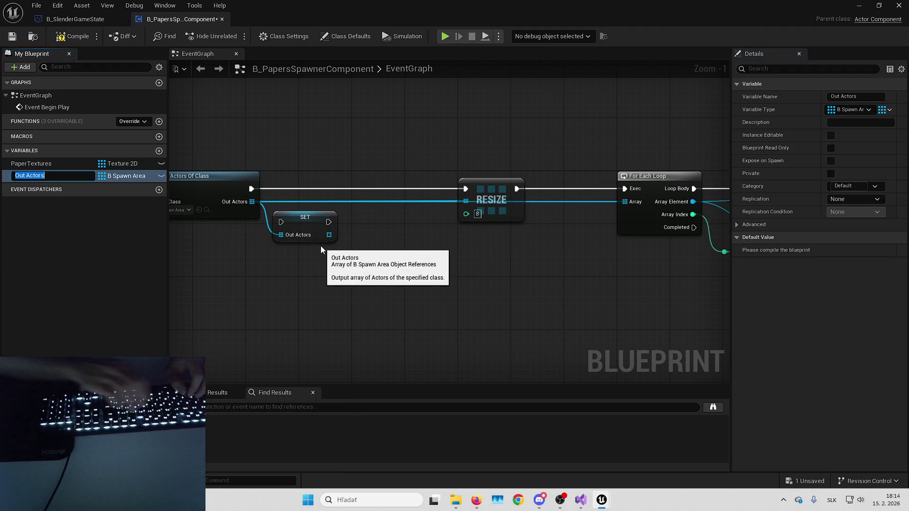
pyautogui.write('SpawnerAreas')
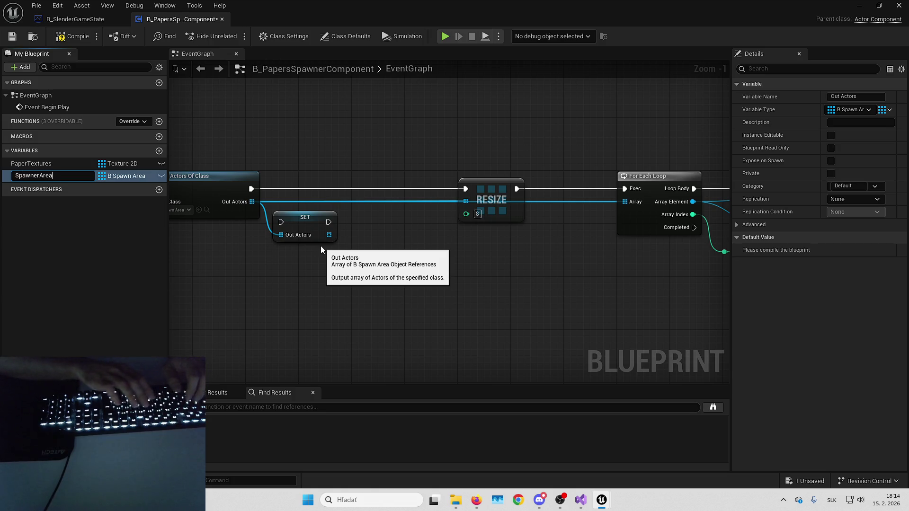
pyautogui.press('Return')
pyautogui.moveTo(301, 230); pyautogui.dragTo(326, 197)
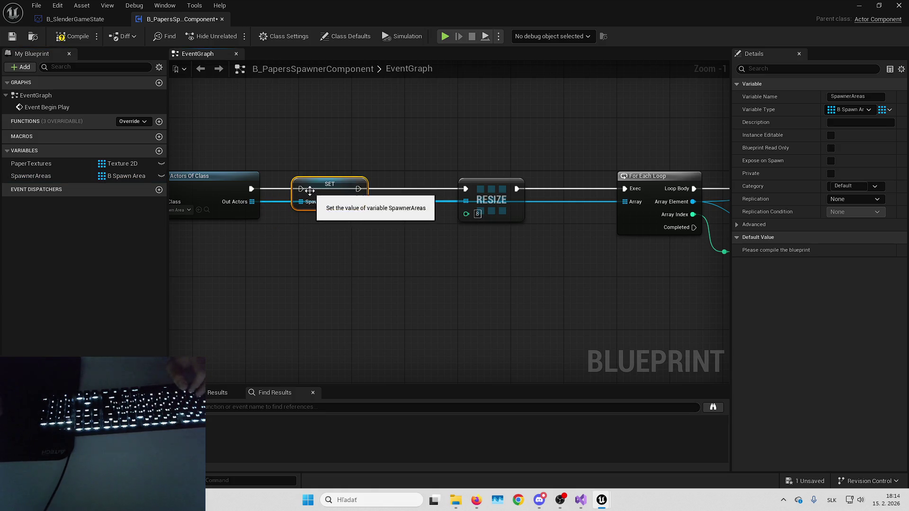
pyautogui.click(360, 224)
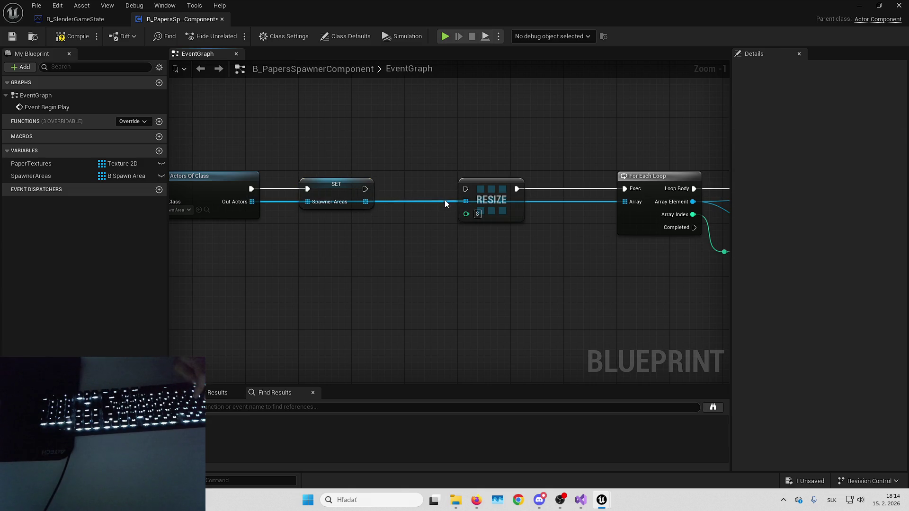
# Step: Feed a SpawnerAreas getter into a new Shuffle node, then close the blueprint editor
pyautogui.keyDown('alt'); pyautogui.click(442, 200); pyautogui.keyUp('alt')
pyautogui.moveTo(366, 201); pyautogui.dragTo(379, 202)
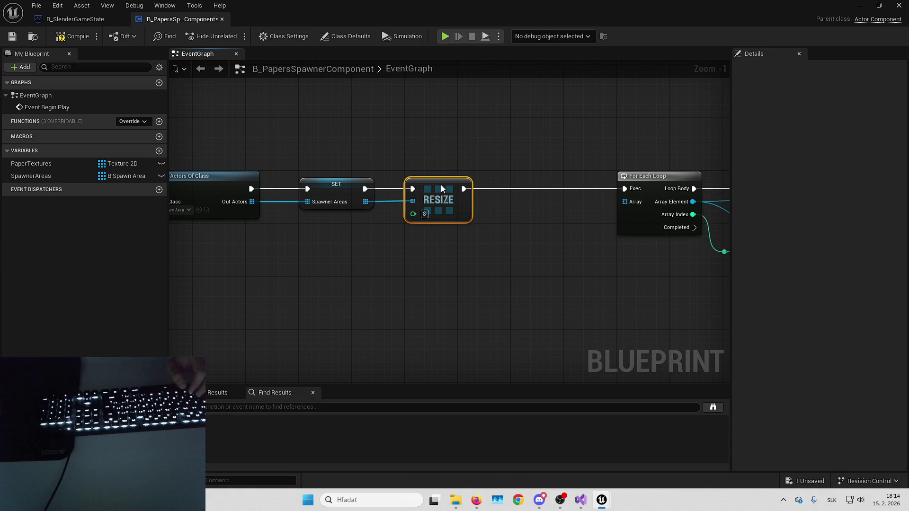
pyautogui.hotkey('ctrl', 'v')
pyautogui.moveTo(462, 205); pyautogui.dragTo(464, 217)
pyautogui.write('shuffle')
pyautogui.press('Return')
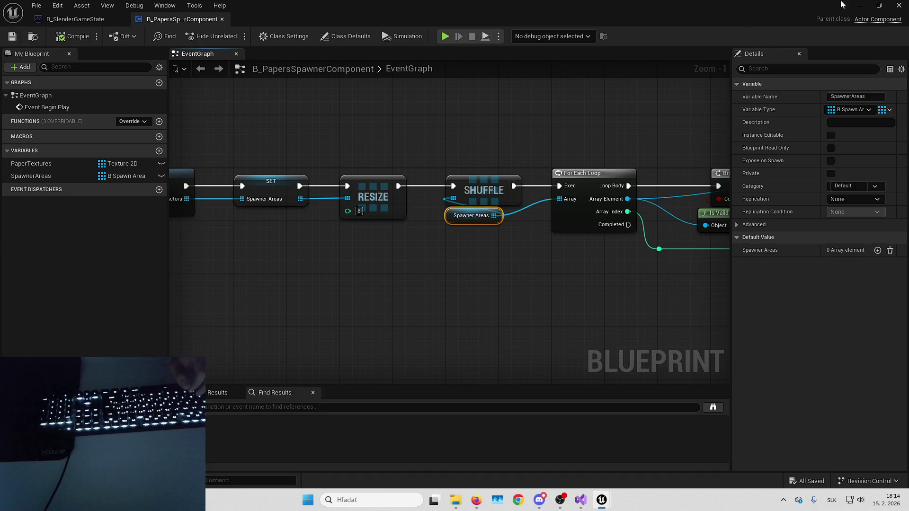
pyautogui.click(898, 6)
pyautogui.hotkey('alt', 'p')
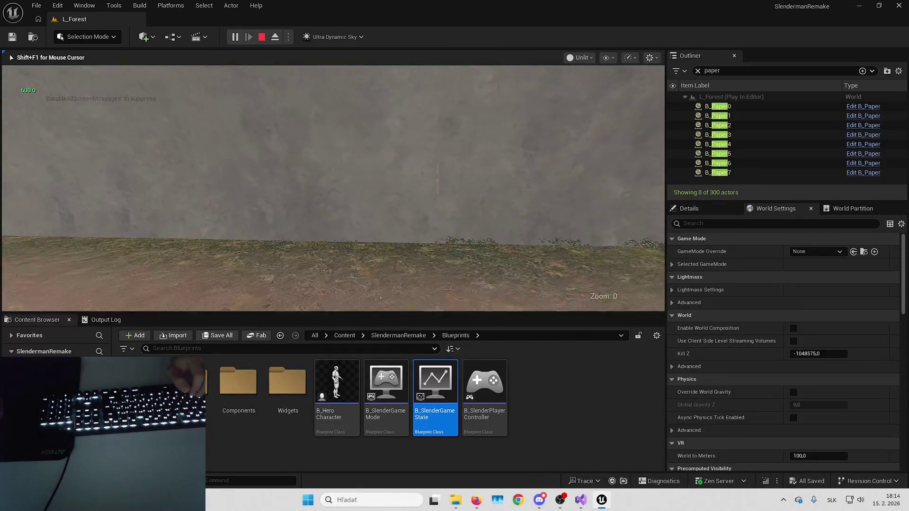
pyautogui.press('Escape')
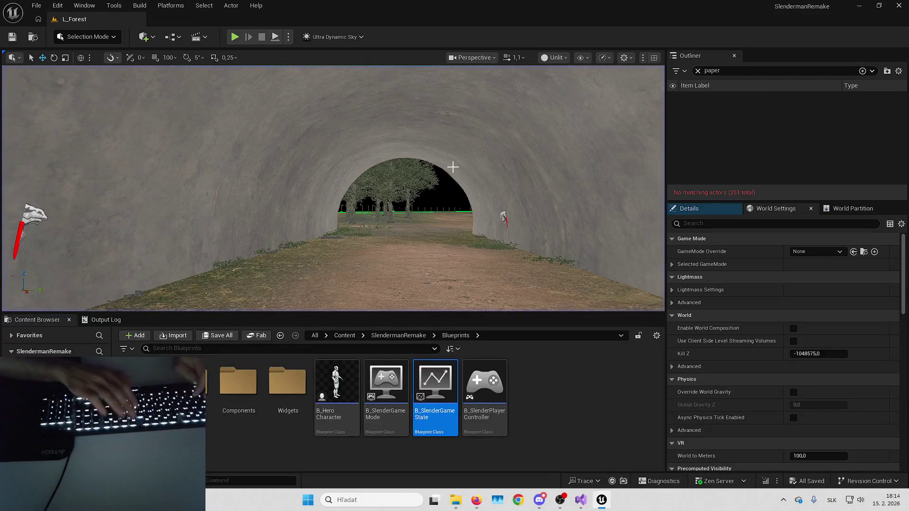
pyautogui.hotkey('alt', 'p')
pyautogui.press('w')
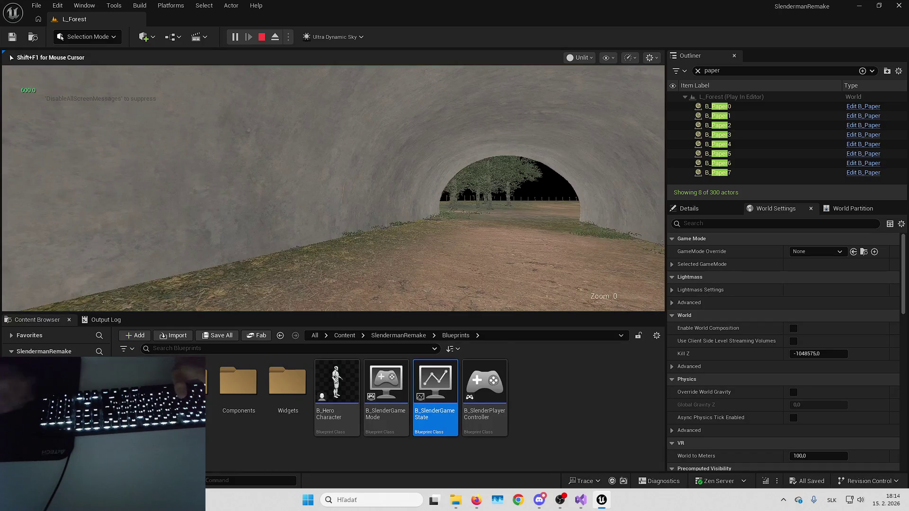
pyautogui.press('Escape')
pyautogui.hotkey('alt', 'p')
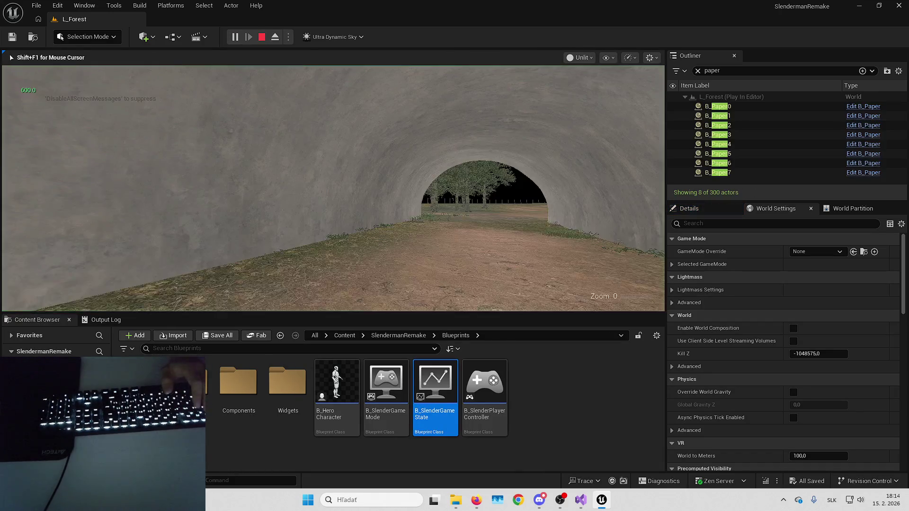
pyautogui.press('F8')
pyautogui.click(729, 115)
pyautogui.press('Down')
pyautogui.press('Down')
pyautogui.press('Down')
pyautogui.press('Down')
pyautogui.press('Up')
pyautogui.press('Up')
pyautogui.press('Up')
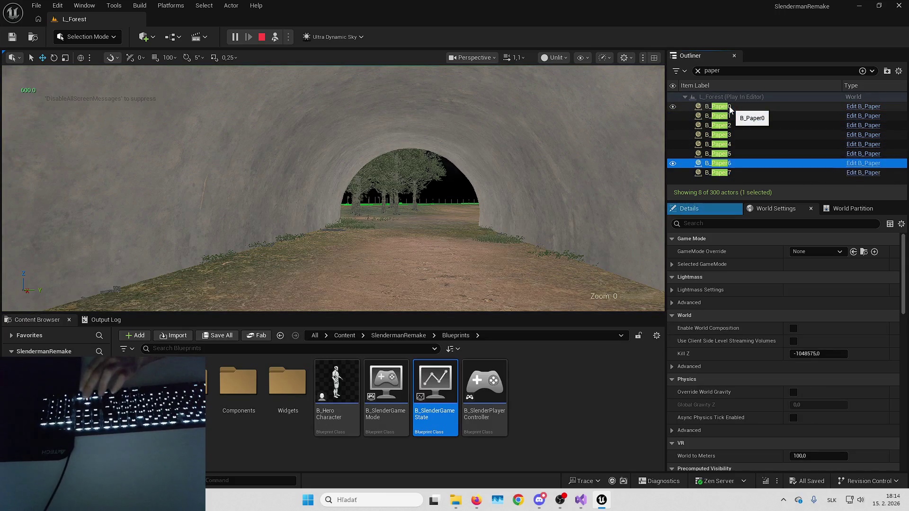
pyautogui.press('Escape')
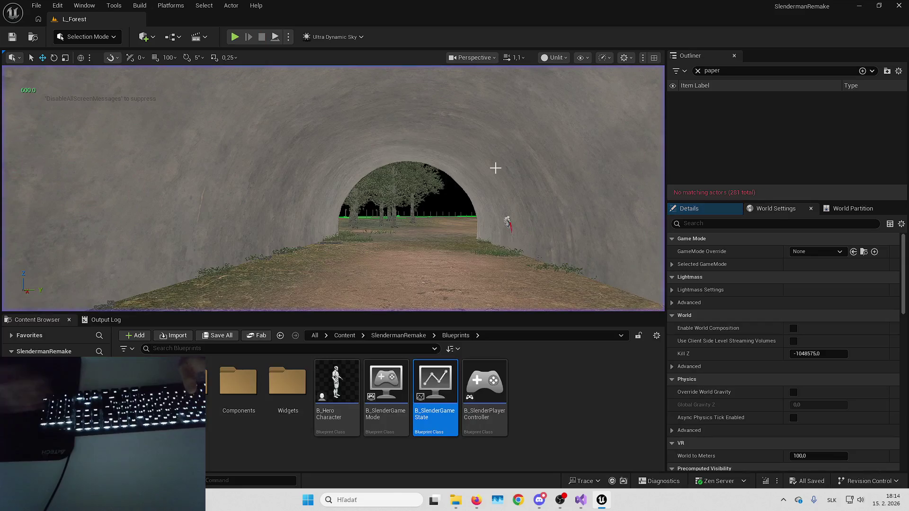
pyautogui.hotkey('alt', 'p')
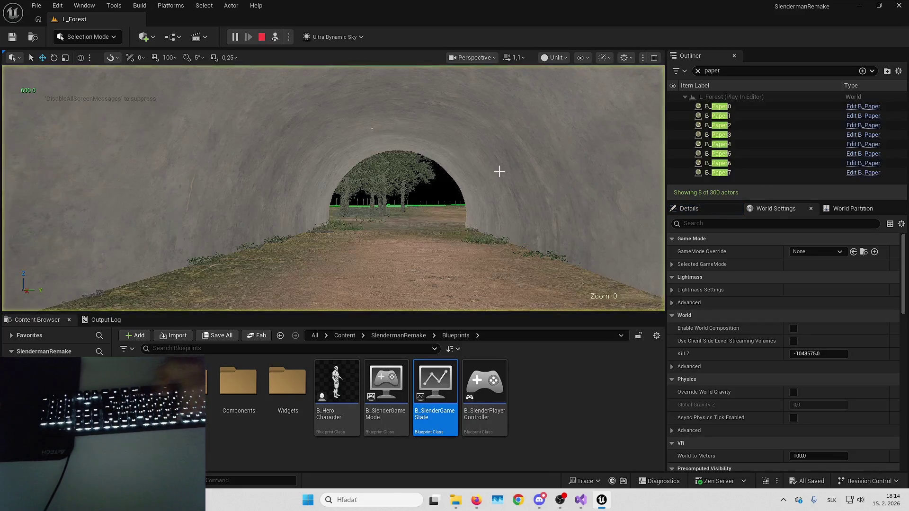
pyautogui.click(722, 115)
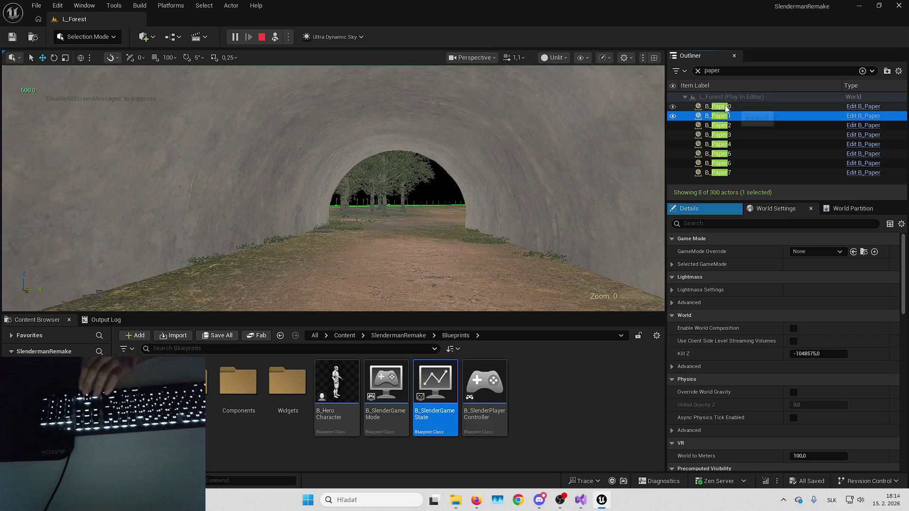
pyautogui.press('Escape')
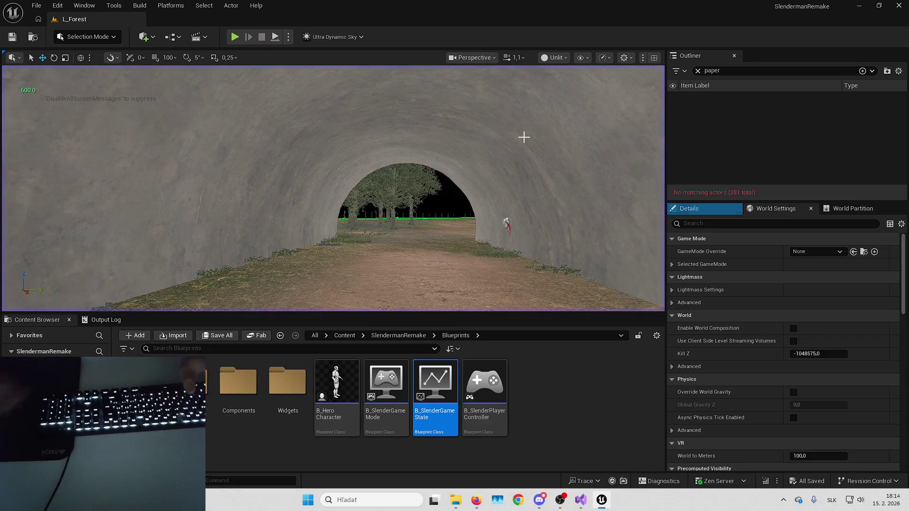
pyautogui.hotkey('alt', 'p')
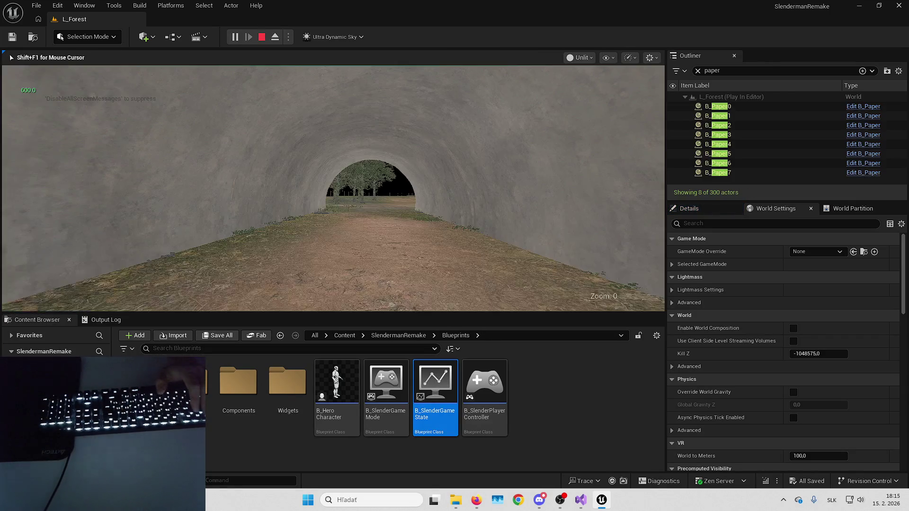
pyautogui.press('F8')
pyautogui.click(715, 108)
pyautogui.press('Down')
pyautogui.press('Down')
pyautogui.press('Down')
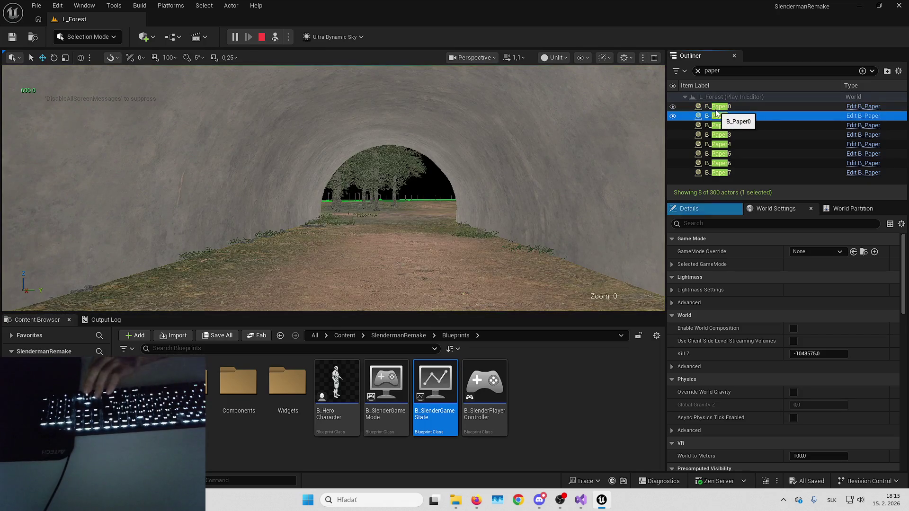
pyautogui.press('Down')
pyautogui.press('Down')
pyautogui.press('Down')
pyautogui.press('Escape')
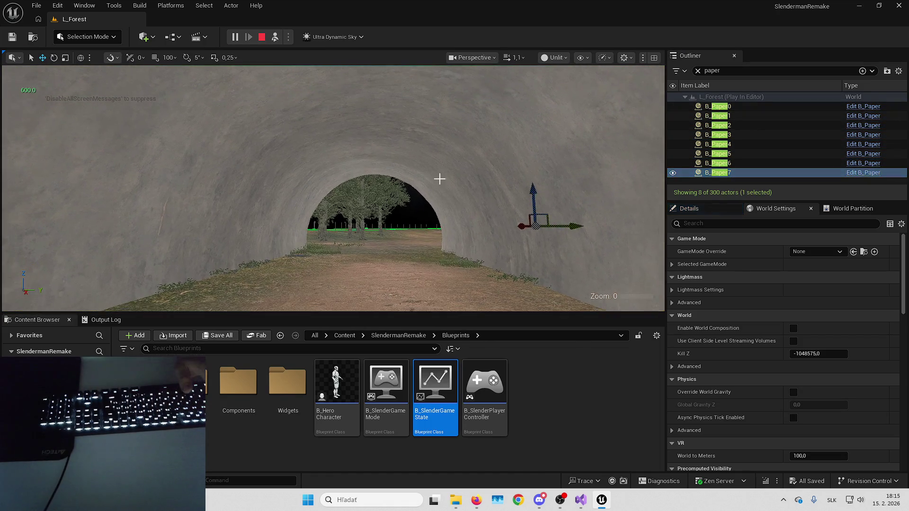
pyautogui.click(580, 500)
pyautogui.click(601, 499)
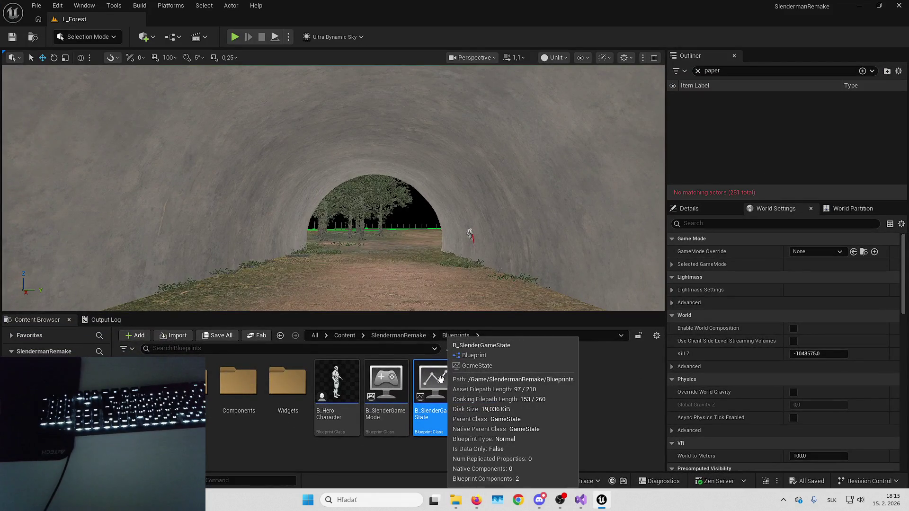
pyautogui.doubleClick(439, 379)
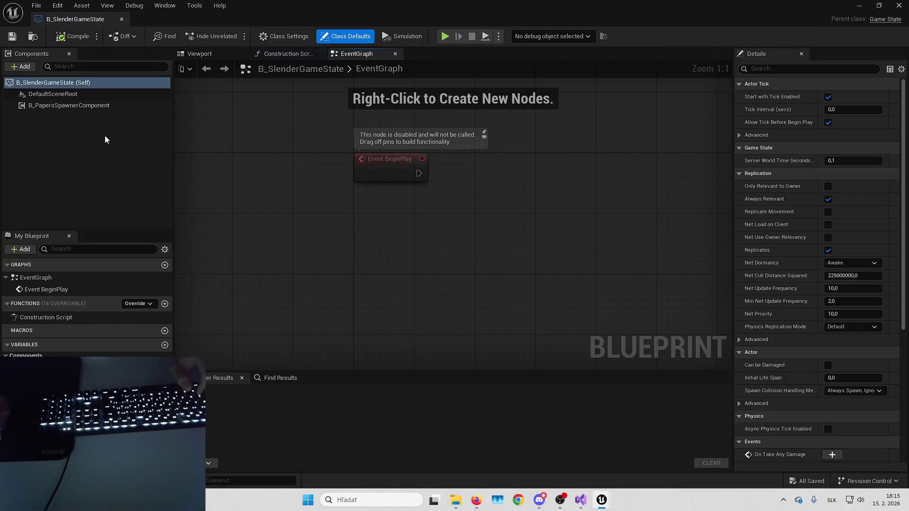
# Step: Add a breakpoint on Get All Actors Of Class in B_PapersSpawnerComponent's graph
pyautogui.rightClick(98, 106)
pyautogui.click(154, 237)
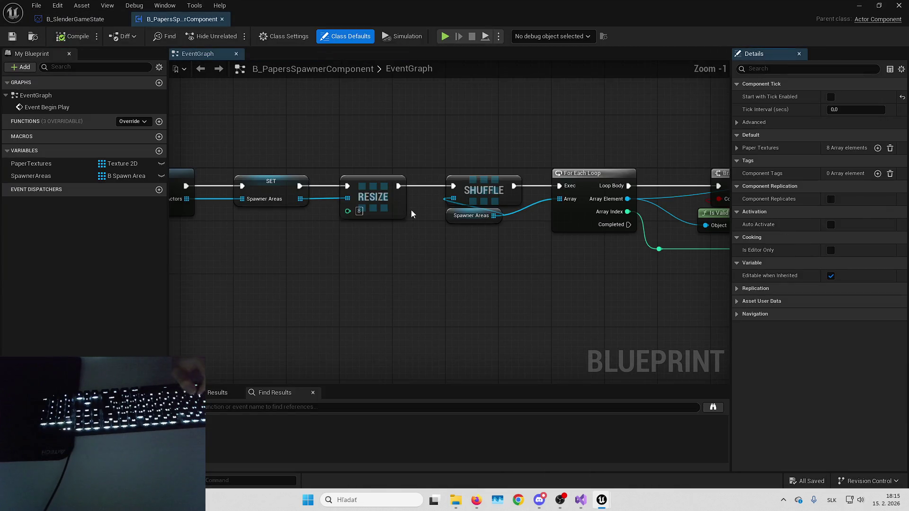
pyautogui.rightClick(334, 172)
pyautogui.click(366, 383)
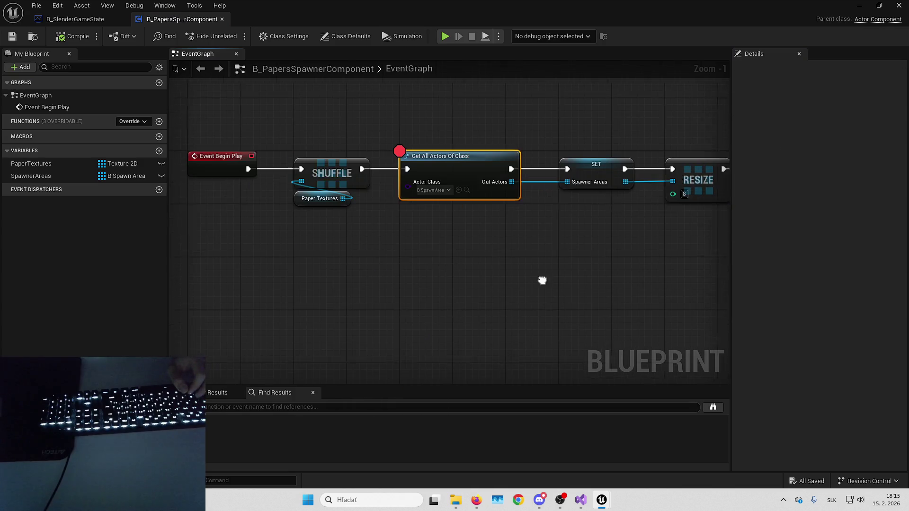
# Step: Start play and step over from the breakpoint to the SET SpawnerAreas node
pyautogui.click(445, 36)
pyautogui.press('F10')
pyautogui.moveTo(339, 232)
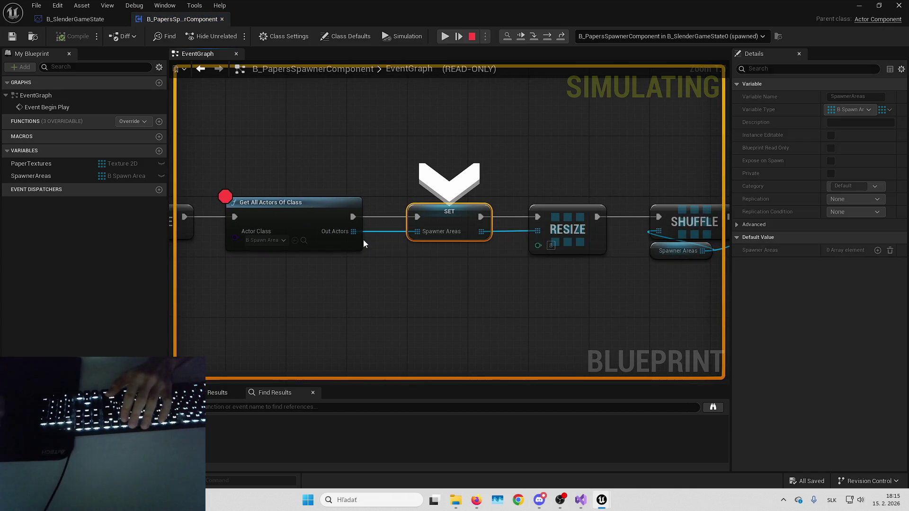